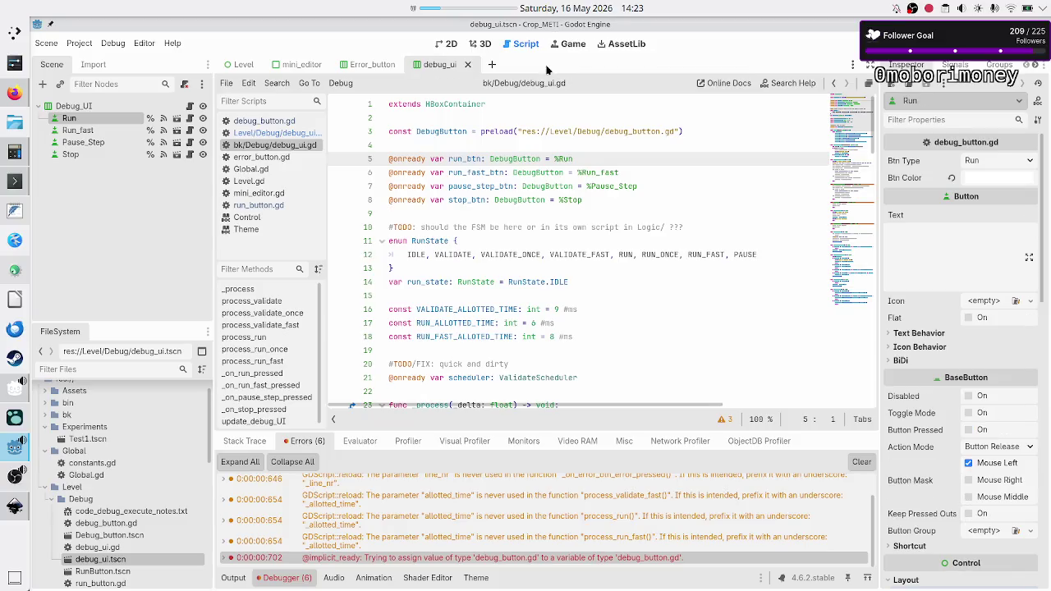
# - Close the debug_ui scene tab and list the Level/Debug folder's files in Konsole
pyautogui.click(469, 64)
pyautogui.hotkey('alt', 'Tab')
pyautogui.press('Return')
pyautogui.write('ls')
pyautogui.press('Return')
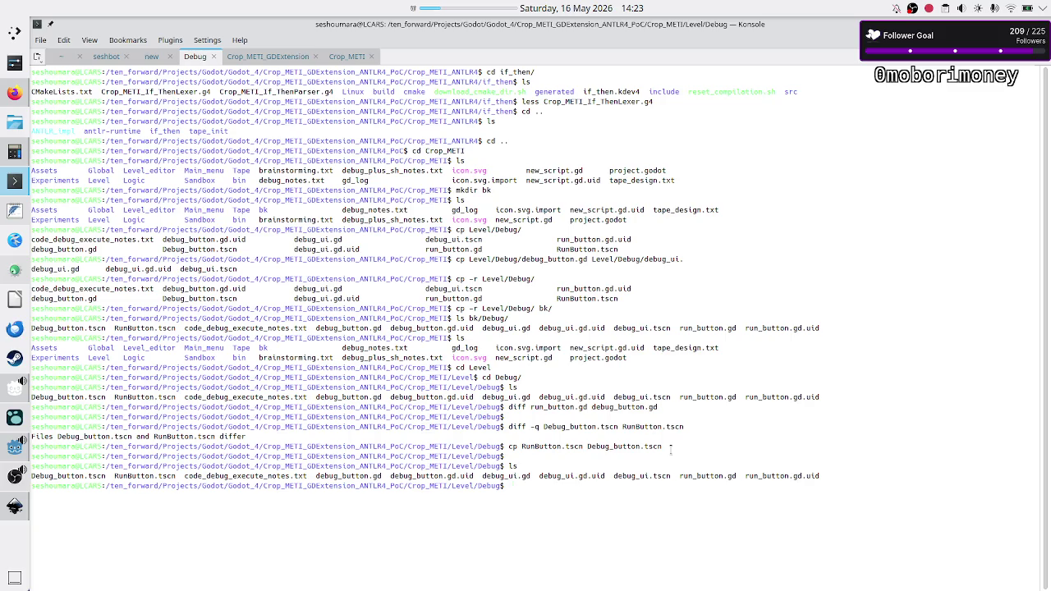
pyautogui.moveTo(806, 475); pyautogui.dragTo(832, 474)
pyautogui.click(832, 474)
# - Copy run_button.gd.uid to debug_button.gd.uid, then return to Godot
pyautogui.write('cp ')
pyautogui.write('r')
pyautogui.press('Tab')
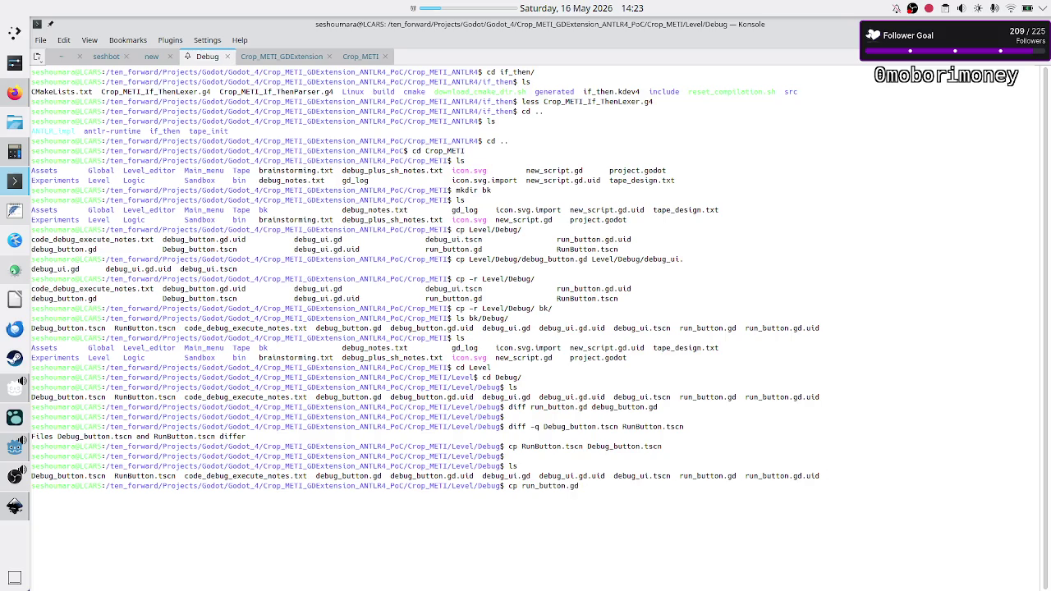
pyautogui.write('.uid')
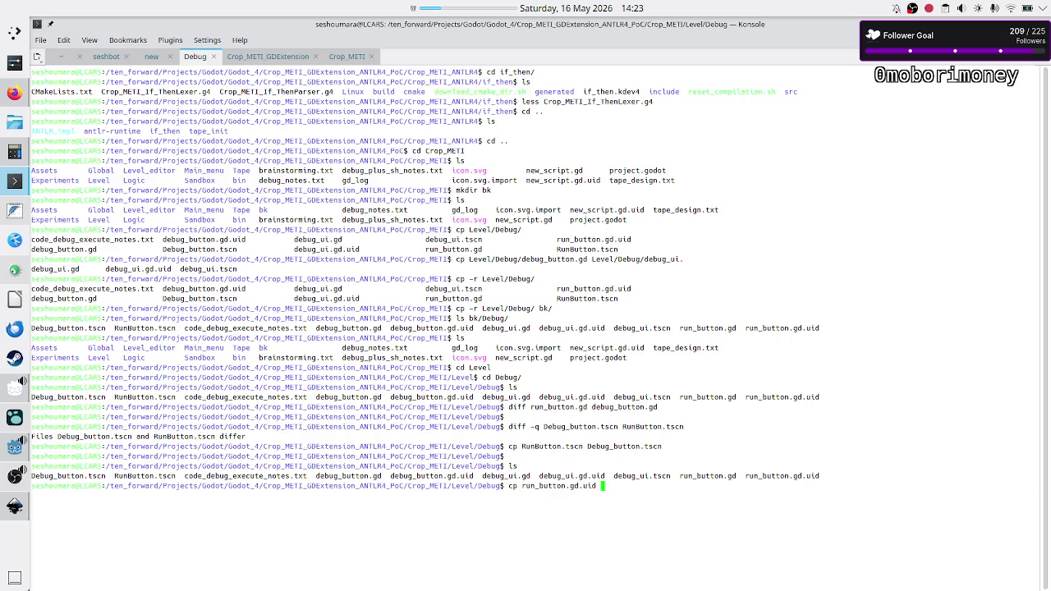
pyautogui.write(' debug_')
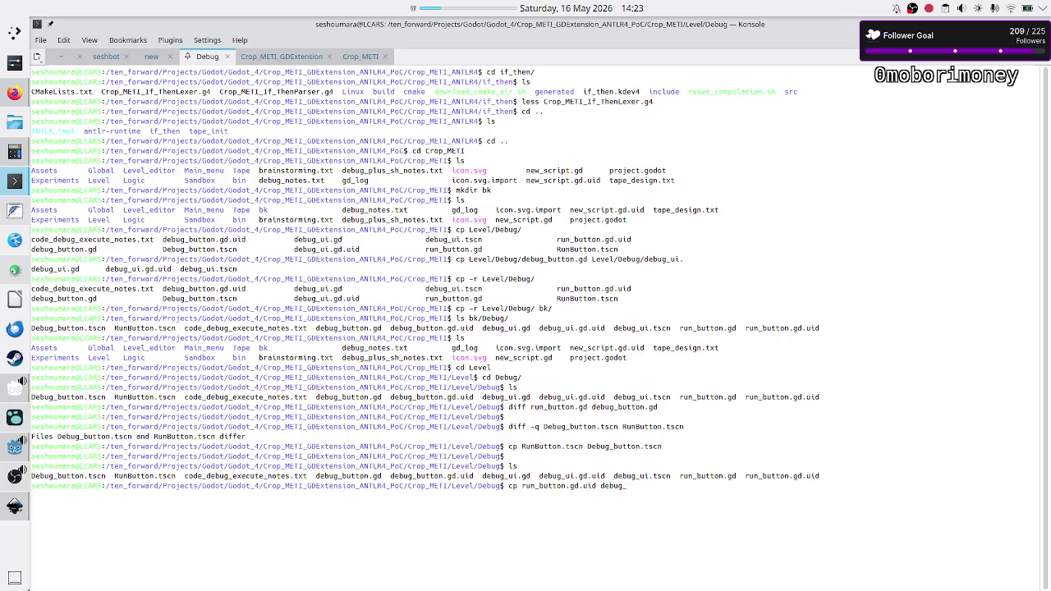
pyautogui.write('button.gd.uid')
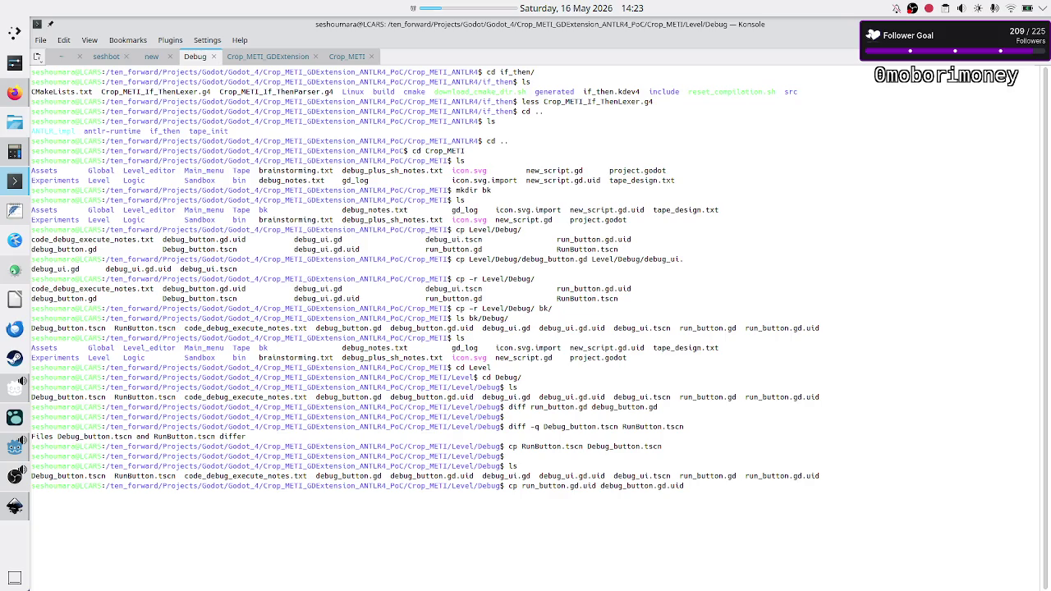
pyautogui.press('Return')
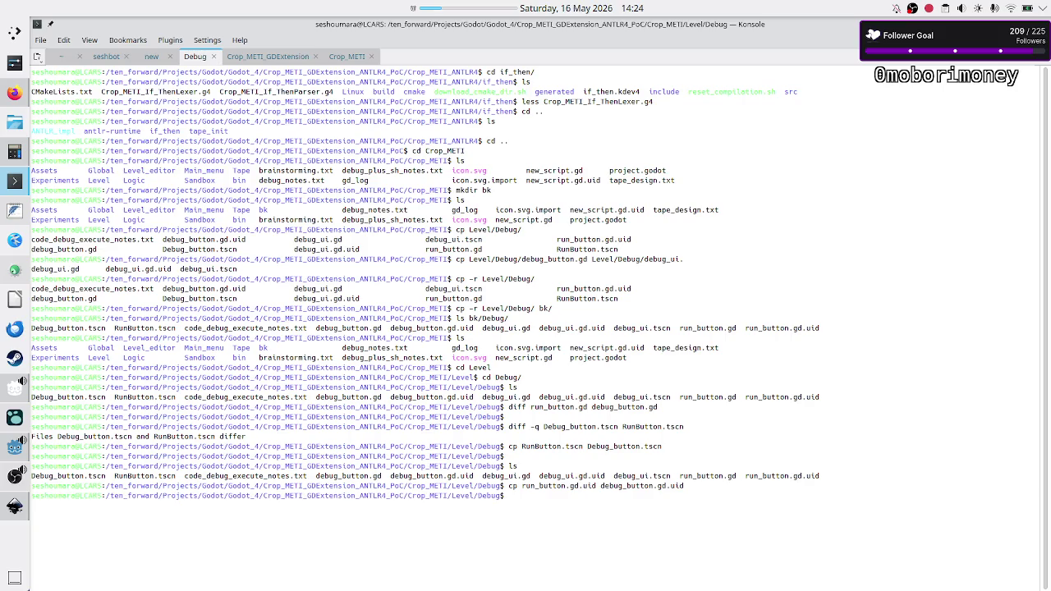
pyautogui.hotkey('alt', 'Tab')
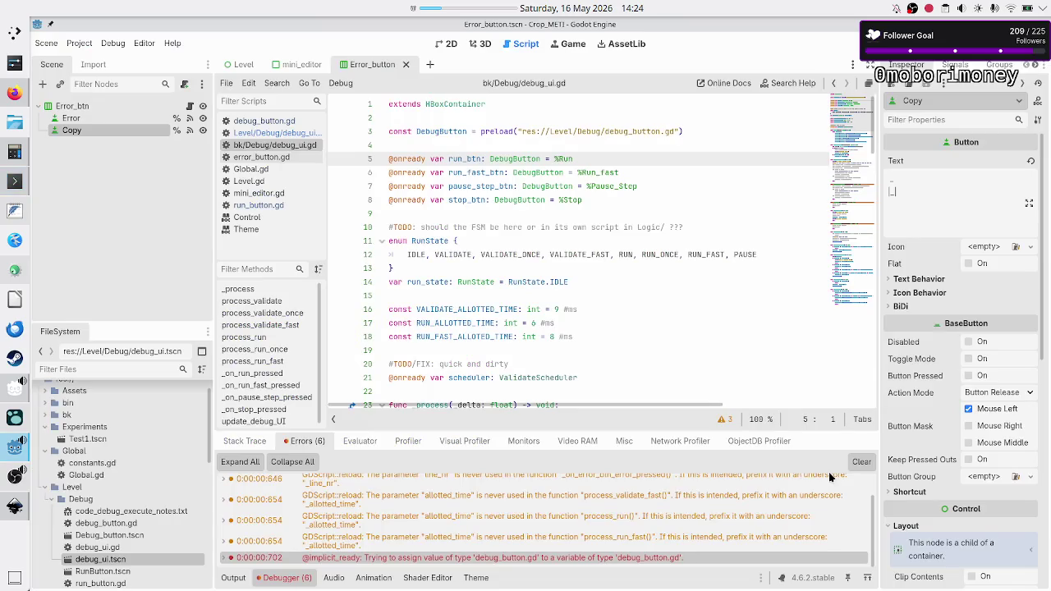
# - Launch the project with F5, stop it with F8, and select the Error_btn node
pyautogui.press('F5')
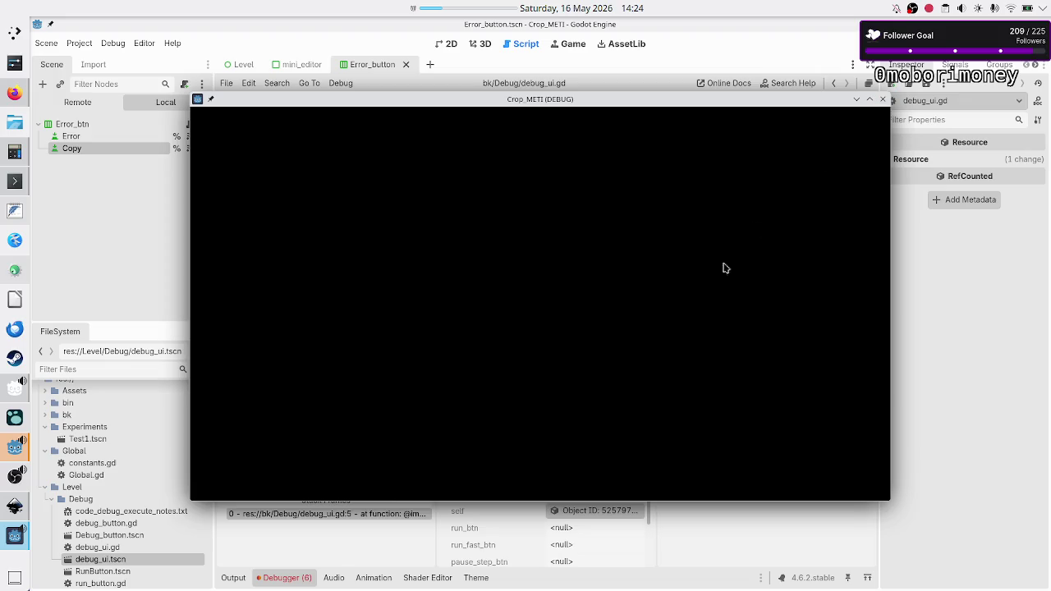
pyautogui.press('F8')
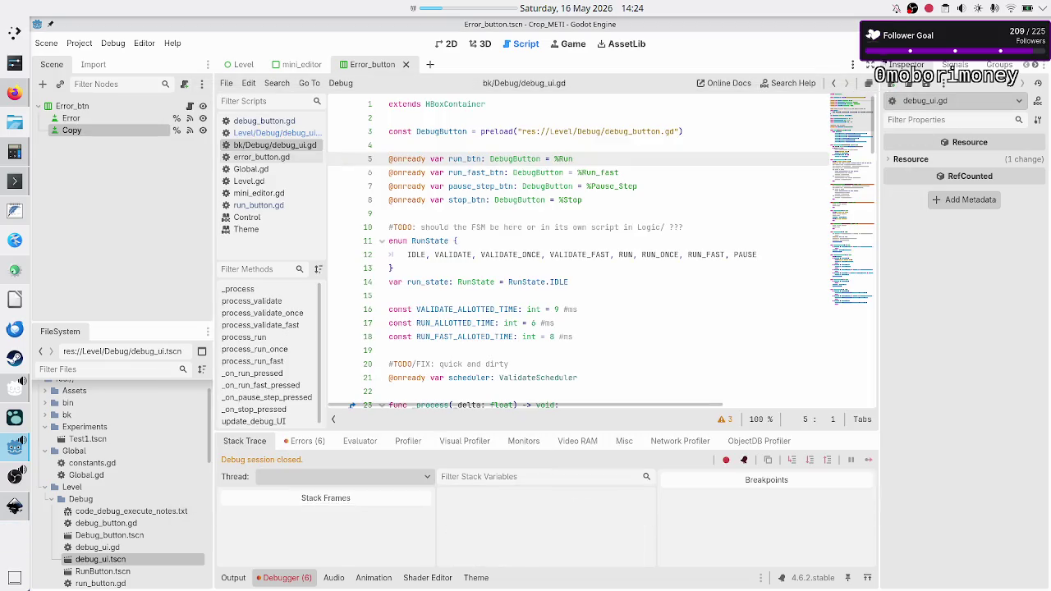
pyautogui.click(122, 107)
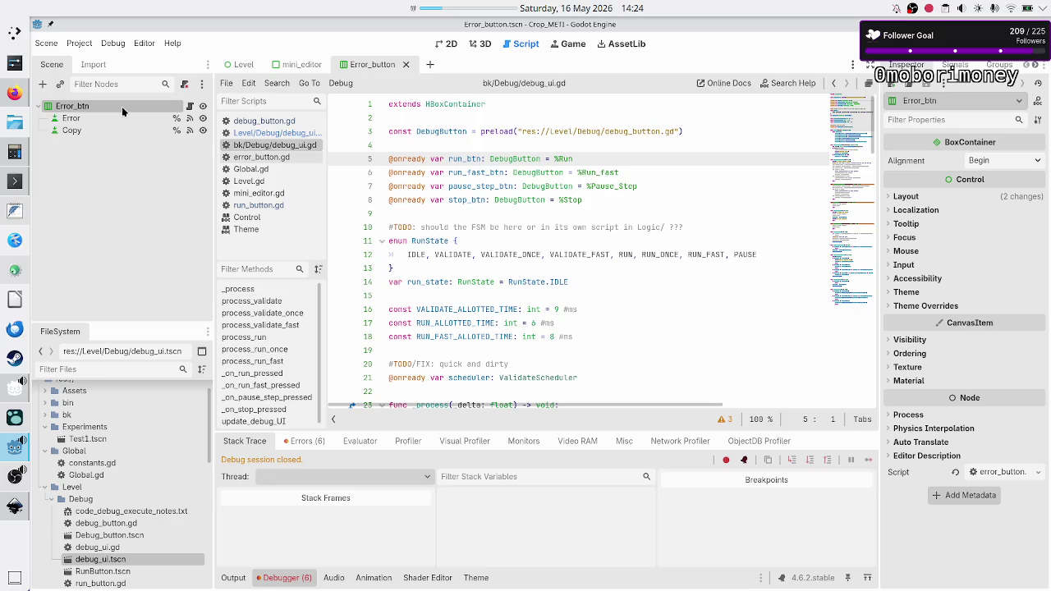
# - Open the Level copy of debug_ui.gd and the debug_ui.tscn scene from FileSystem
pyautogui.moveTo(464, 104)
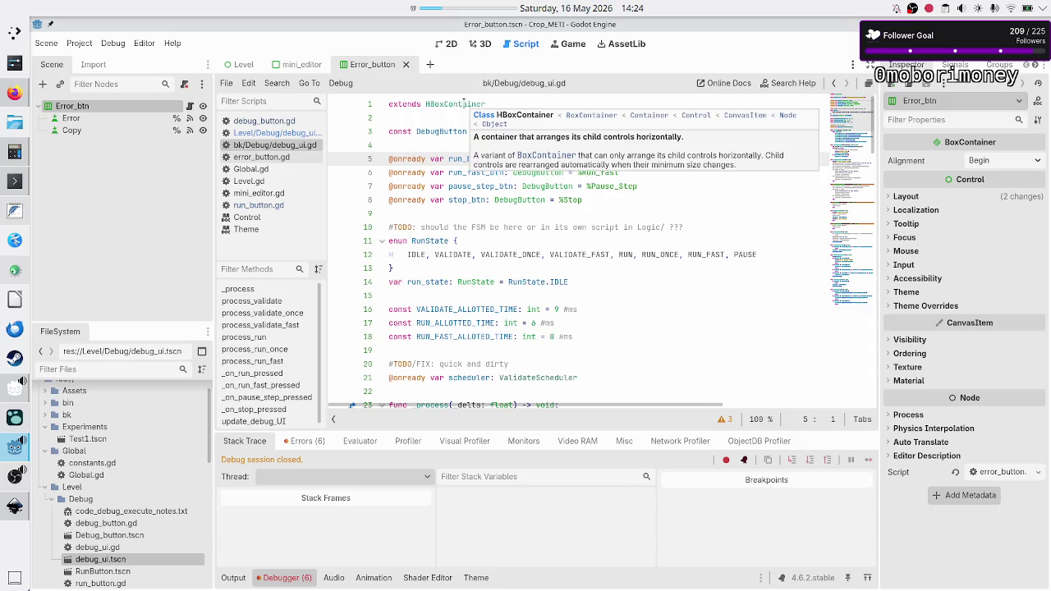
pyautogui.scroll(-15, 416, 244)
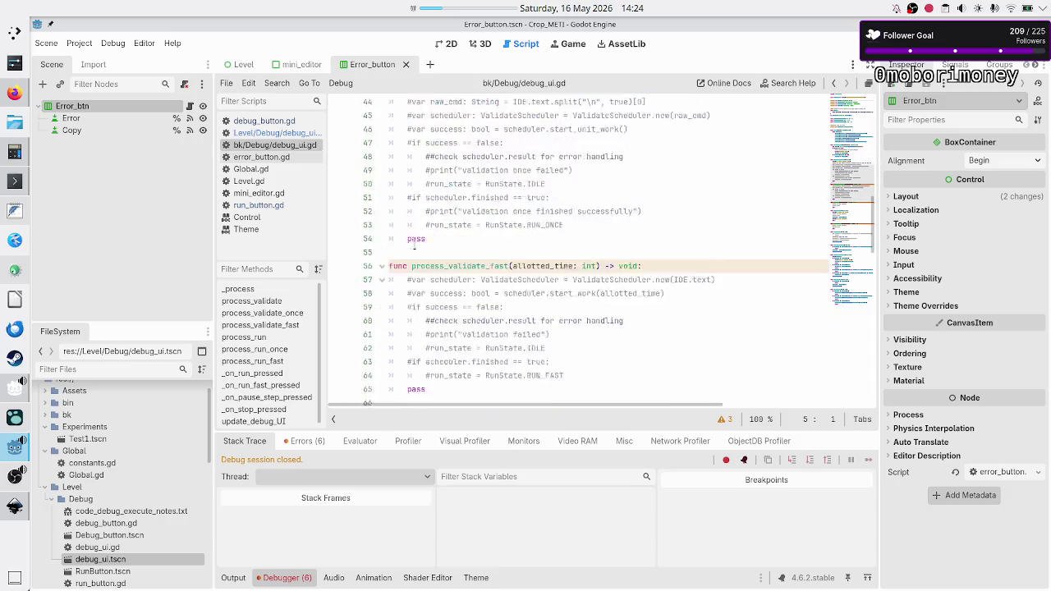
pyautogui.scroll(-10, 414, 244)
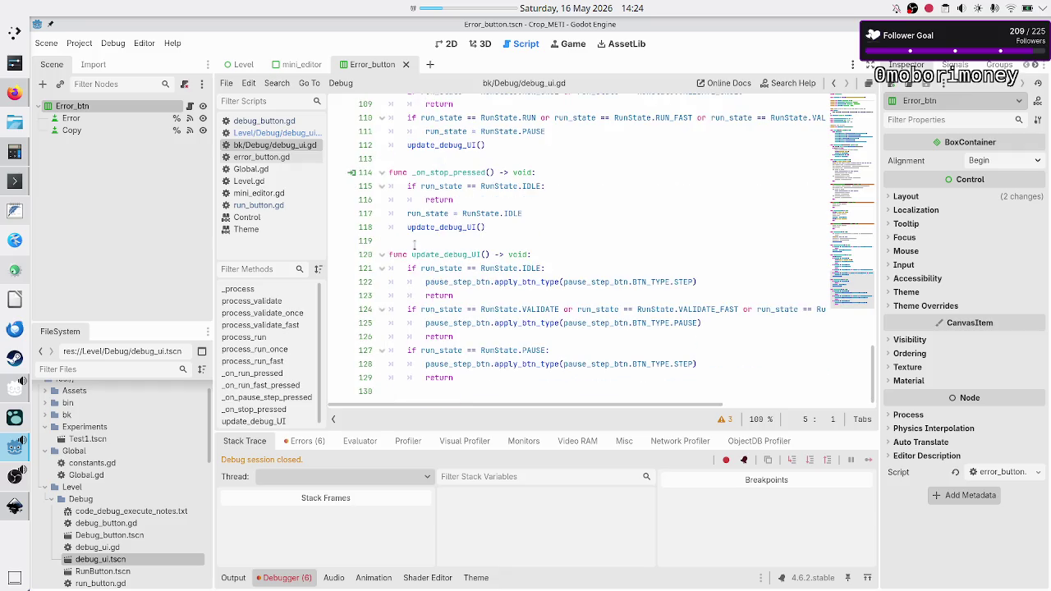
pyautogui.doubleClick(129, 546)
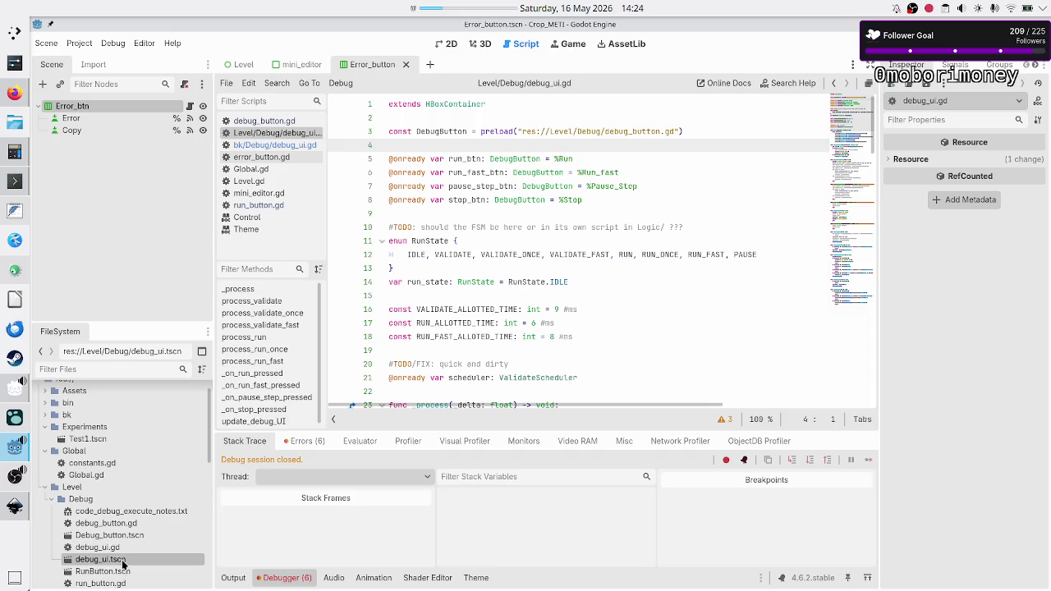
pyautogui.doubleClick(123, 561)
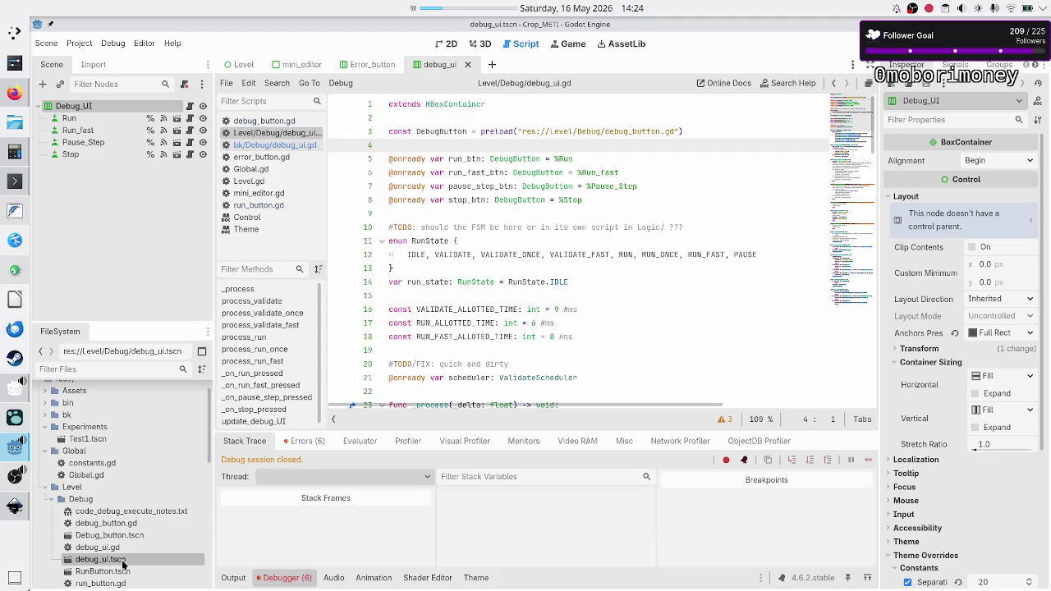
# - Close the Theme and Control docs, run_button.gd and backup debug_ui.gd; open debug_button.gd
pyautogui.click(257, 229)
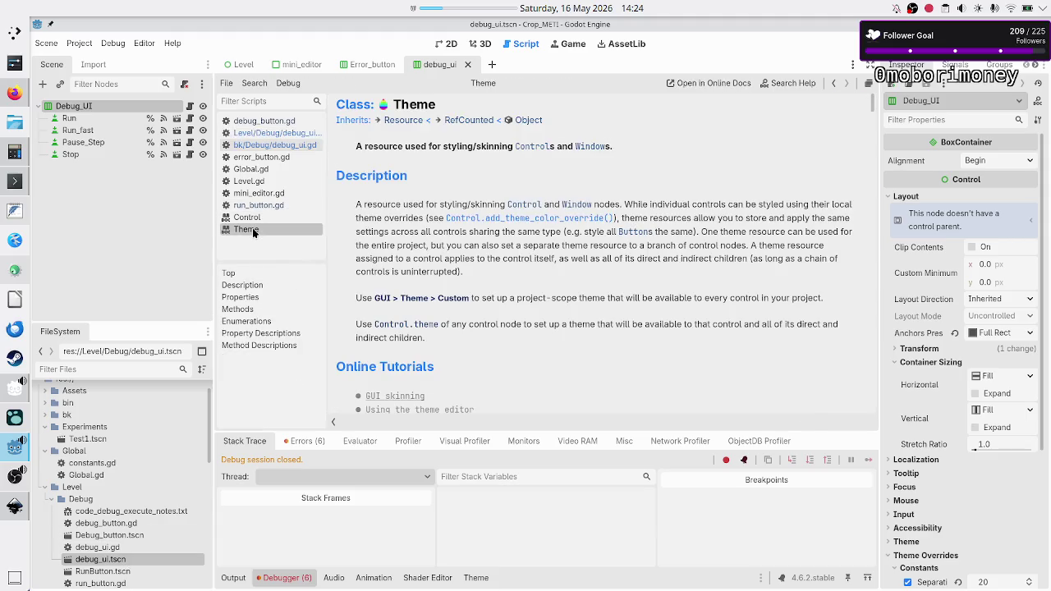
pyautogui.middleClick(254, 228)
pyautogui.click(254, 220)
pyautogui.middleClick(254, 220)
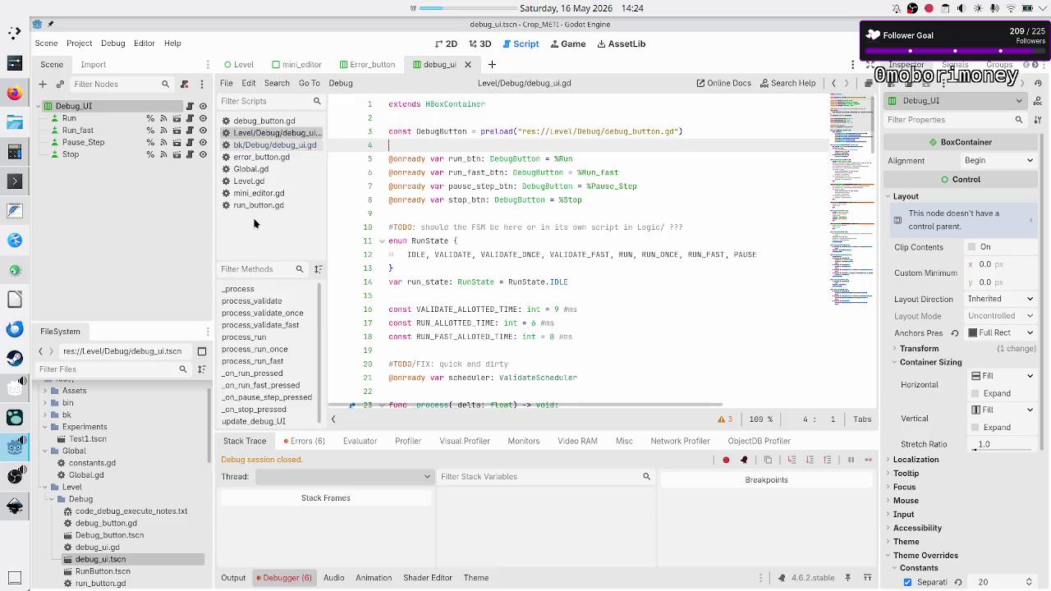
pyautogui.click(262, 207)
pyautogui.middleClick(264, 205)
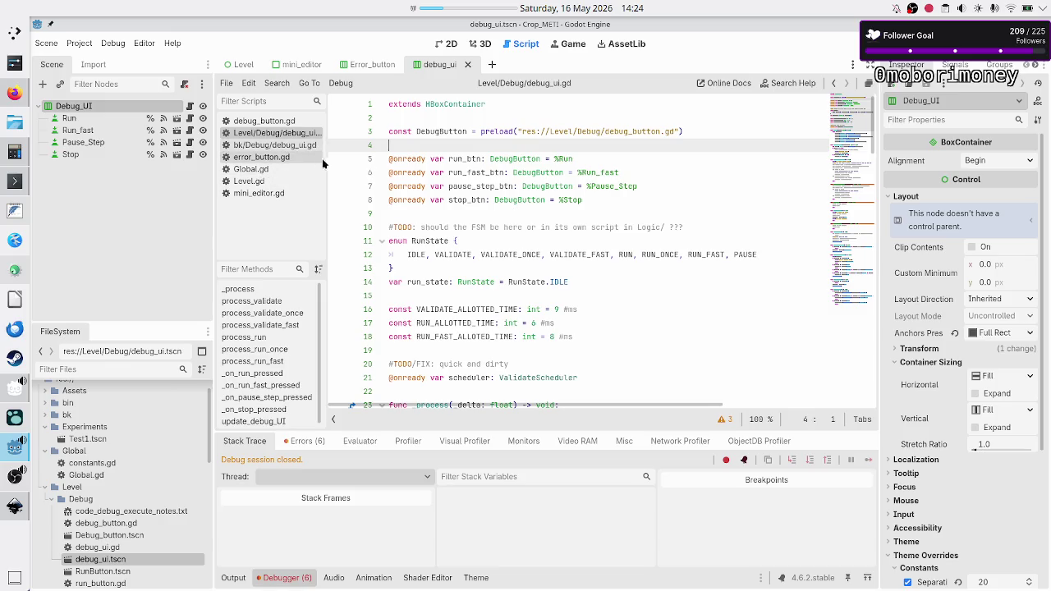
pyautogui.moveTo(326, 161)
pyautogui.mouseDown()
pyautogui.moveTo(373, 160)
pyautogui.moveTo(345, 159)
pyautogui.mouseUp()
pyautogui.click(291, 143)
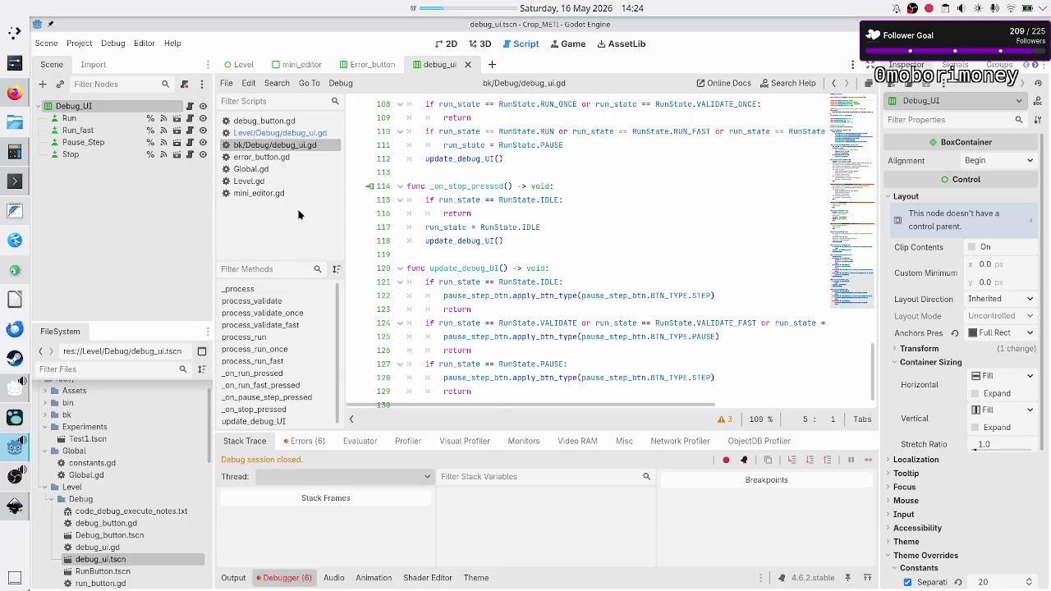
pyautogui.hotkey('ctrl', 'w')
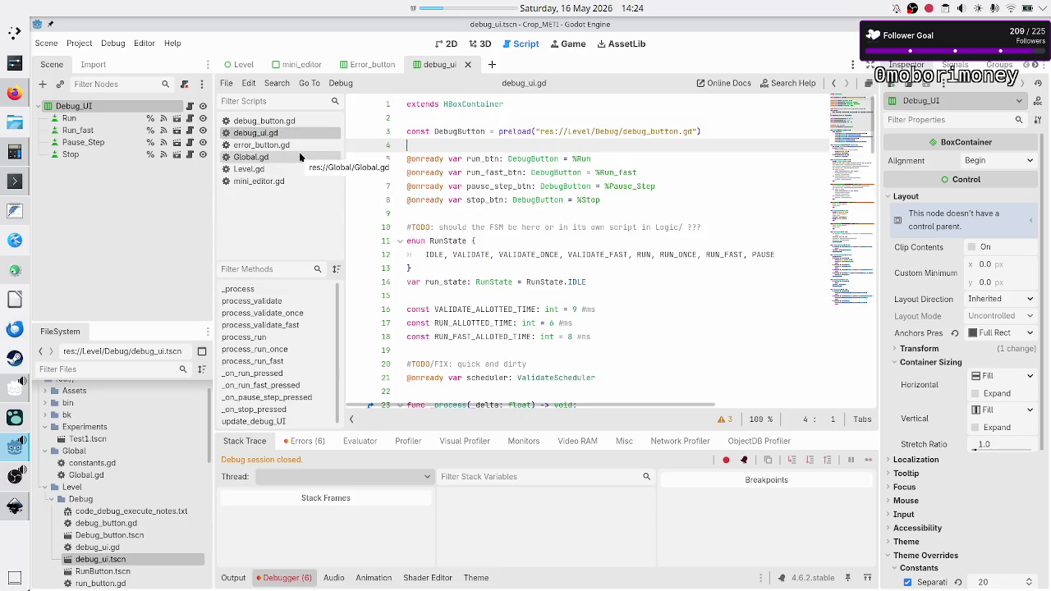
pyautogui.click(297, 122)
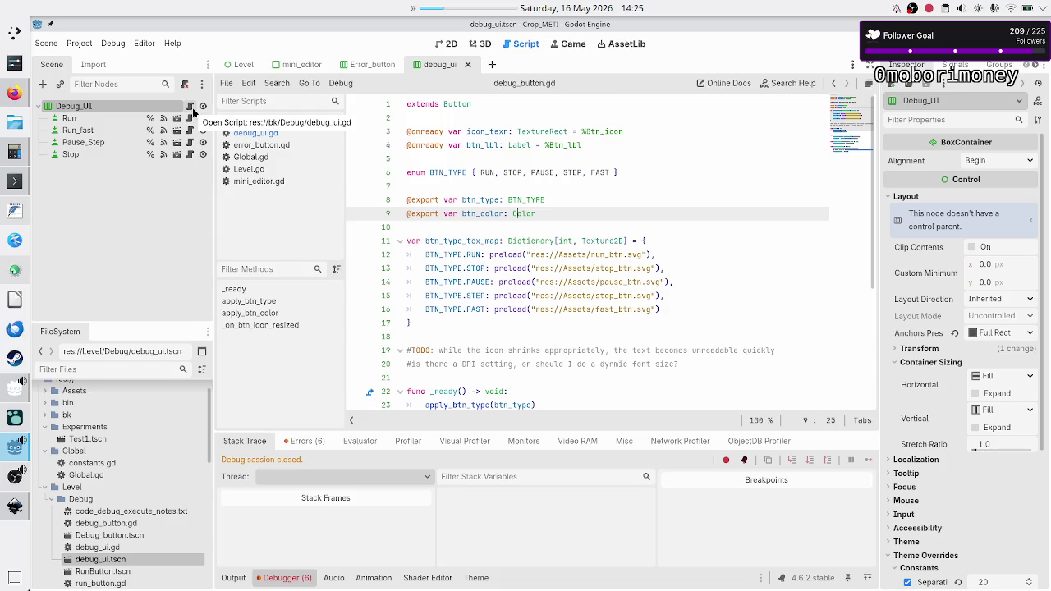
pyautogui.rightClick(118, 106)
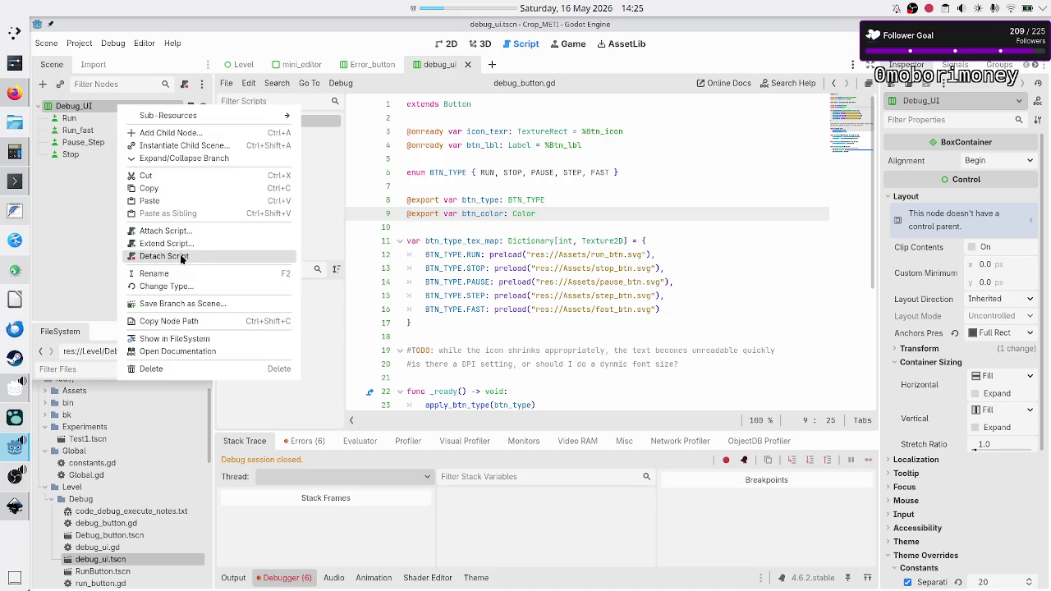
# - Detach Debug_UI's script and attach the existing res://Level/Debug/debug_ui.gd instead
pyautogui.click(175, 256)
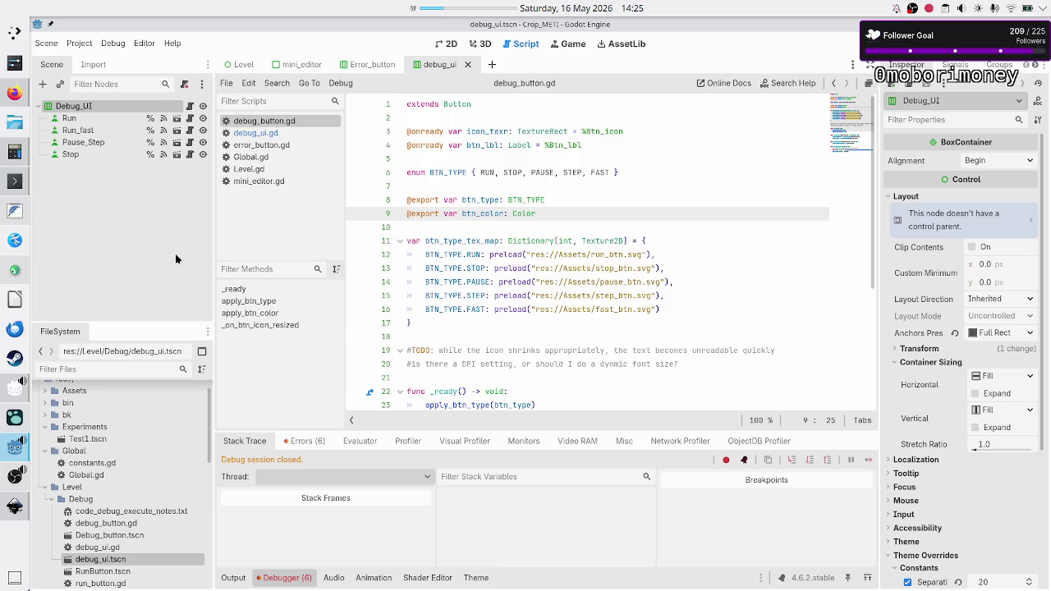
pyautogui.rightClick(155, 110)
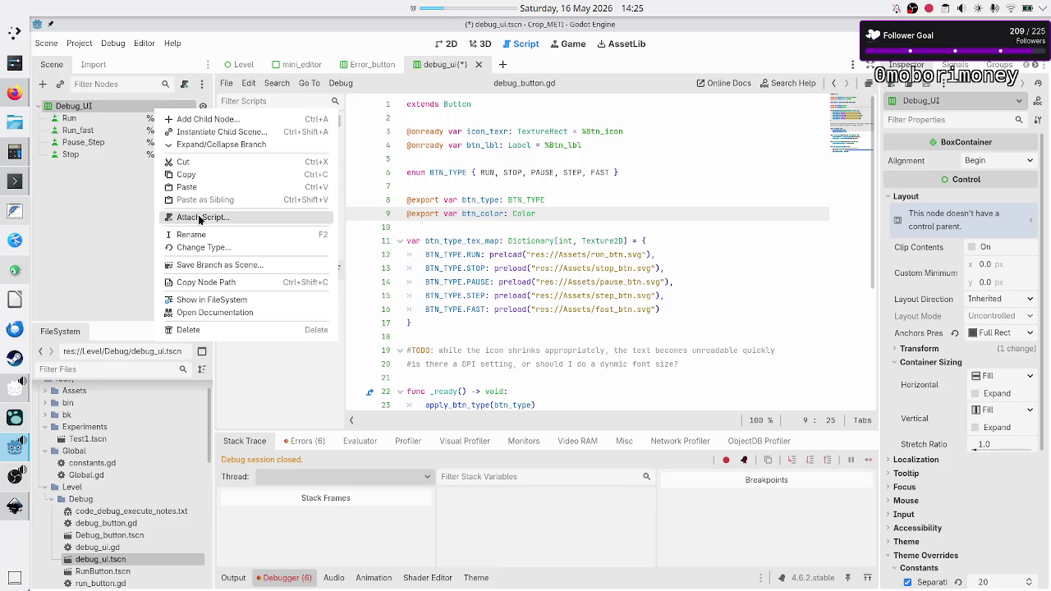
pyautogui.click(199, 217)
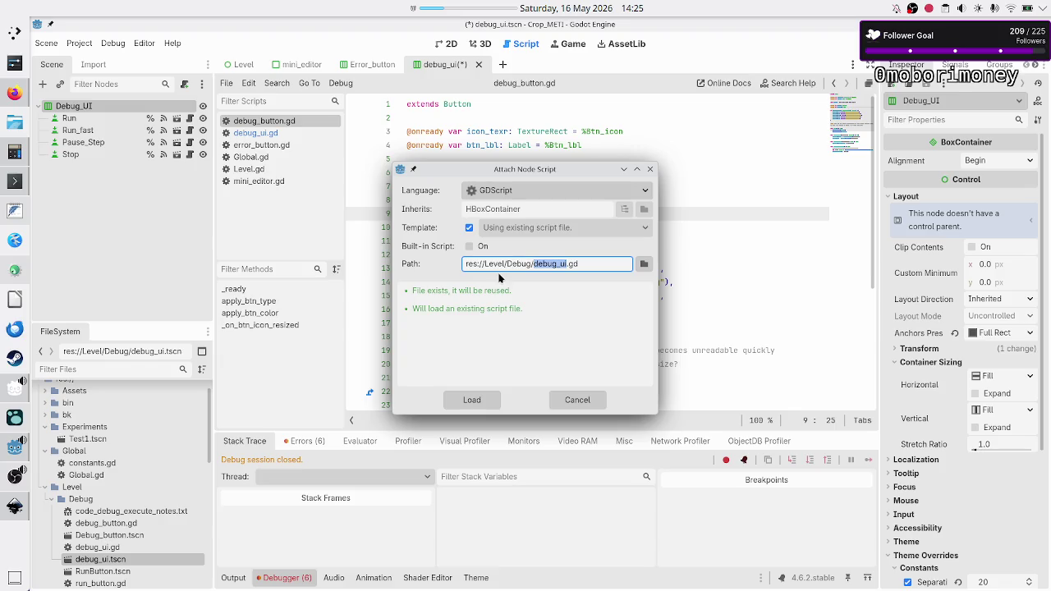
pyautogui.click(644, 264)
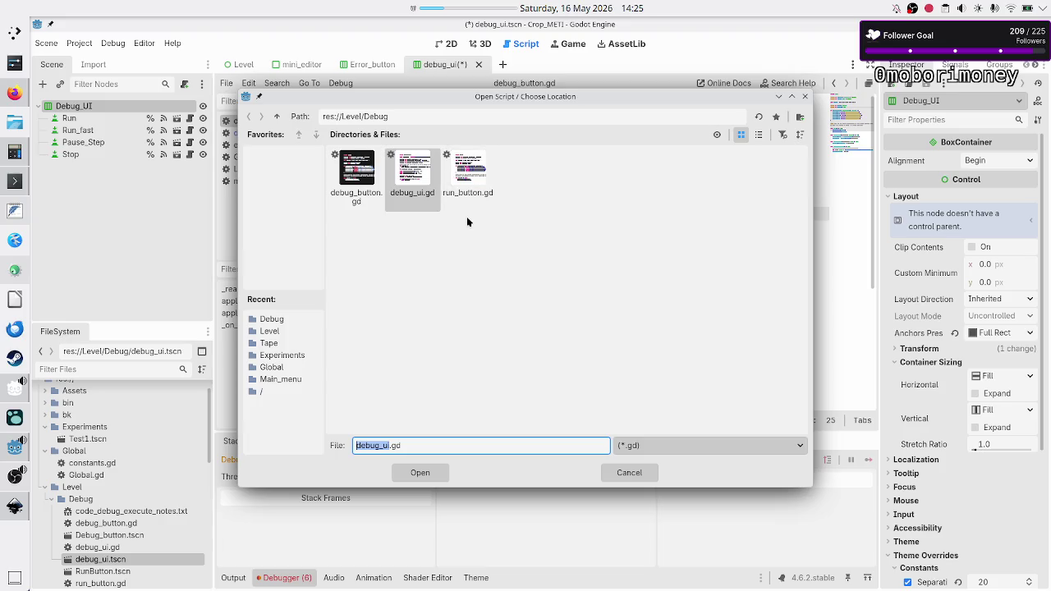
pyautogui.click(416, 188)
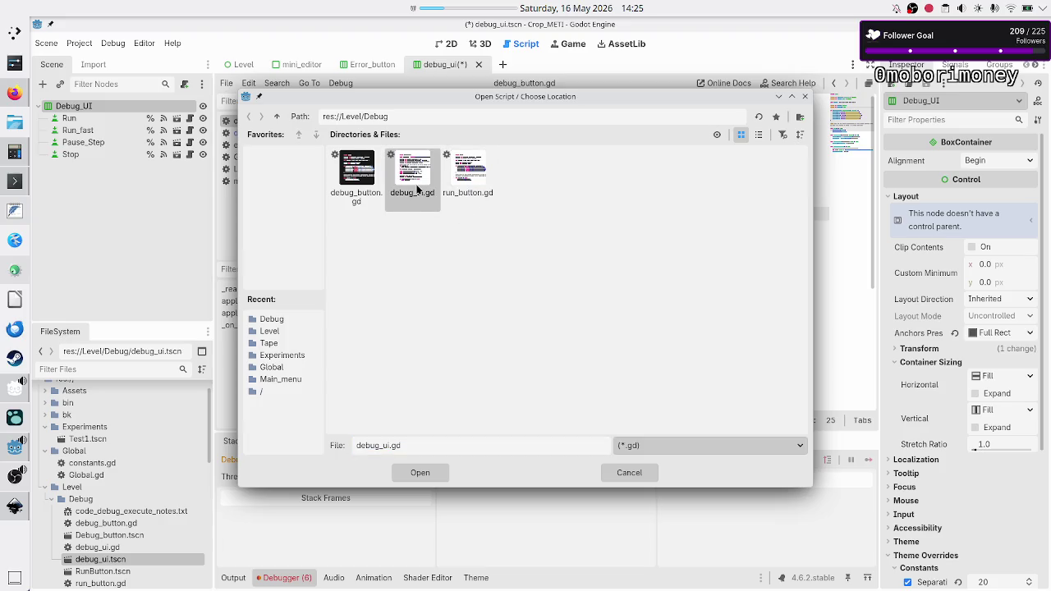
pyautogui.click(433, 469)
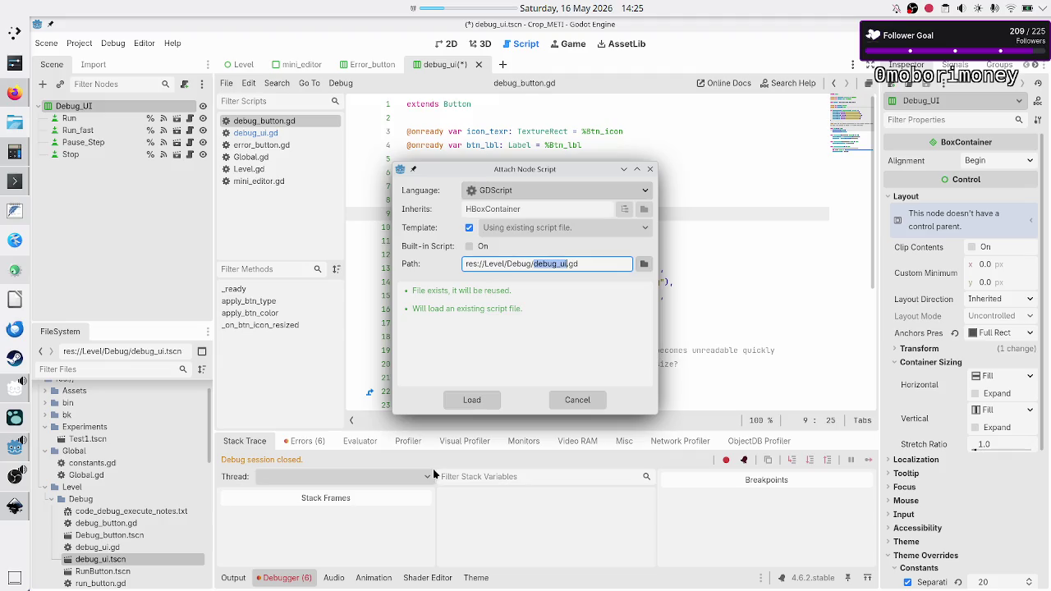
pyautogui.click(483, 400)
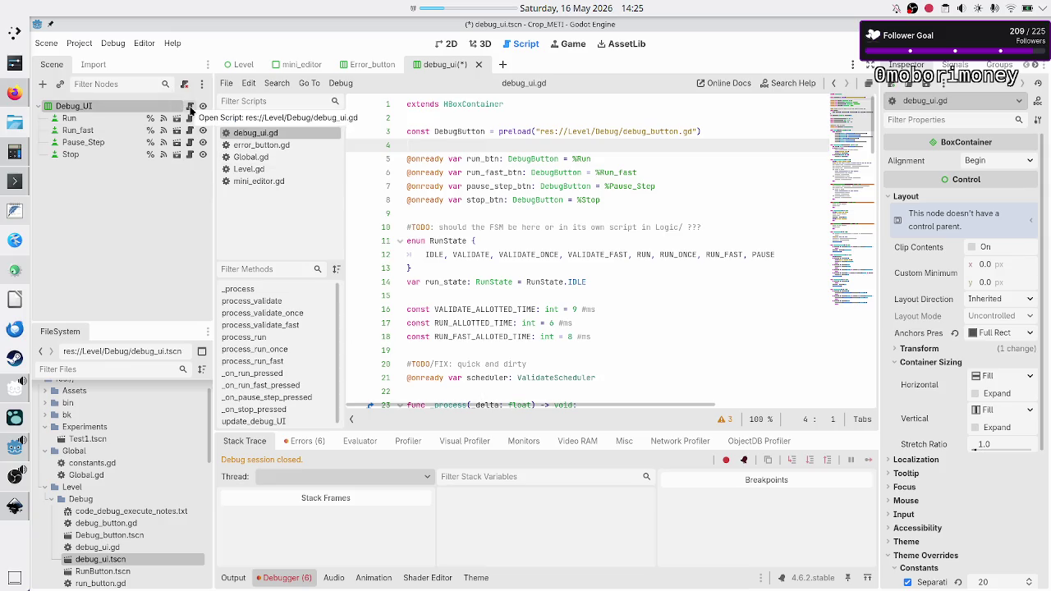
pyautogui.click(156, 212)
# - Save the debug_ui scene and open the Debug_button.tscn scene
pyautogui.hotkey('ctrl', 's')
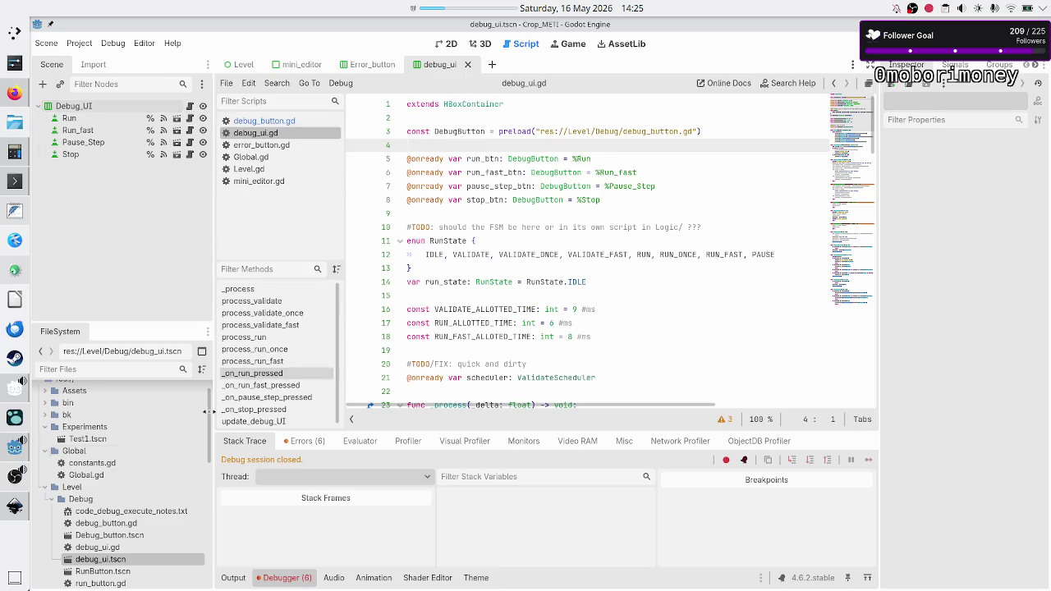
pyautogui.click(132, 535)
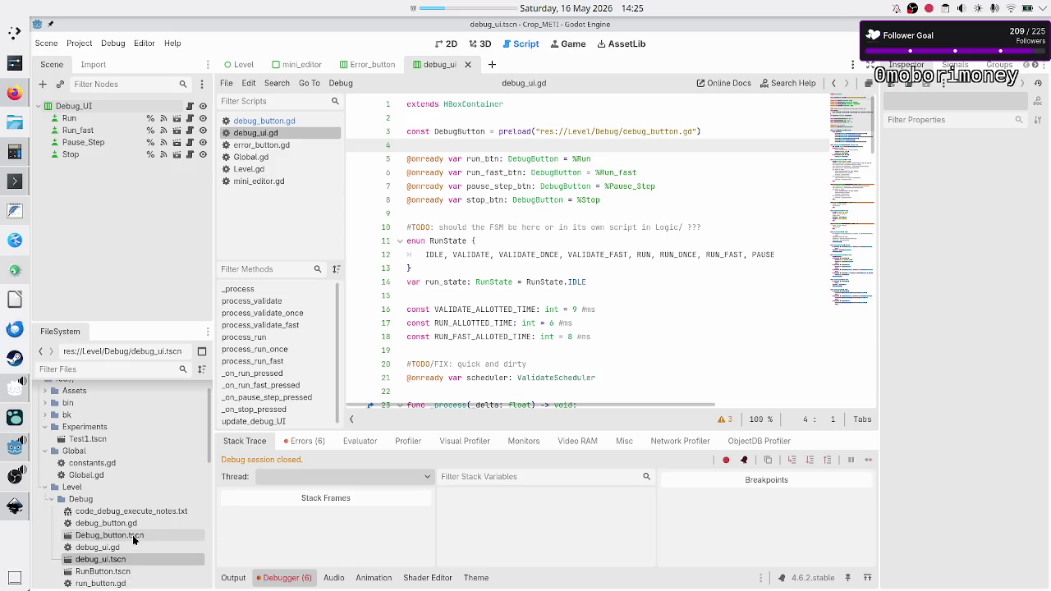
pyautogui.doubleClick(132, 535)
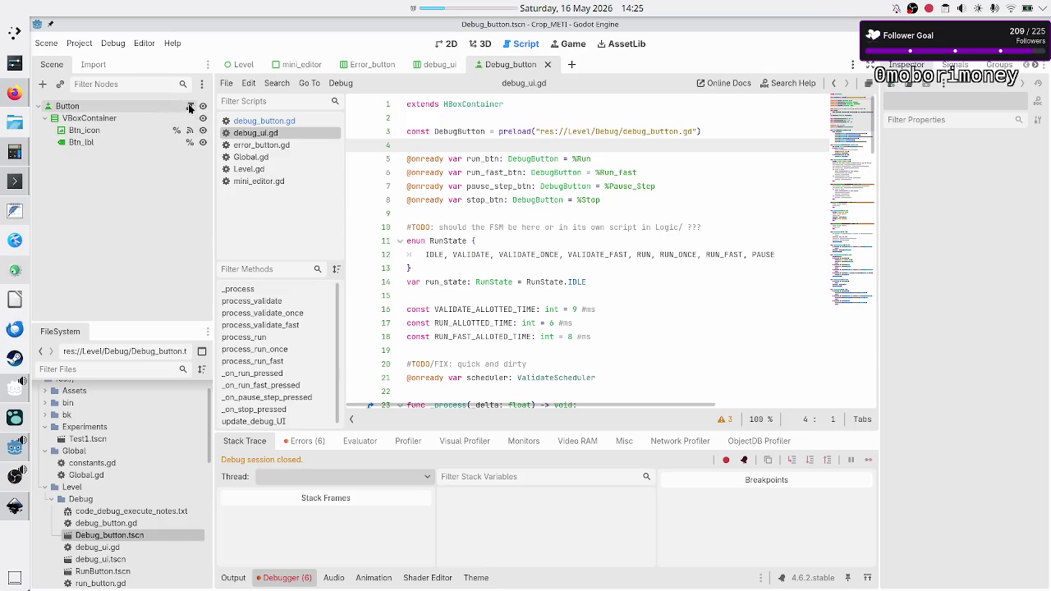
# - Replace the root Button's run_button.gd script with debug_button.gd, then save and run
pyautogui.rightClick(143, 104)
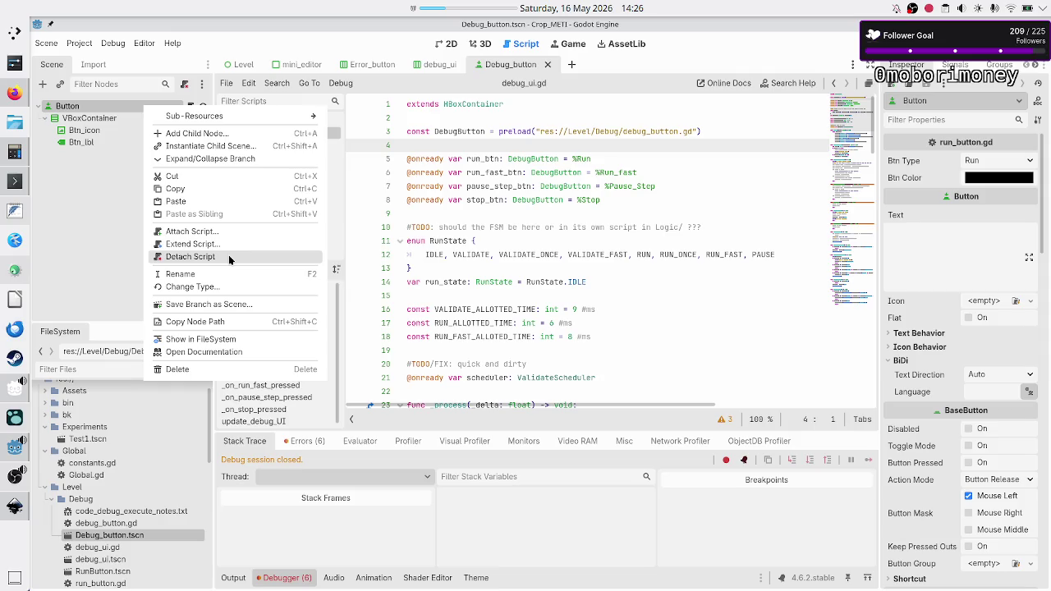
pyautogui.click(228, 256)
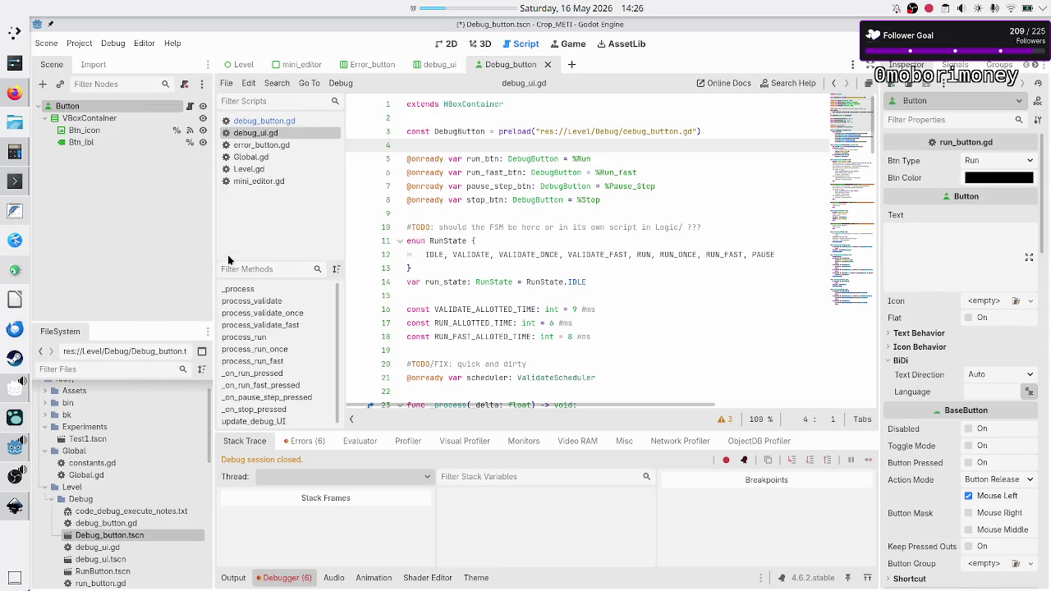
pyautogui.rightClick(139, 103)
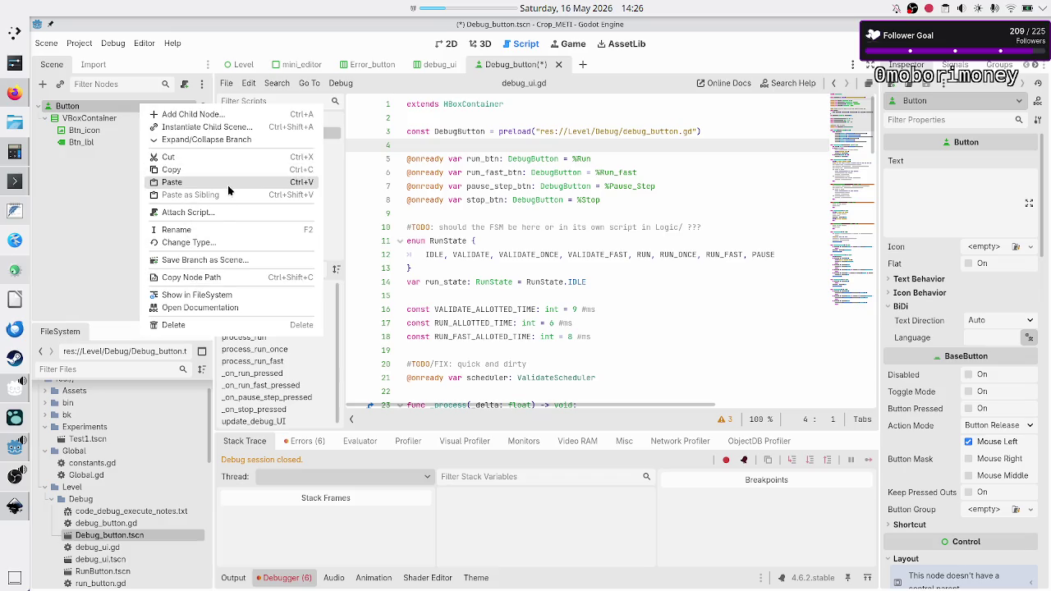
pyautogui.click(224, 212)
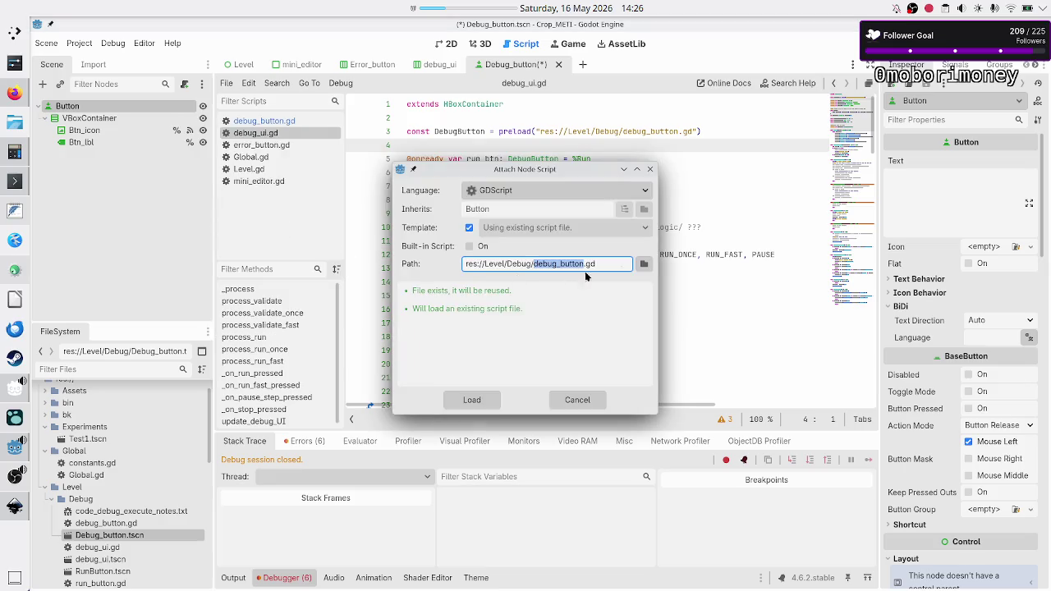
pyautogui.click(644, 263)
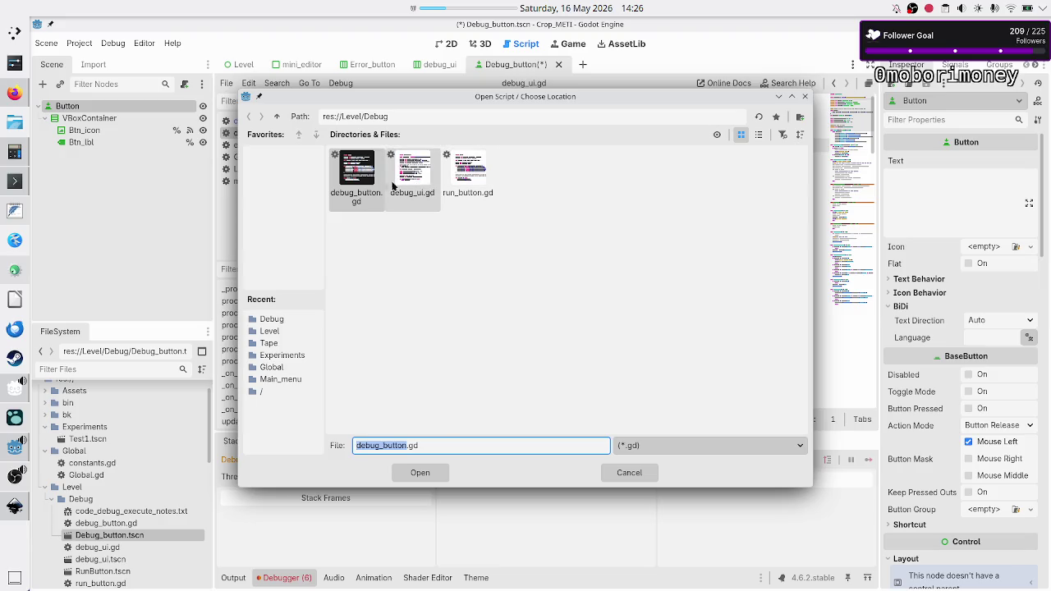
pyautogui.click(432, 473)
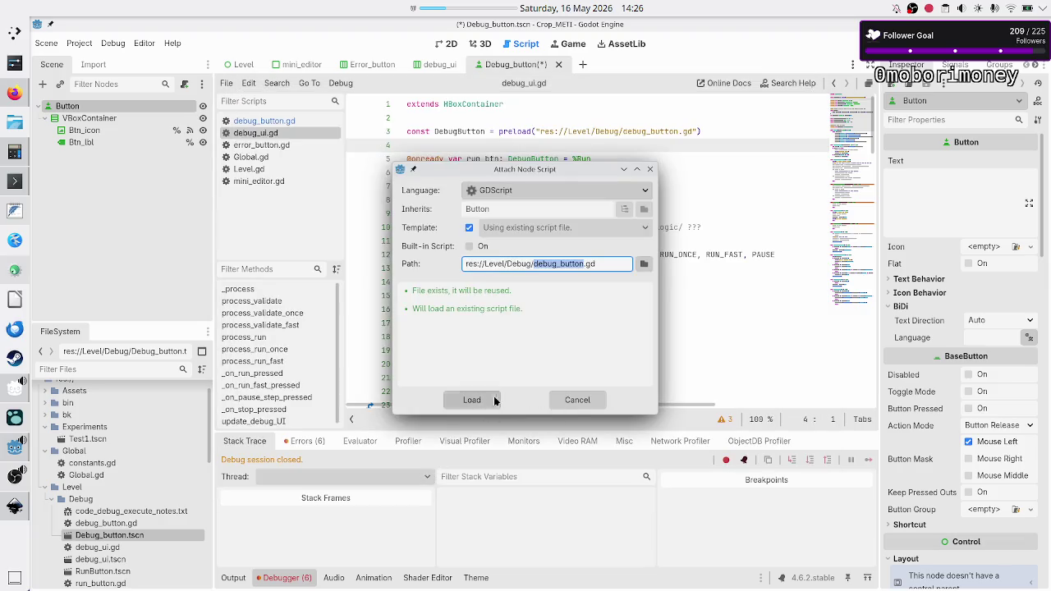
pyautogui.click(491, 400)
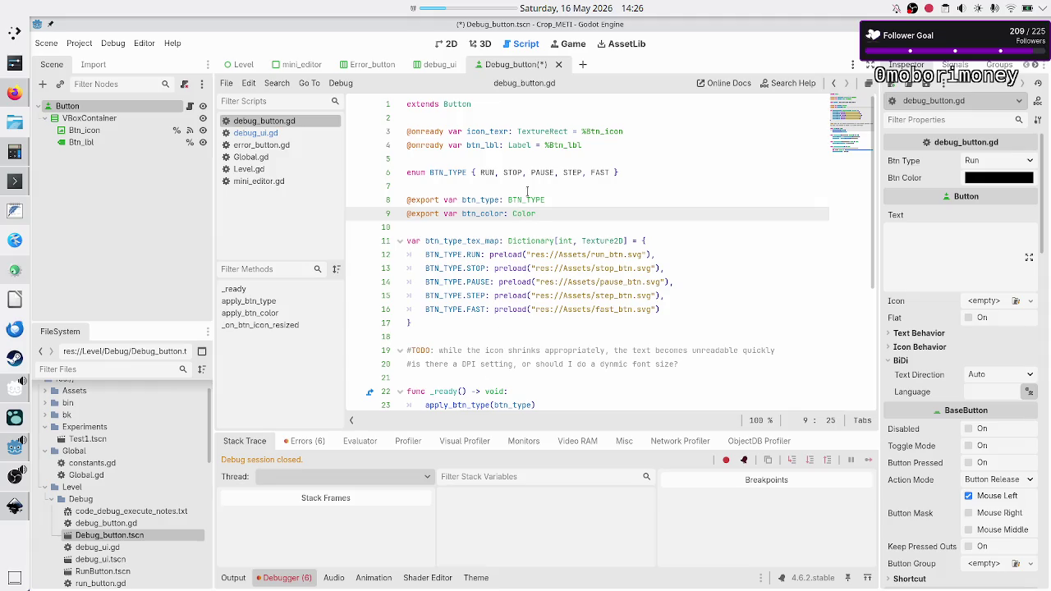
pyautogui.click(527, 189)
pyautogui.press('F5')
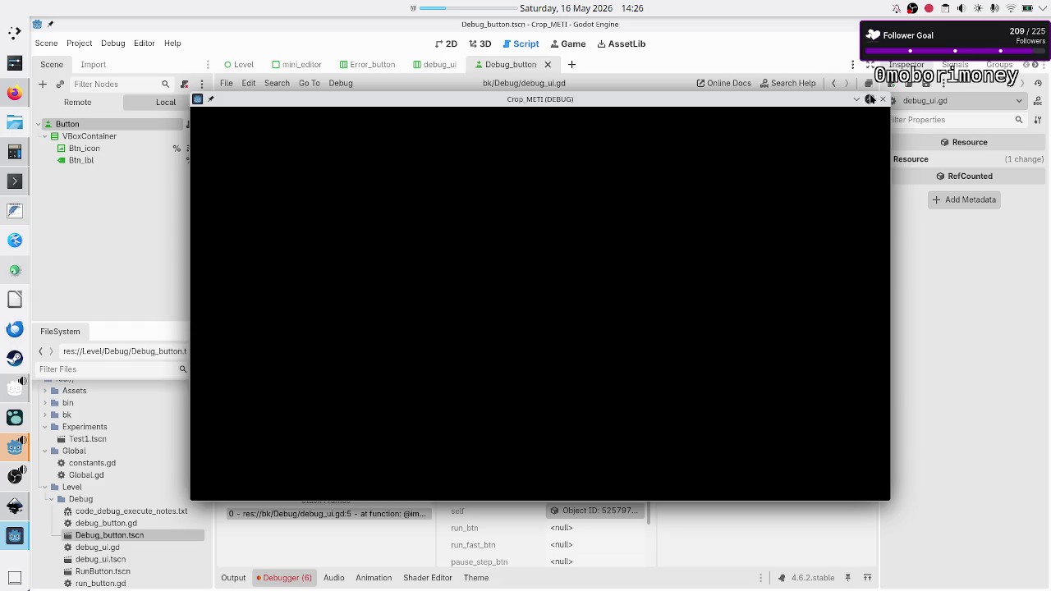
# - Close the test game and the backup bk/Debug/debug_ui.gd script, returning to the debug_ui scene
pyautogui.click(884, 100)
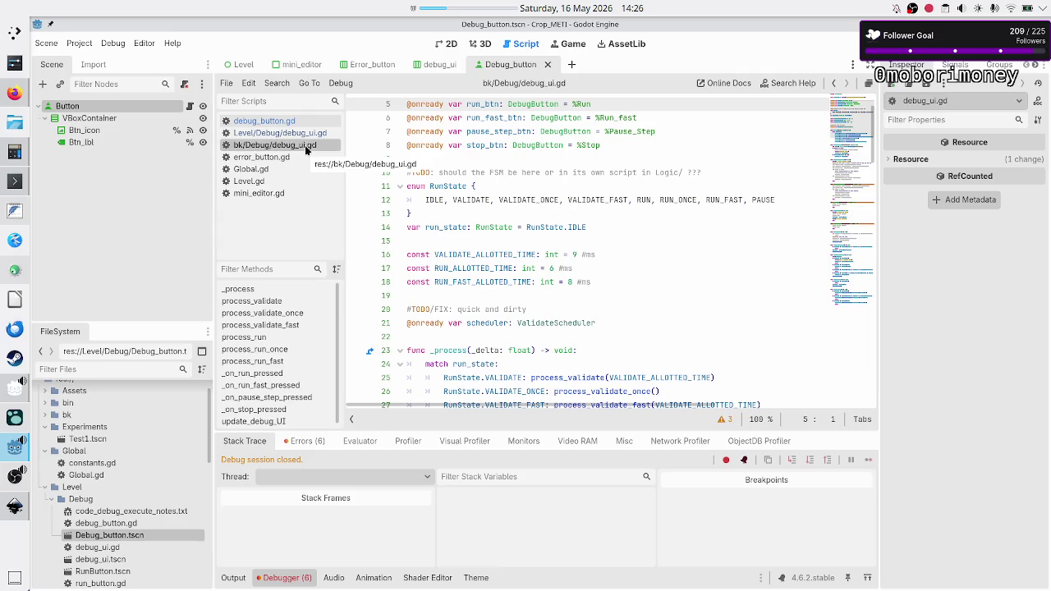
pyautogui.middleClick(305, 145)
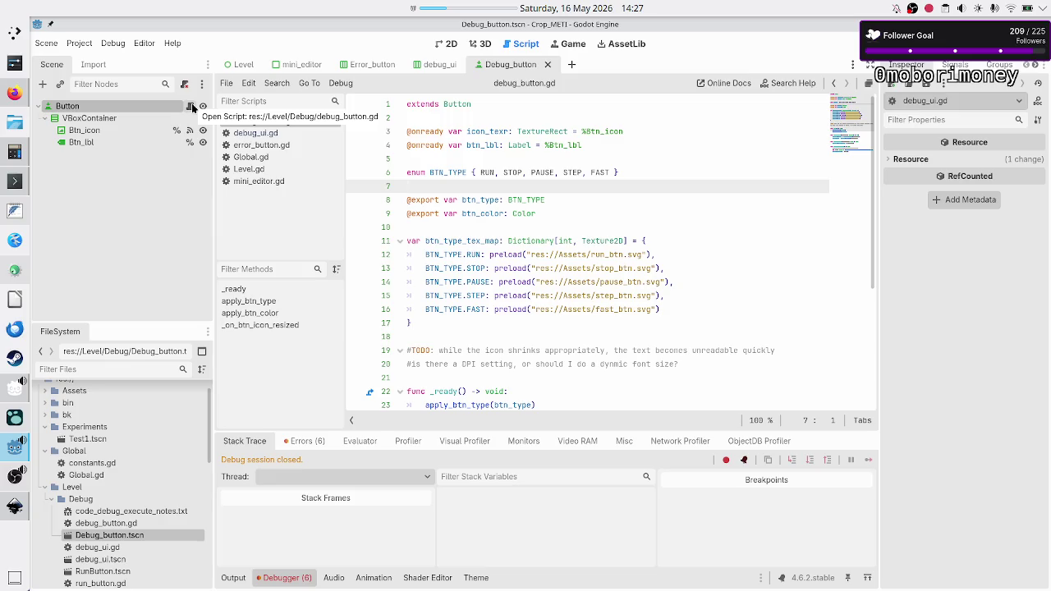
pyautogui.click(440, 64)
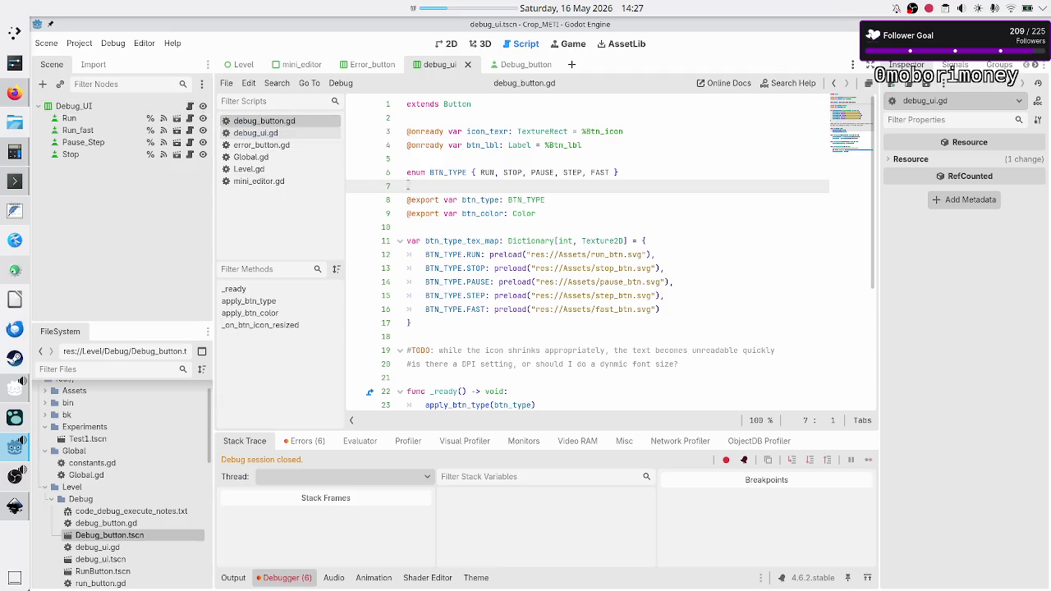
pyautogui.press('Up')
pyautogui.press('Up')
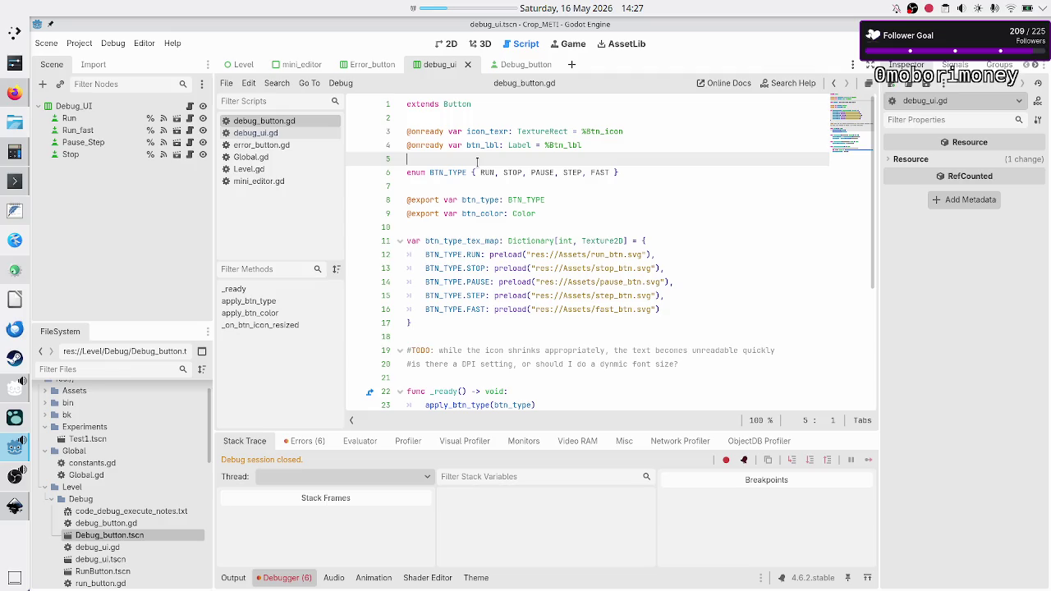
pyautogui.click(16, 181)
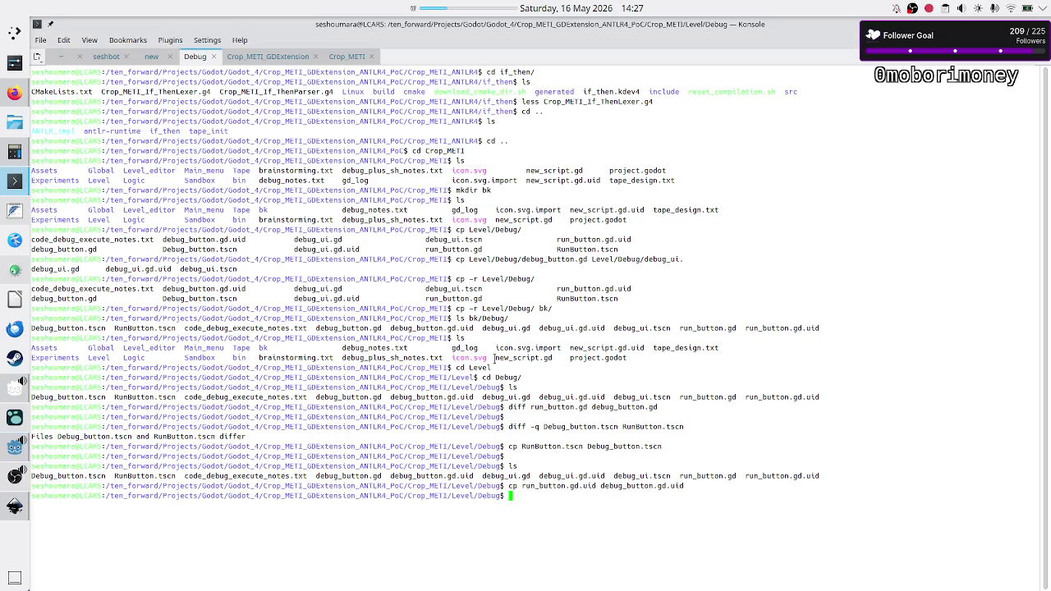
# - Rerun 'cp run_button.gd.uid debug_button.gd.uid' from history, then return to Godot
pyautogui.press('Up')
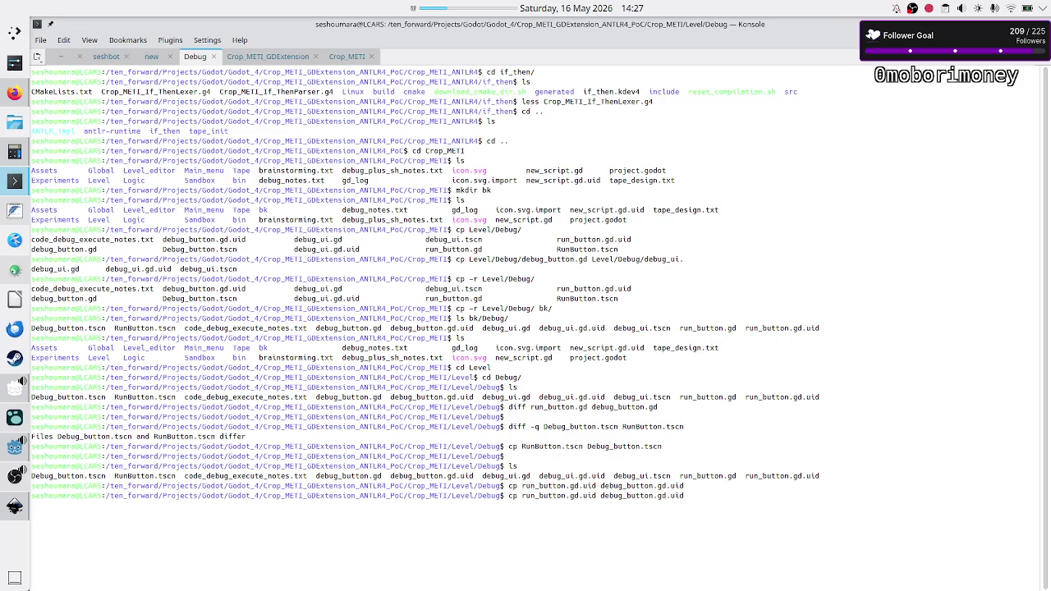
pyautogui.press('Return')
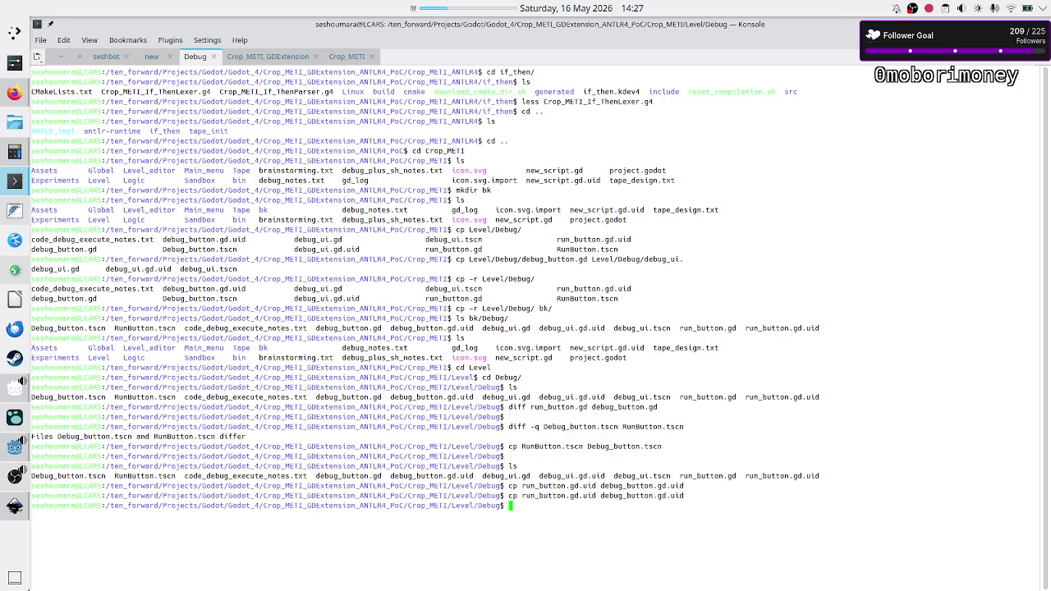
pyautogui.hotkey('alt', 'Tab')
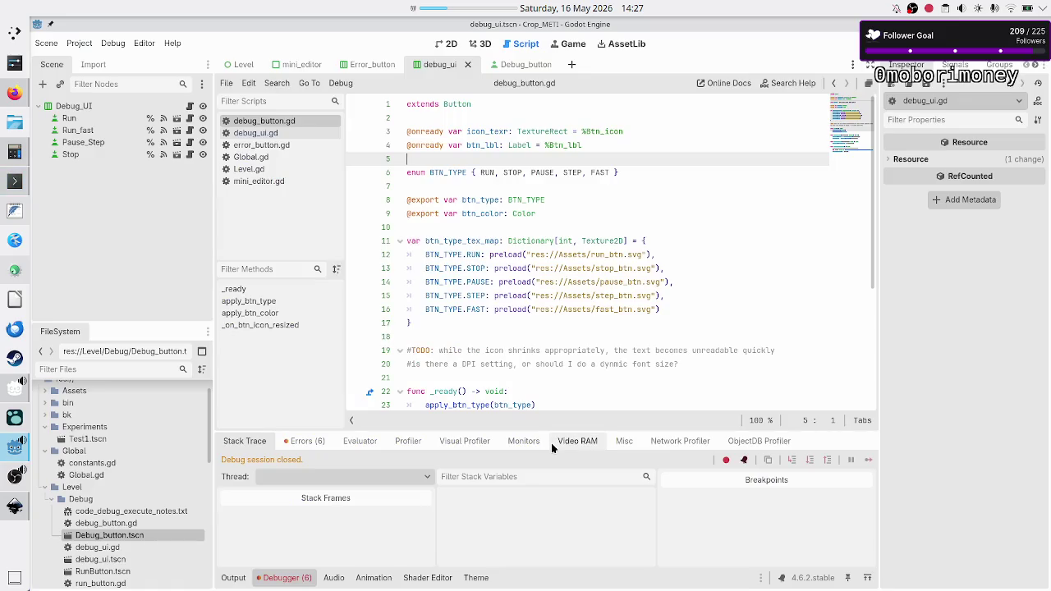
# - Test-run the scene with F6, stop it, and clear the Konsole screen
pyautogui.press('F6')
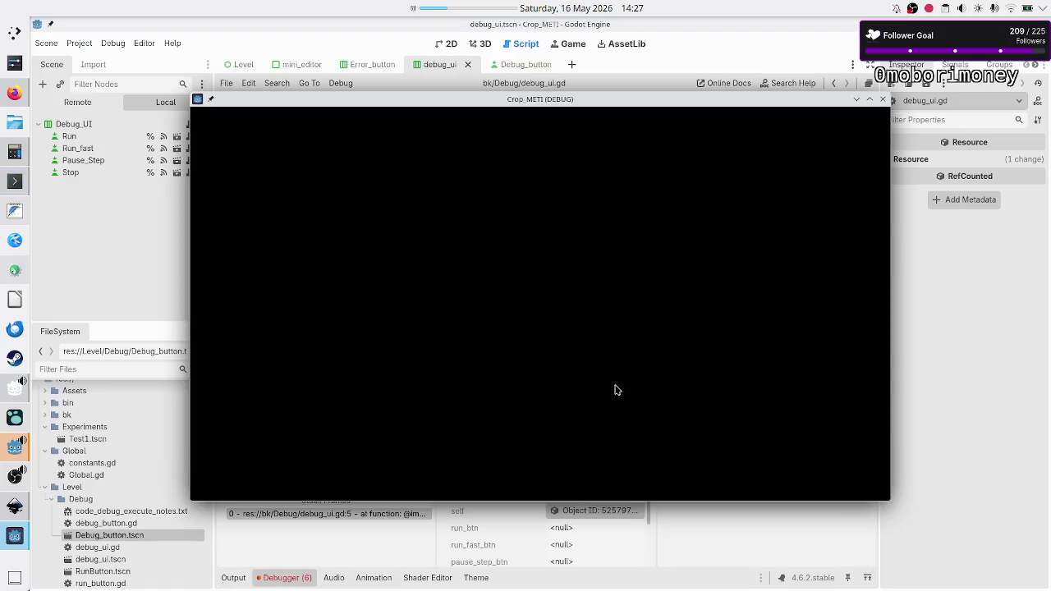
pyautogui.press('F8')
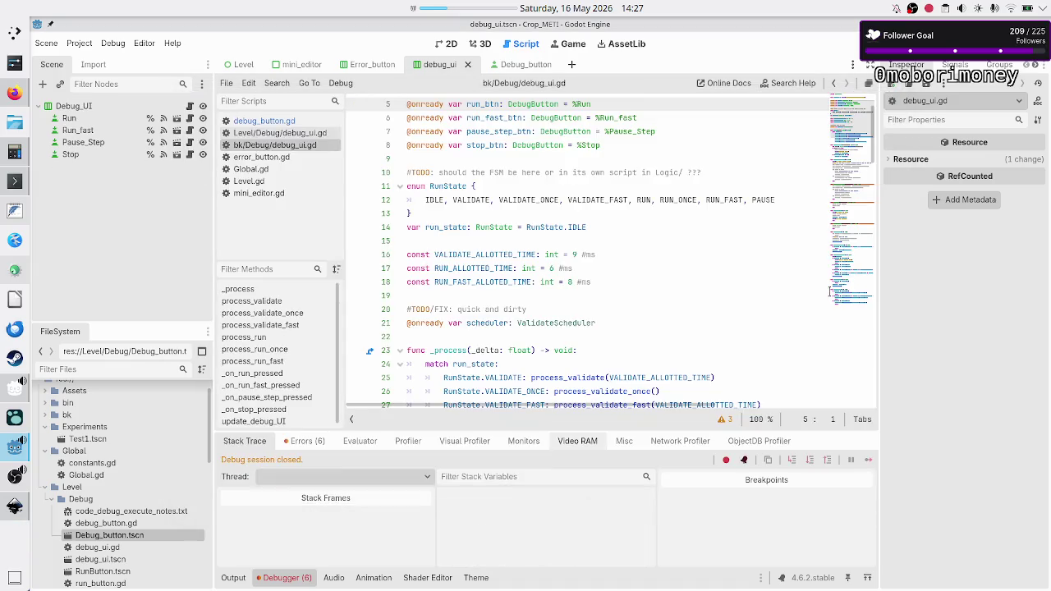
pyautogui.hotkey('alt', 'Tab')
pyautogui.write('clear')
pyautogui.press('Return')
# - List the Level/Debug folder and delete debug_button.gd.uid
pyautogui.write('ls')
pyautogui.press('Return')
pyautogui.write('rm debug_button.gd.uid')
pyautogui.press('Return')
# - List the folder again, delete run_button.gd.uid, and return to Godot
pyautogui.write('ls')
pyautogui.press('Return')
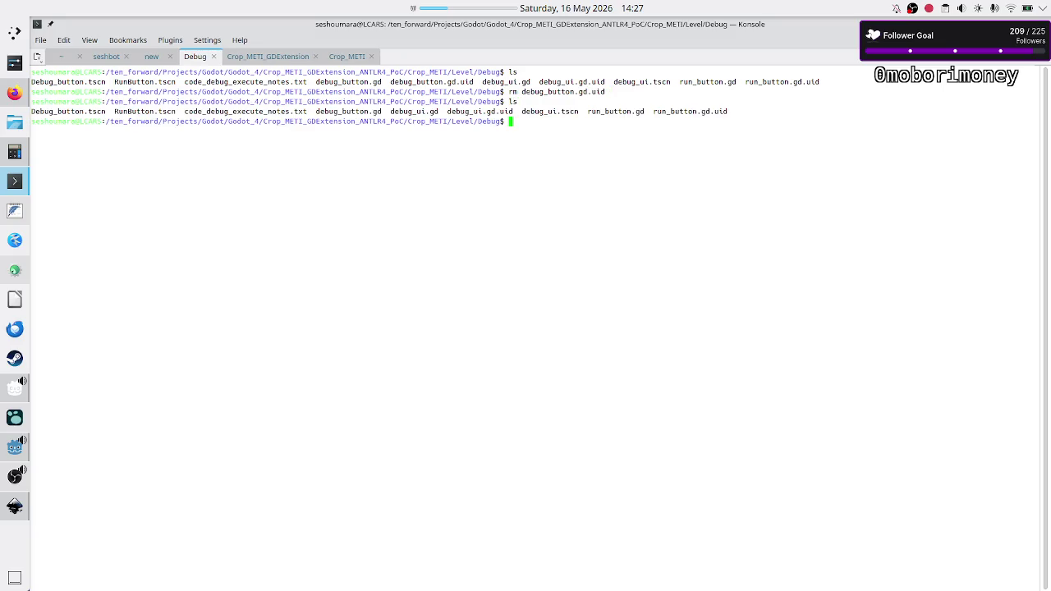
pyautogui.write('rm run_button.gd.uid')
pyautogui.press('Return')
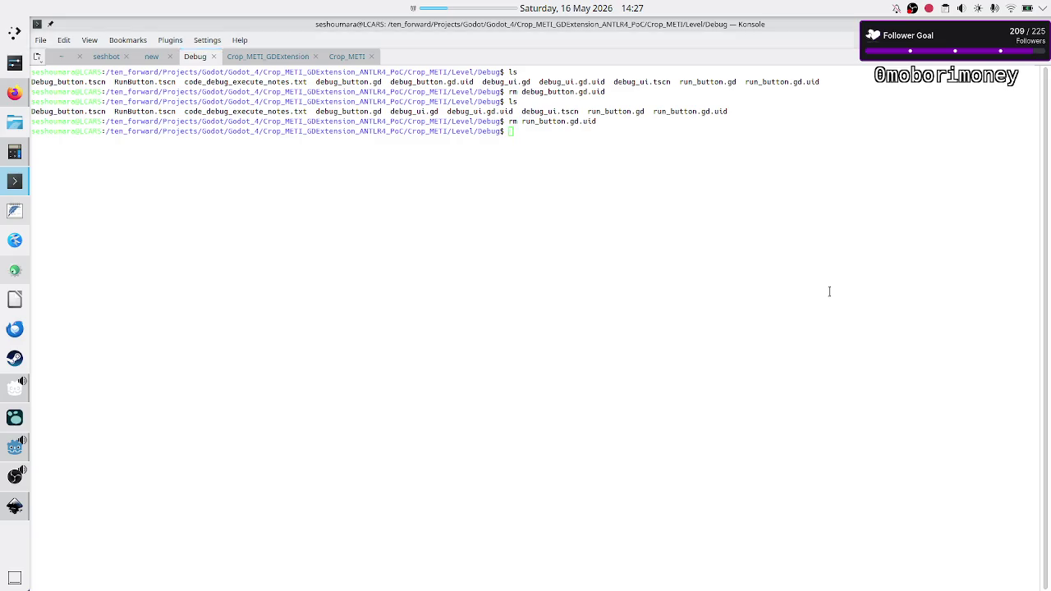
pyautogui.hotkey('alt', 'Tab')
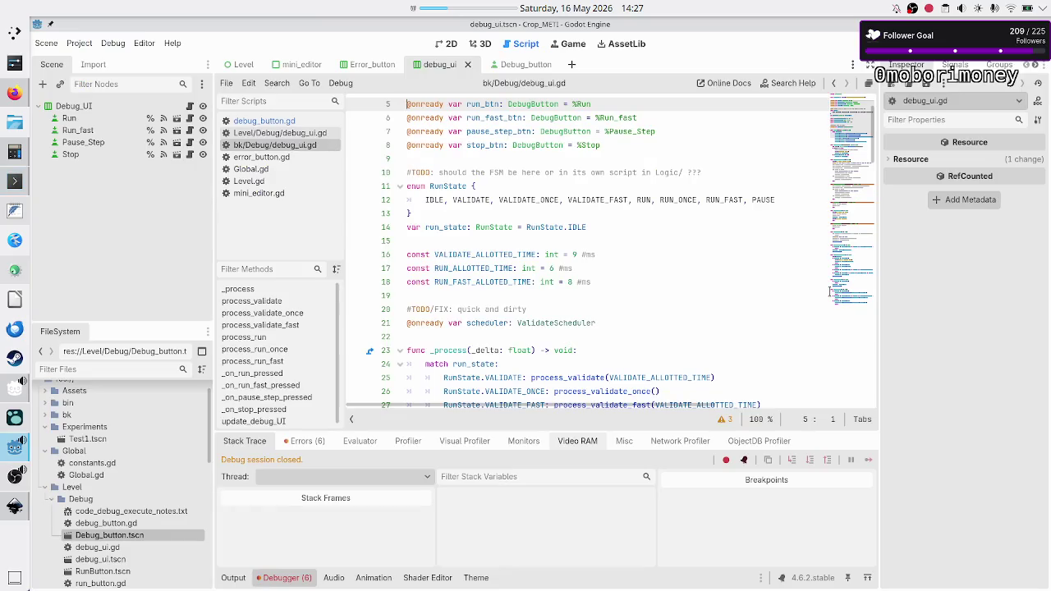
# - Test-run the scene again, close it, and review the debugger's implicit_ready error for debug_button.gd
pyautogui.press('F6')
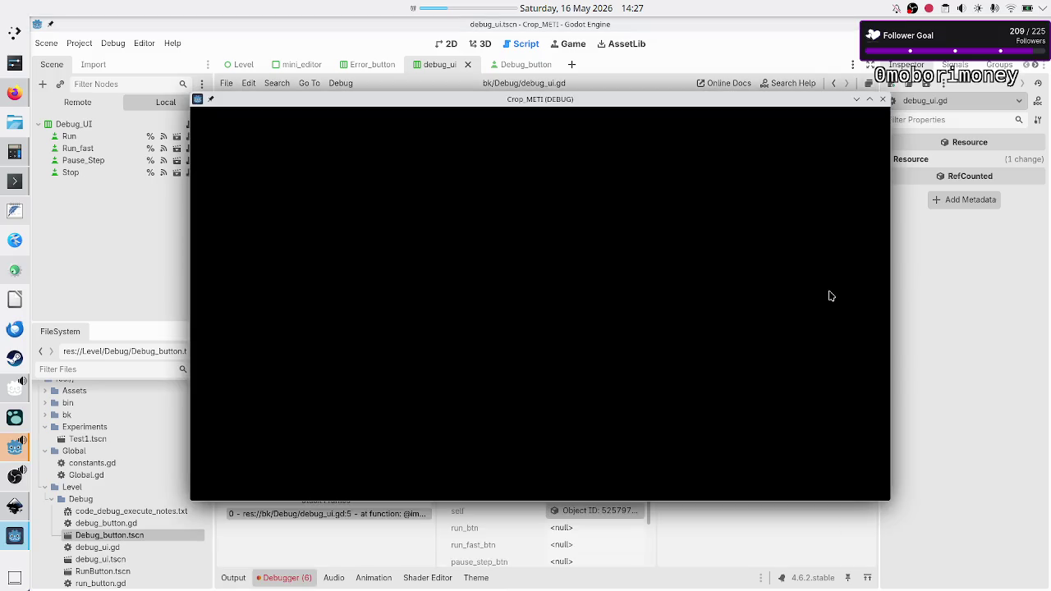
pyautogui.click(883, 103)
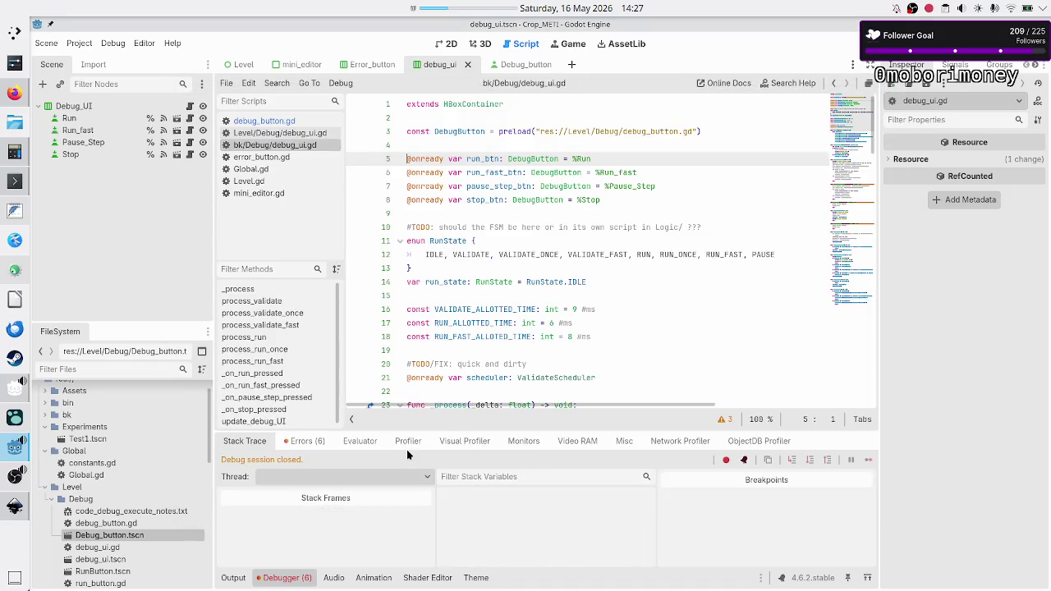
pyautogui.click(287, 578)
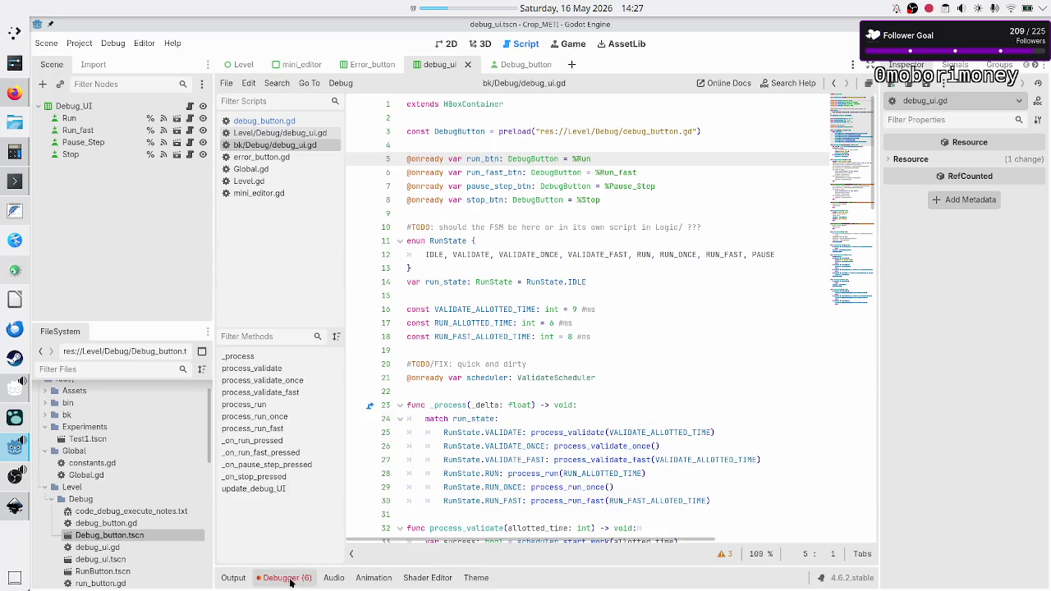
pyautogui.click(288, 578)
pyautogui.click(295, 441)
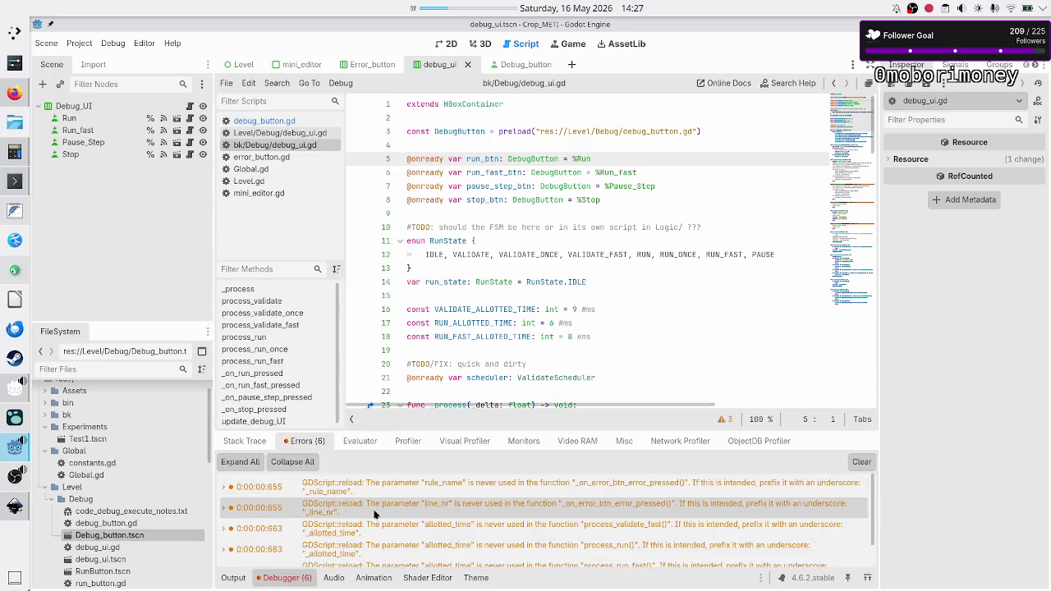
pyautogui.scroll(-3, 371, 511)
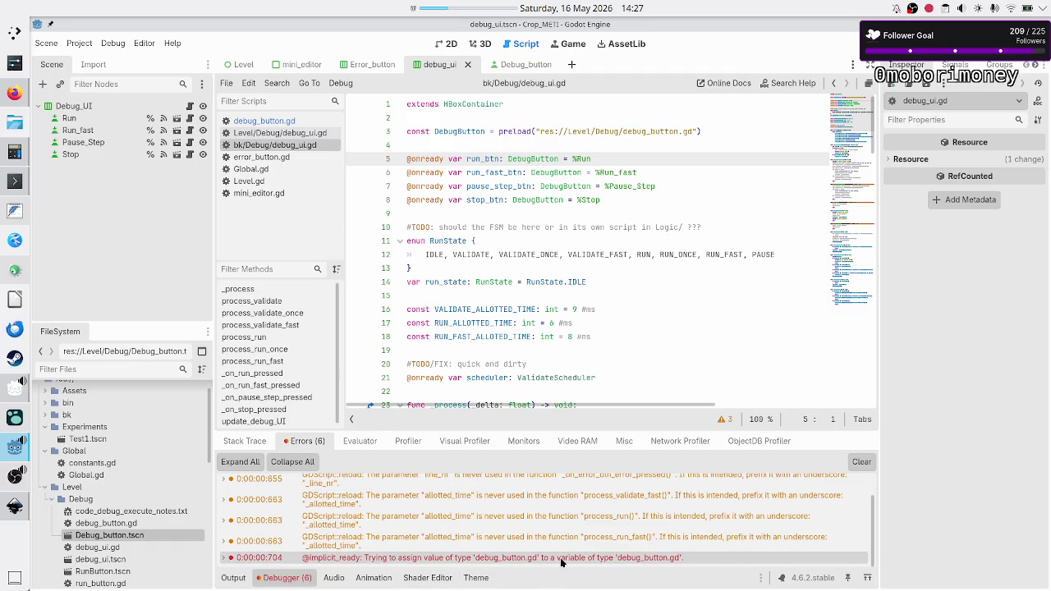
pyautogui.moveTo(559, 563)
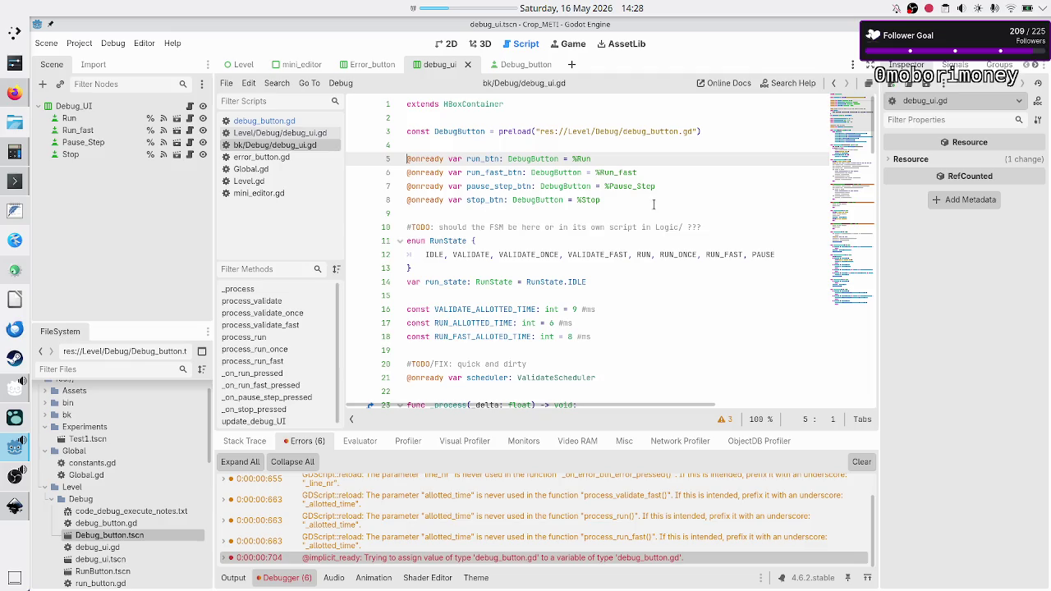
pyautogui.press('Down')
pyautogui.press('Down')
pyautogui.press('Down')
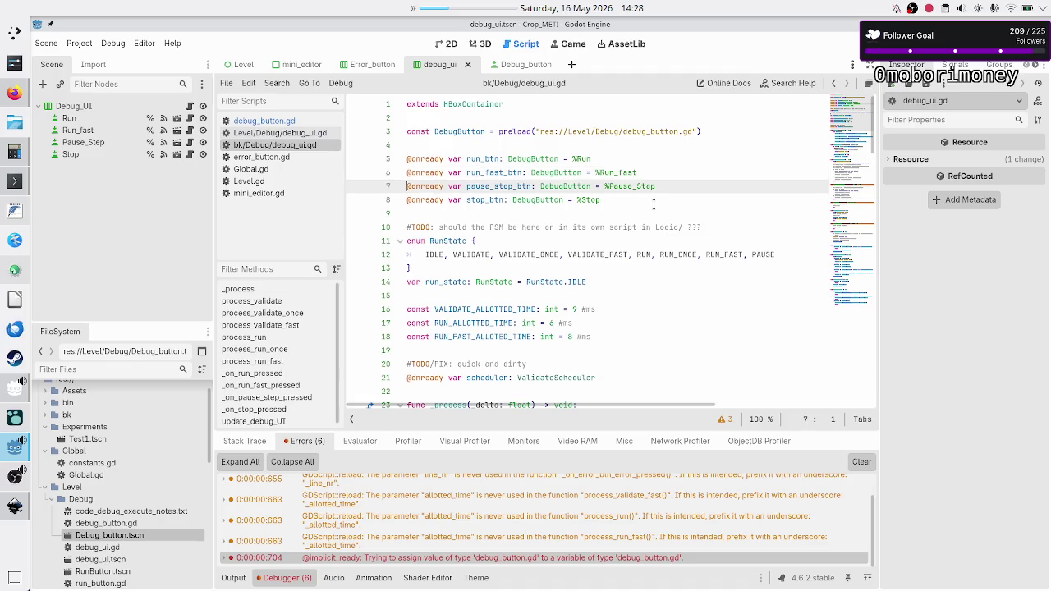
pyautogui.press('Up')
pyautogui.press('Up')
pyautogui.press('Up')
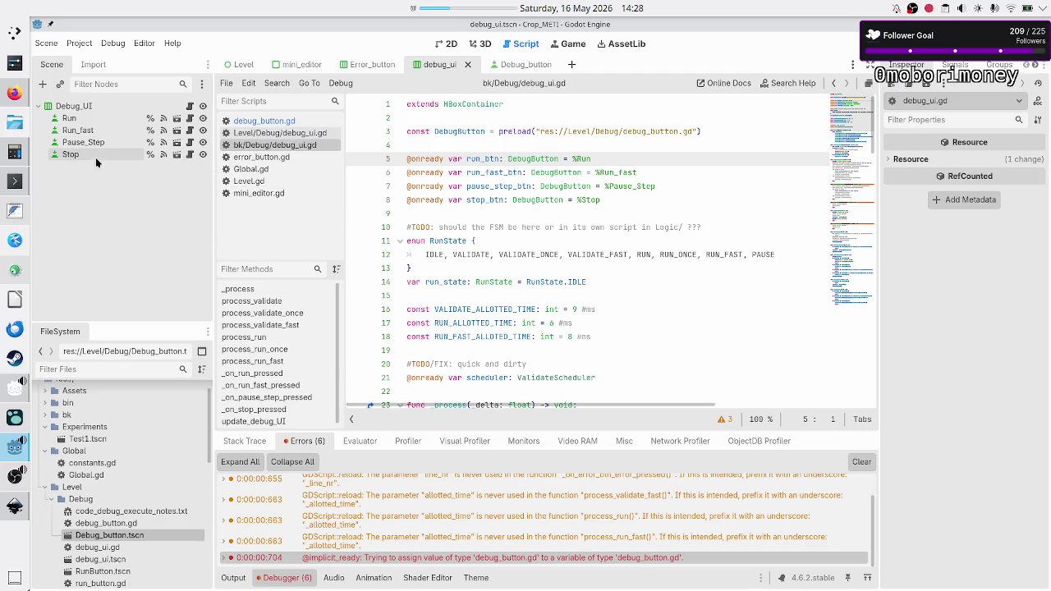
pyautogui.click(96, 122)
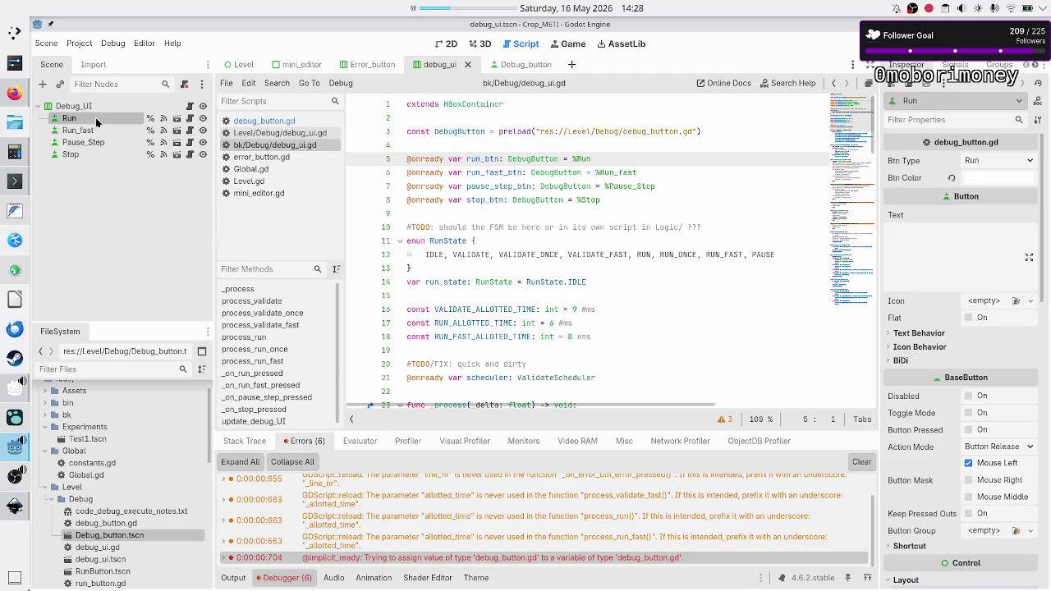
pyautogui.click(91, 135)
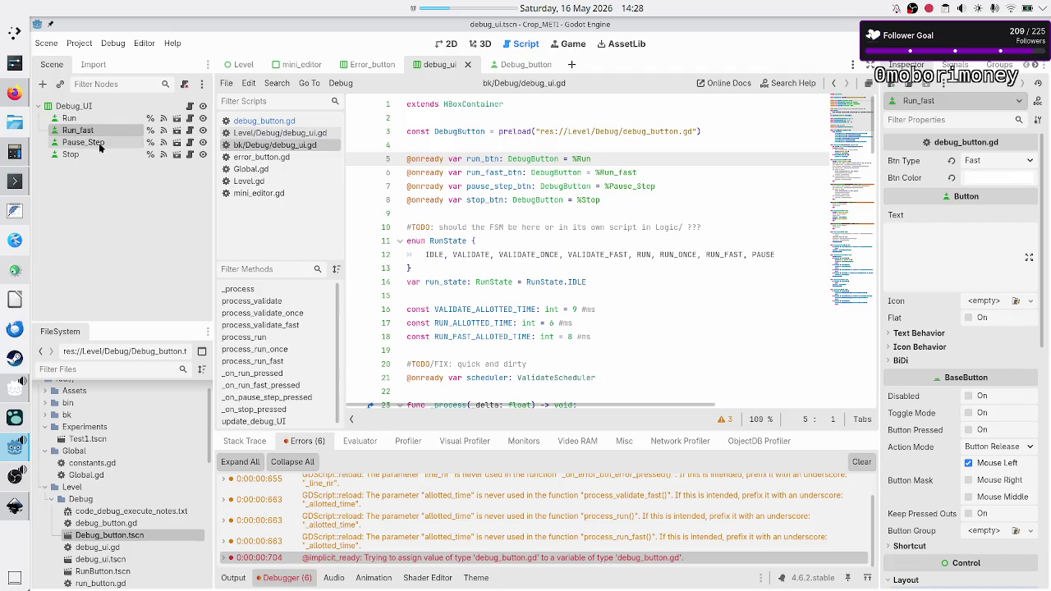
pyautogui.click(85, 107)
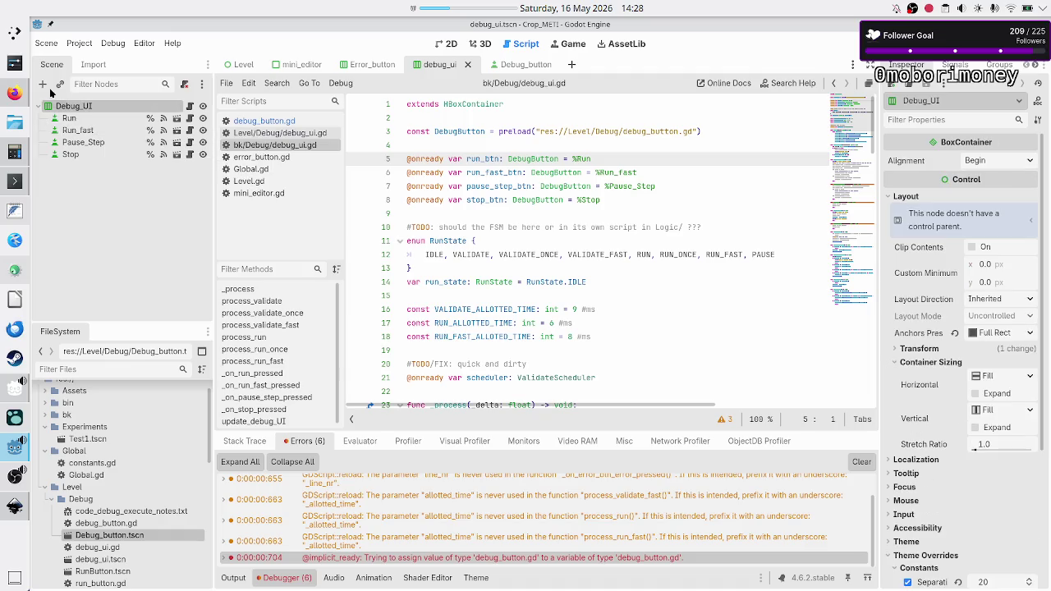
# - Instance Level/Debug/Debug_button.tscn under Debug_UI and rename the new node Run2
pyautogui.click(59, 85)
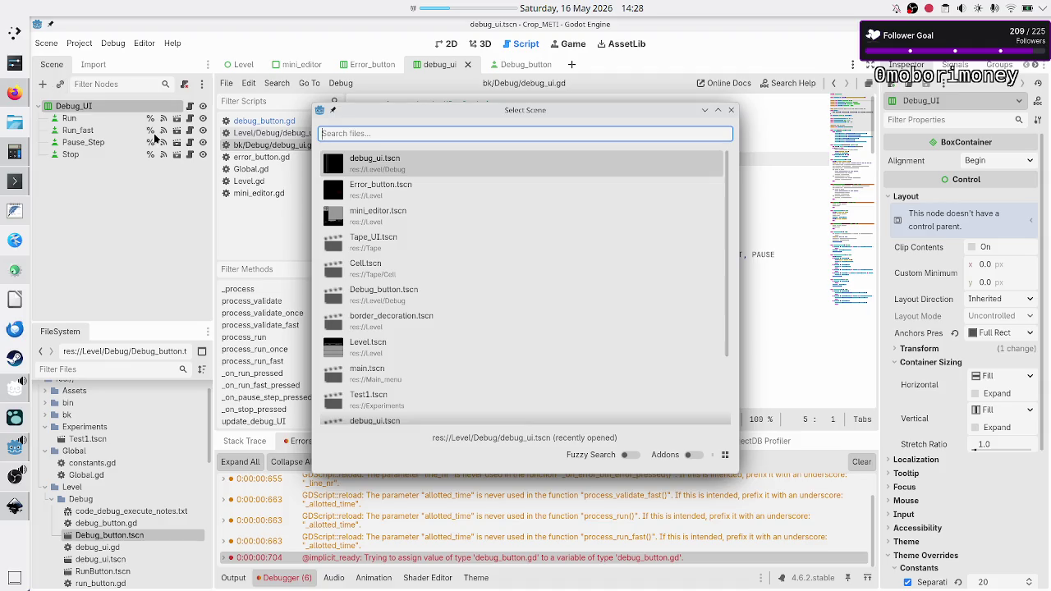
pyautogui.write('deb')
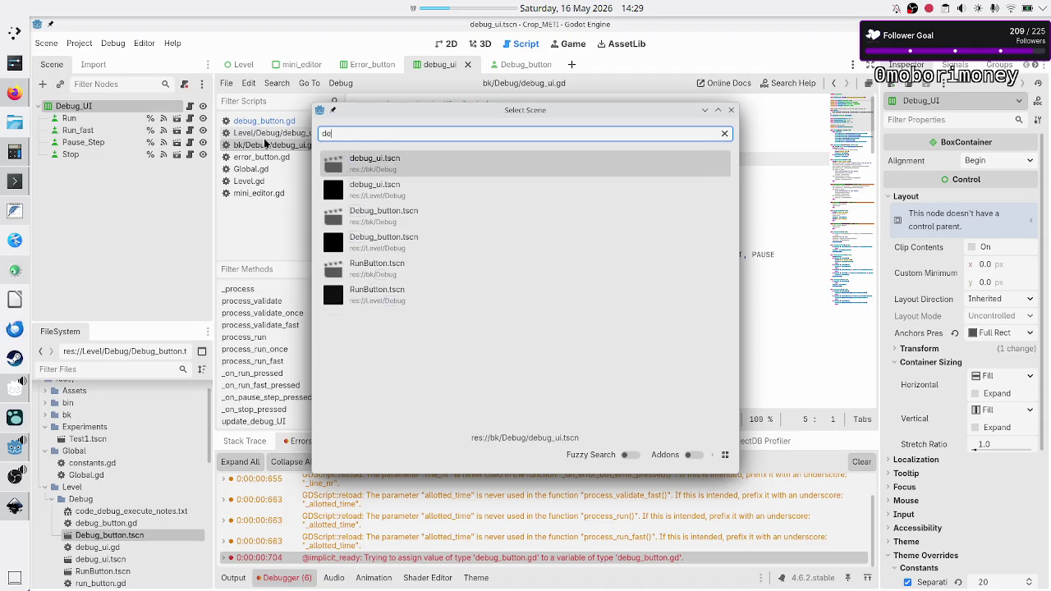
pyautogui.press('Down')
pyautogui.press('Down')
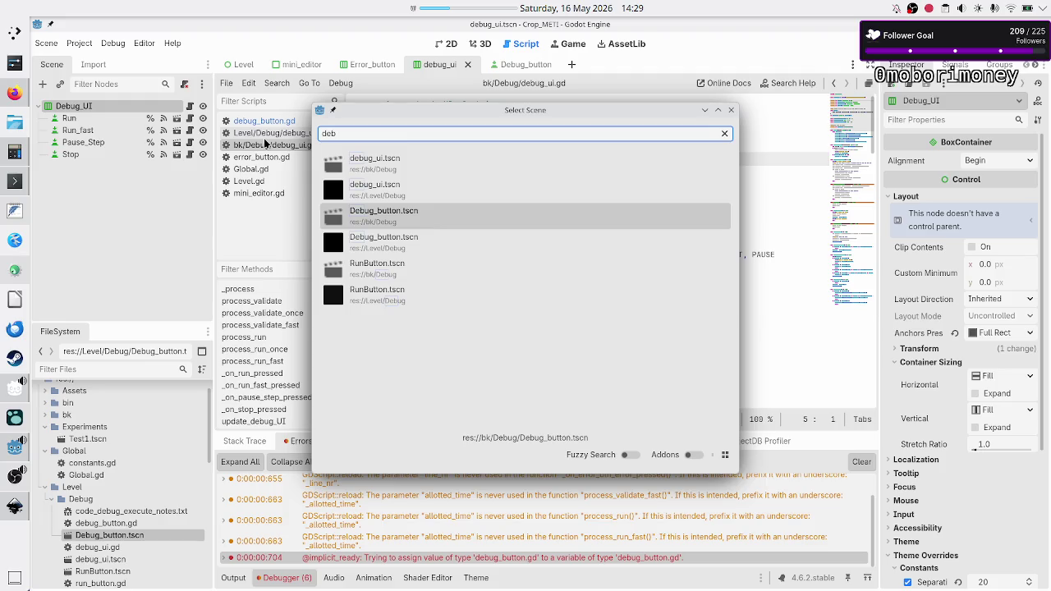
pyautogui.press('Up')
pyautogui.press('Down')
pyautogui.press('Up')
pyautogui.press('Down')
pyautogui.press('Down')
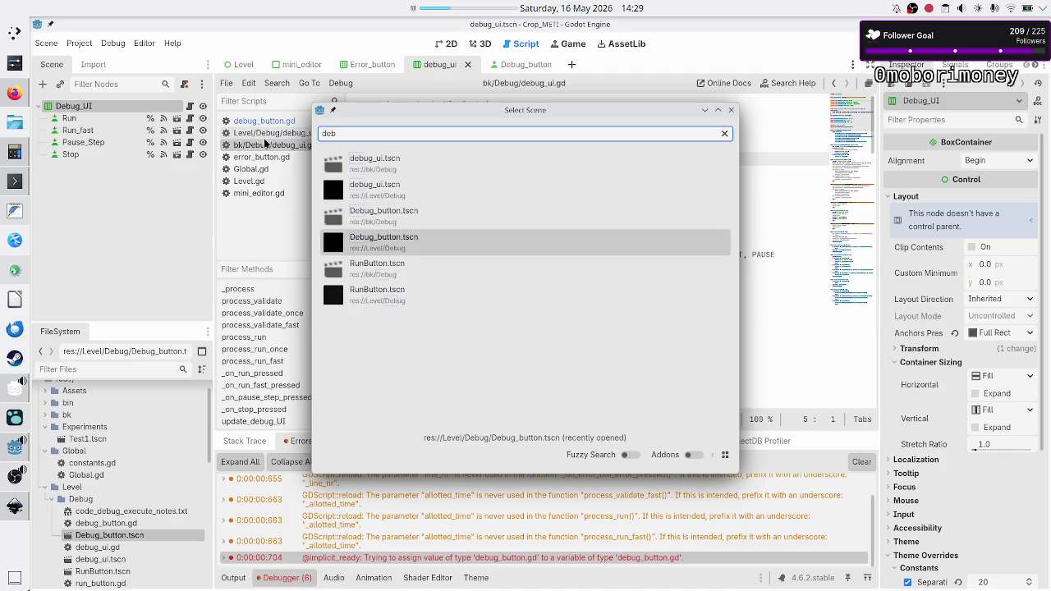
pyautogui.press('Return')
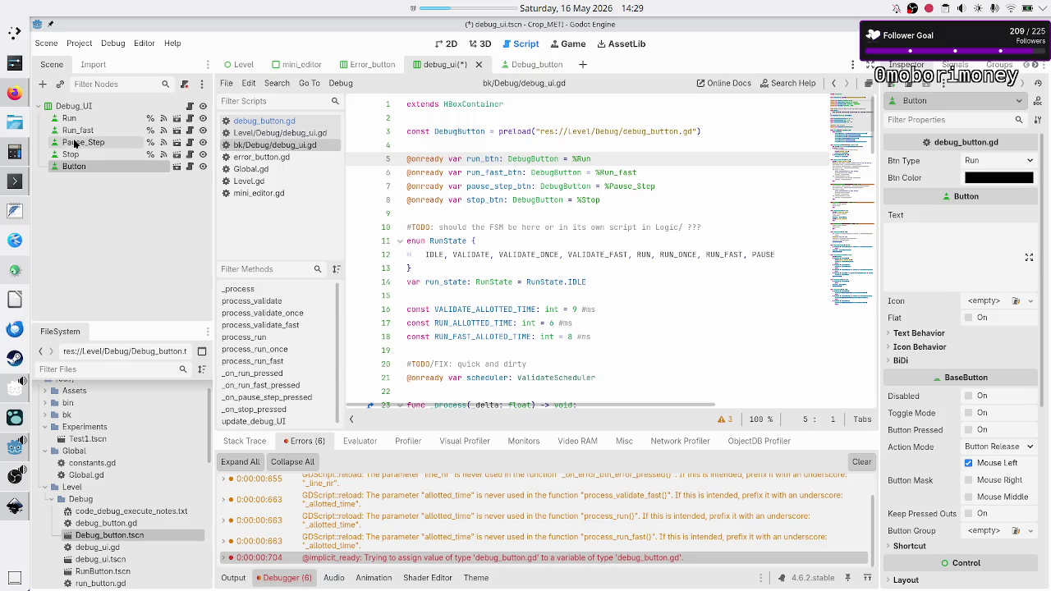
pyautogui.doubleClick(82, 167)
pyautogui.write('Run2')
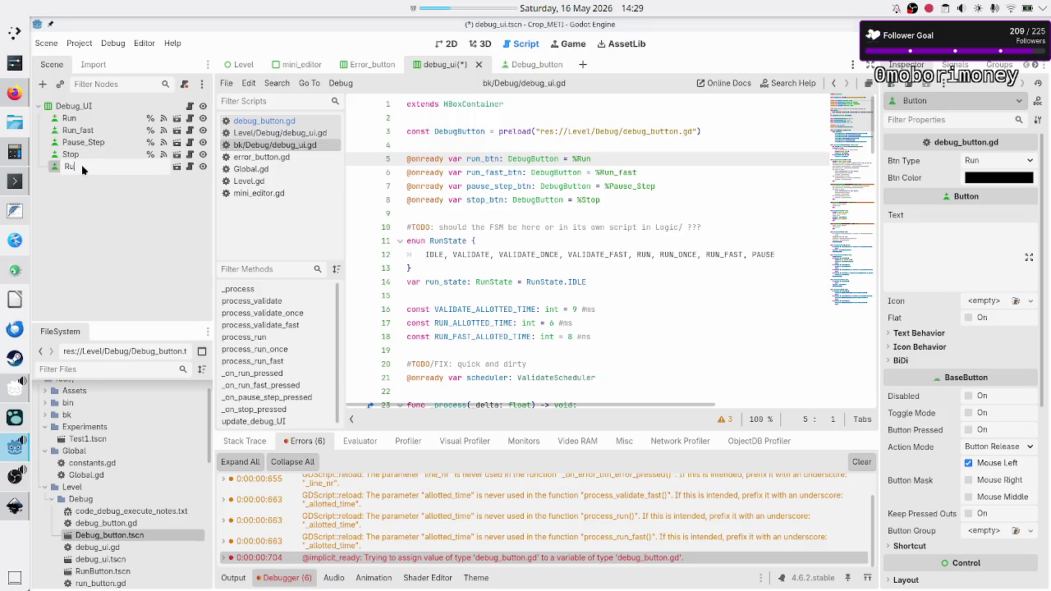
pyautogui.press('Return')
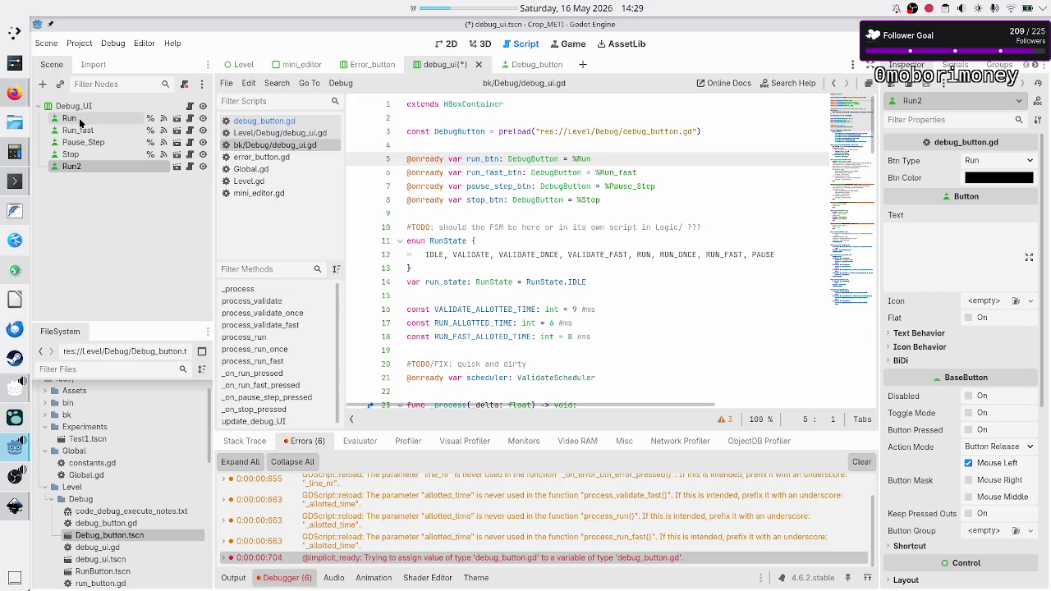
# - Change Run2's Btn Color from black to white (ffffff)
pyautogui.click(79, 117)
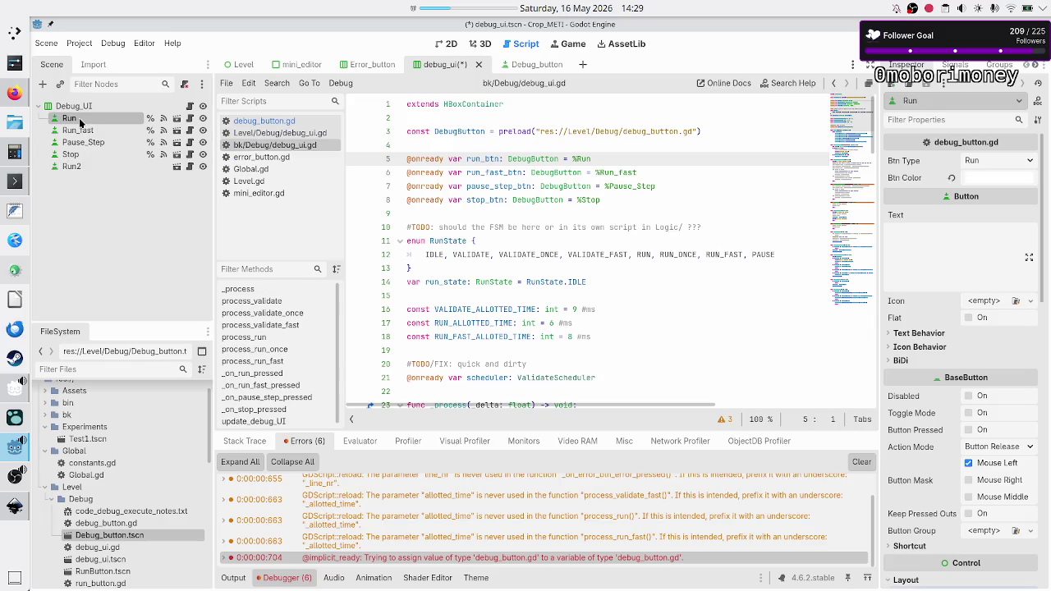
pyautogui.click(76, 165)
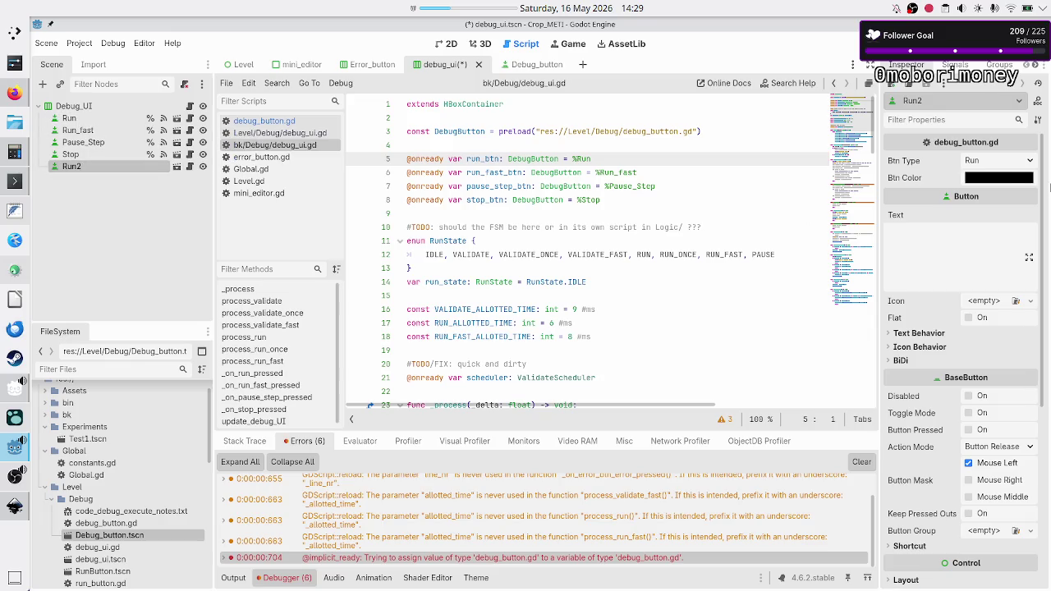
pyautogui.click(1003, 177)
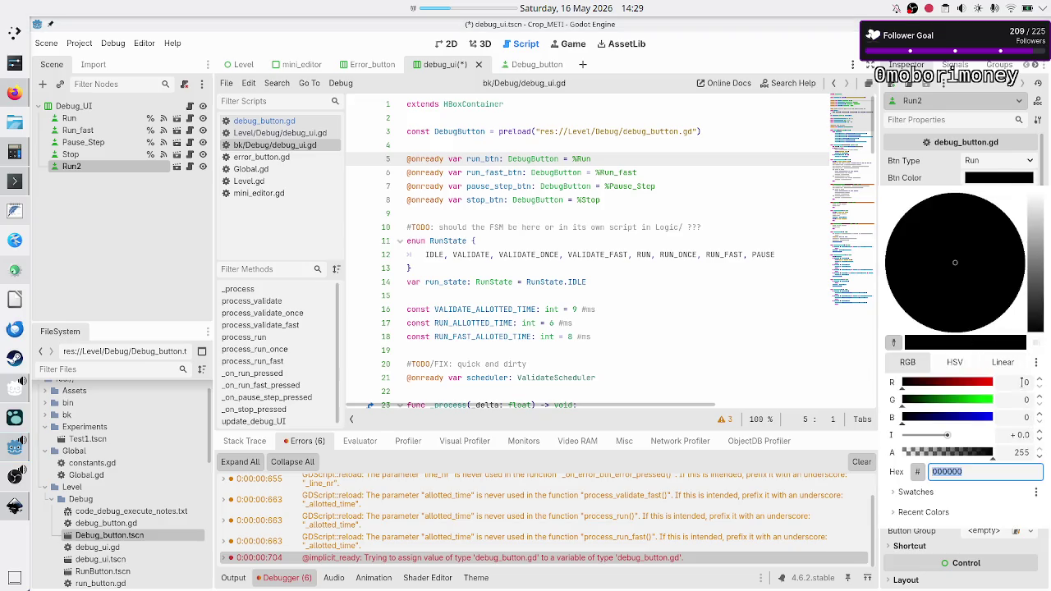
pyautogui.moveTo(1037, 245); pyautogui.dragTo(1035, 179)
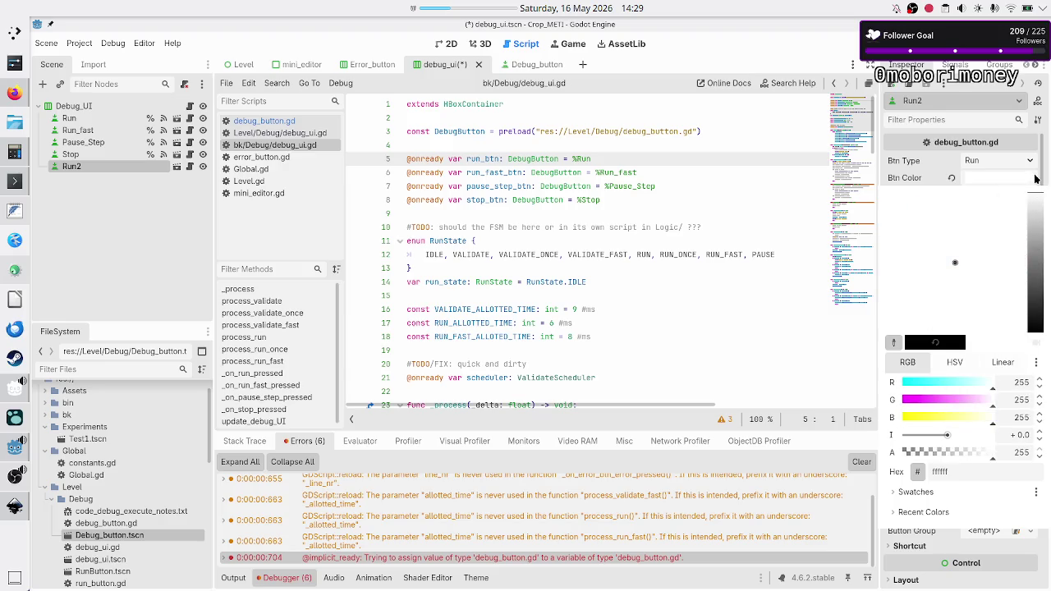
pyautogui.click(970, 464)
pyautogui.press('Escape')
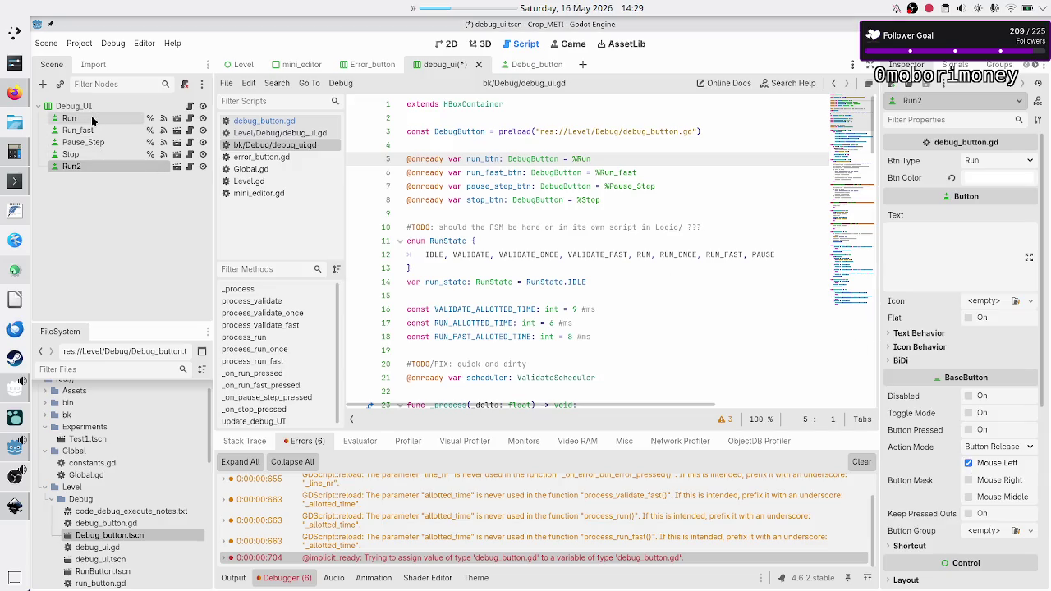
# - Review the old Run, Run_fast, Pause_Step and Stop buttons one by one
pyautogui.click(74, 119)
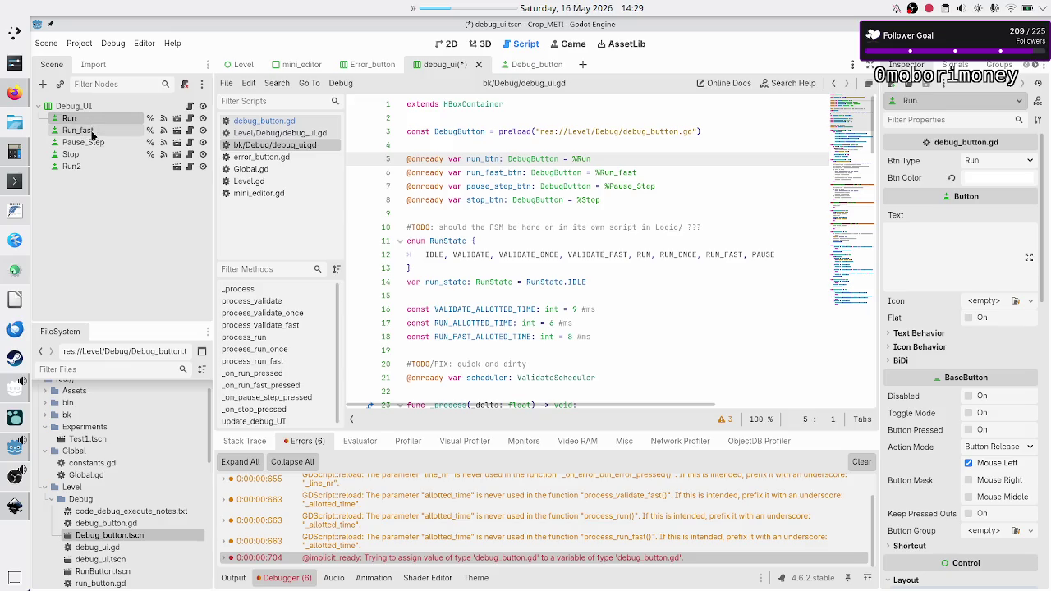
pyautogui.click(86, 130)
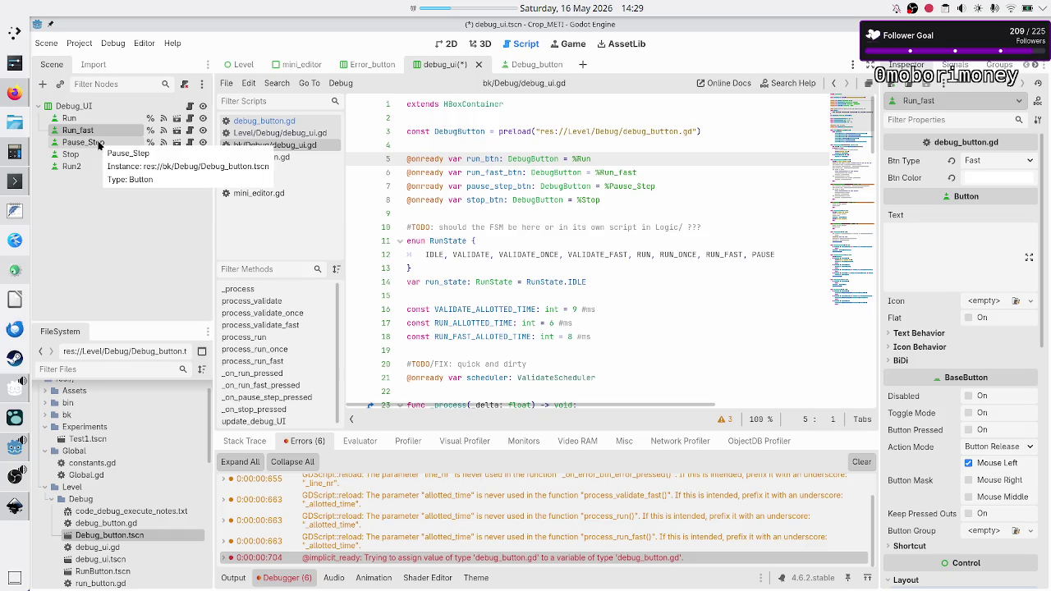
pyautogui.click(97, 143)
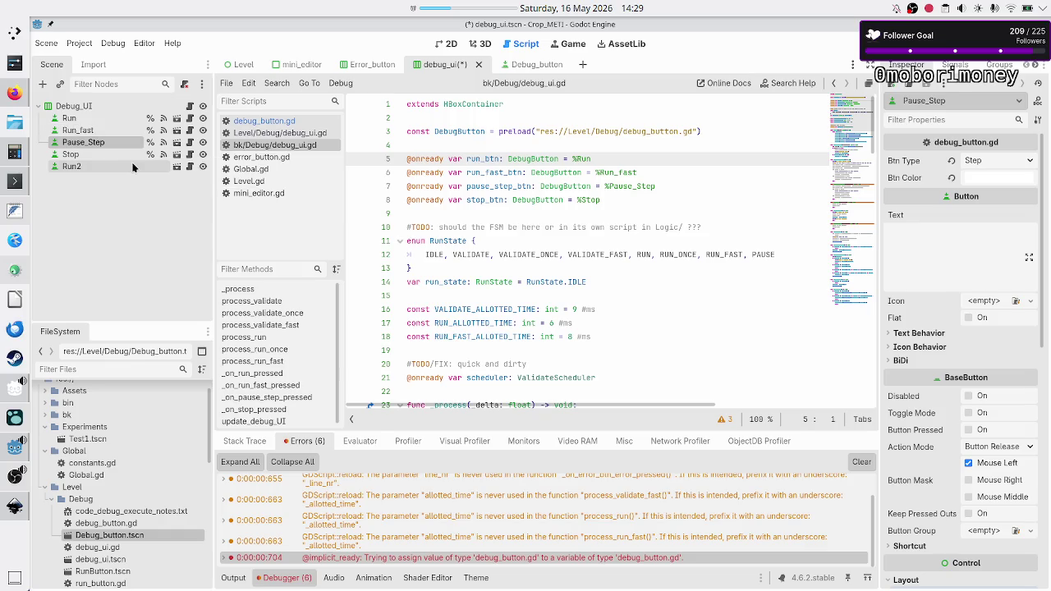
pyautogui.click(91, 154)
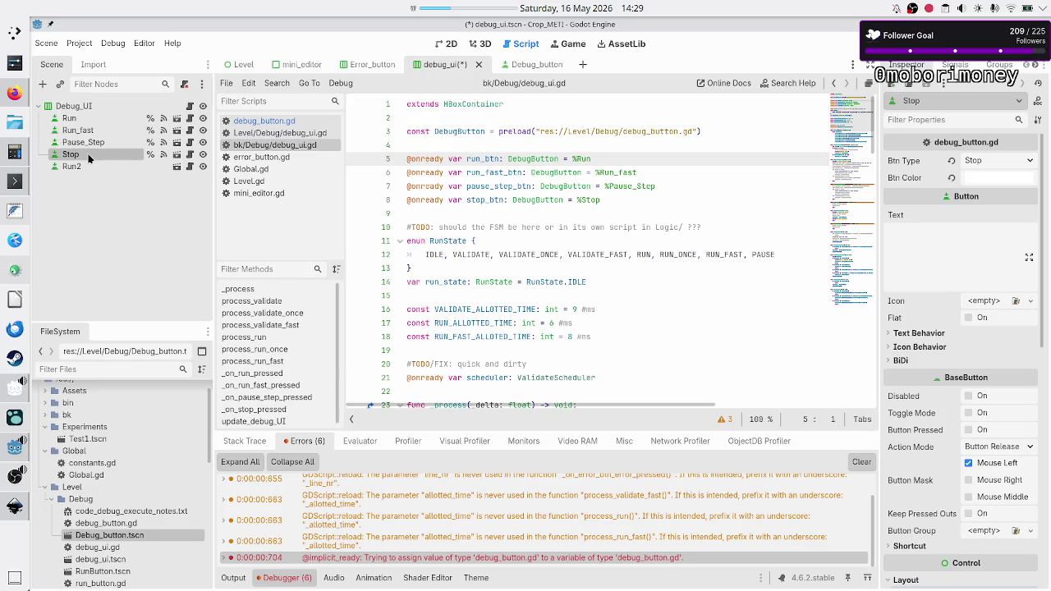
# - Range-select Run through Stop and delete all four, confirming the prompt
pyautogui.click(85, 133)
pyautogui.click(69, 119)
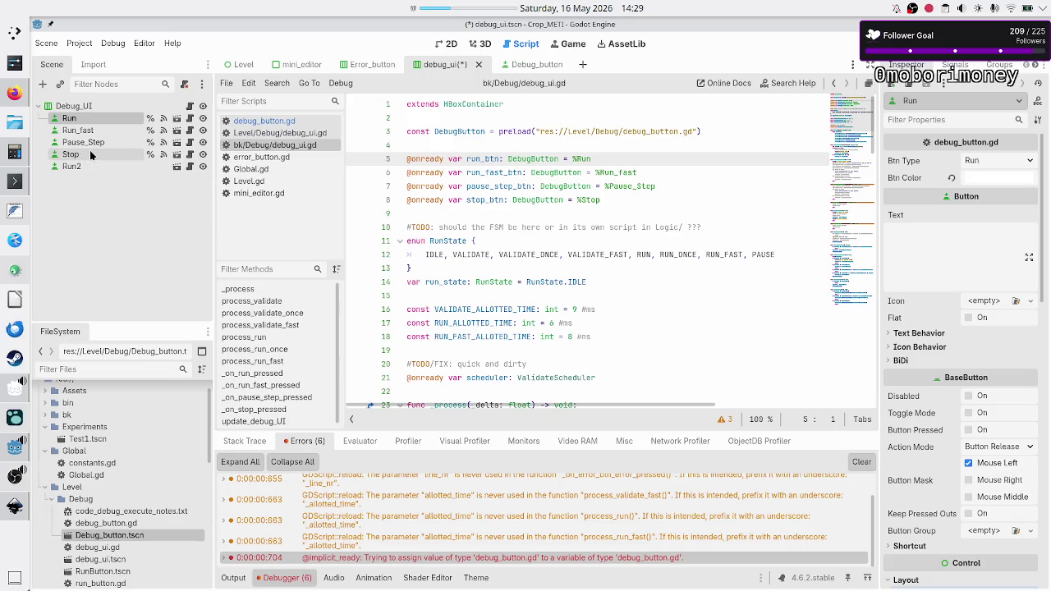
pyautogui.keyDown('shift'); pyautogui.click(90, 155); pyautogui.keyUp('shift')
pyautogui.press('Delete')
pyautogui.press('Return')
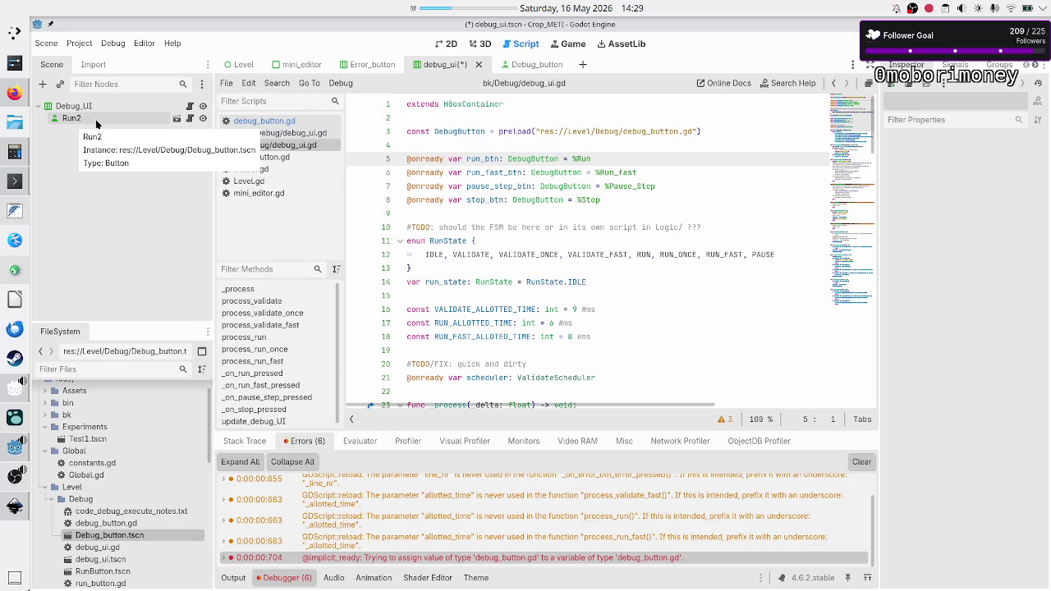
pyautogui.click(91, 118)
pyautogui.click(63, 107)
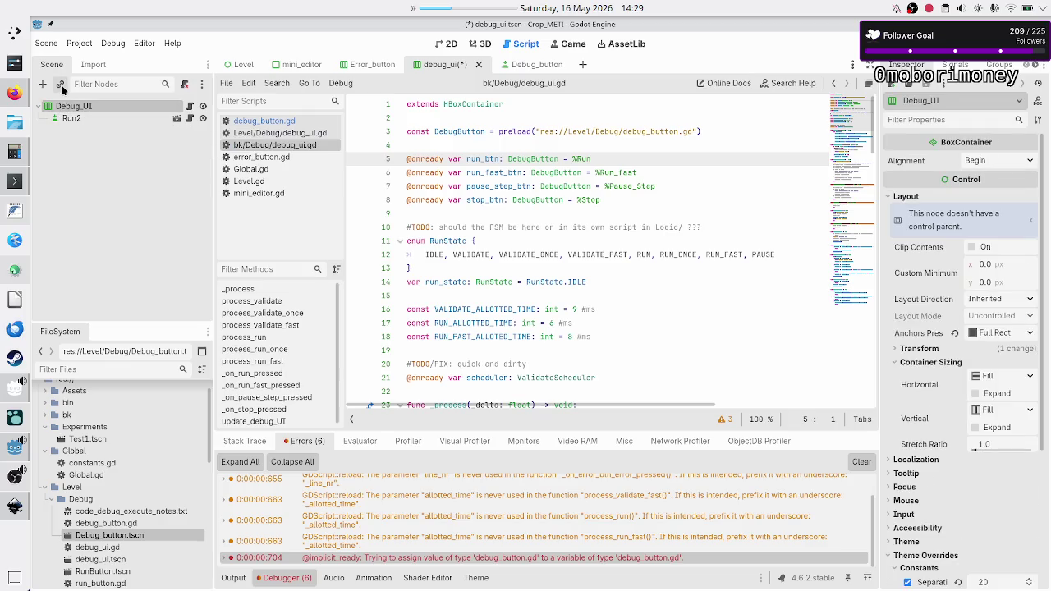
# - Instance two more Debug_button scenes under Debug_UI, named Fast and Step
pyautogui.click(61, 84)
pyautogui.write('deb')
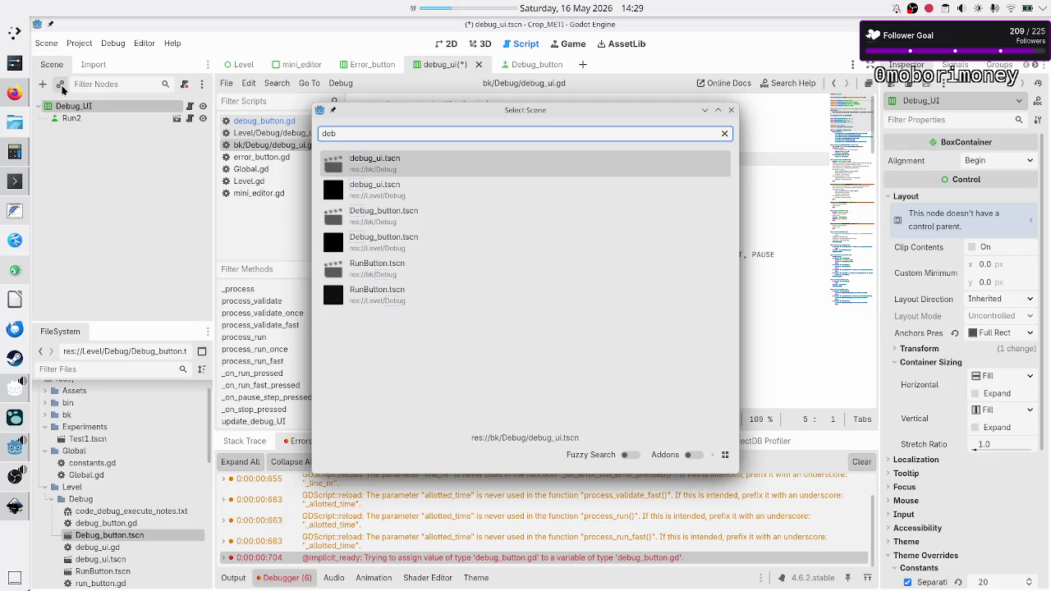
pyautogui.doubleClick(367, 213)
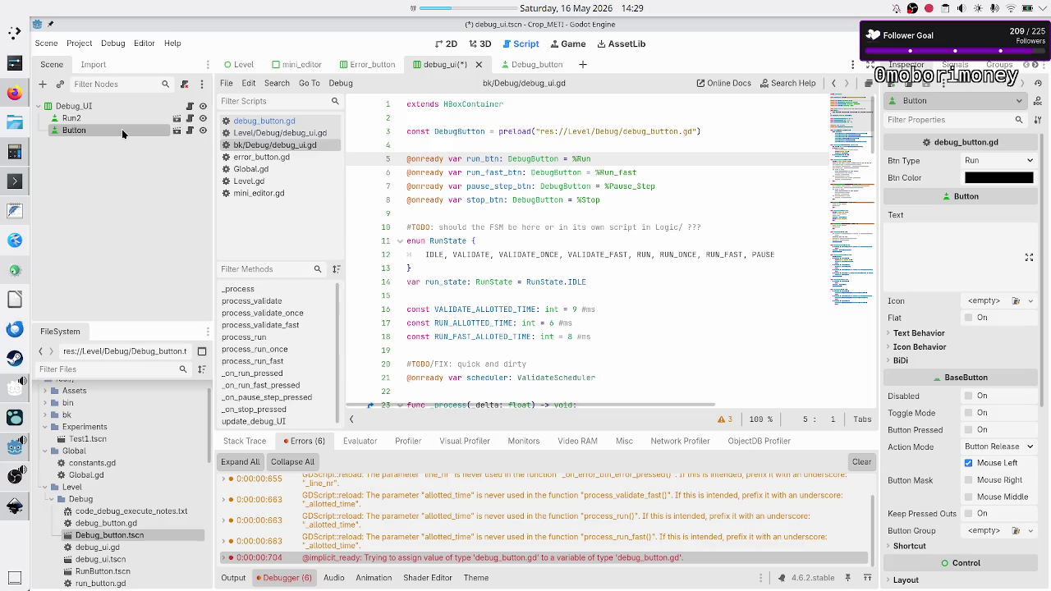
pyautogui.doubleClick(121, 129)
pyautogui.write('Fast')
pyautogui.press('Return')
pyautogui.click(60, 108)
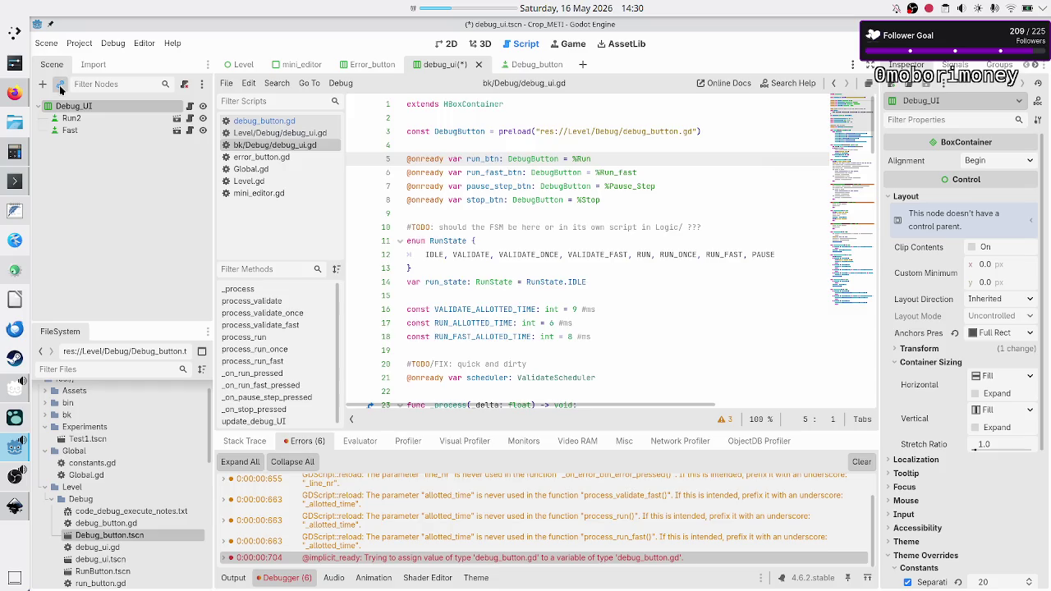
pyautogui.click(60, 85)
pyautogui.write('deb')
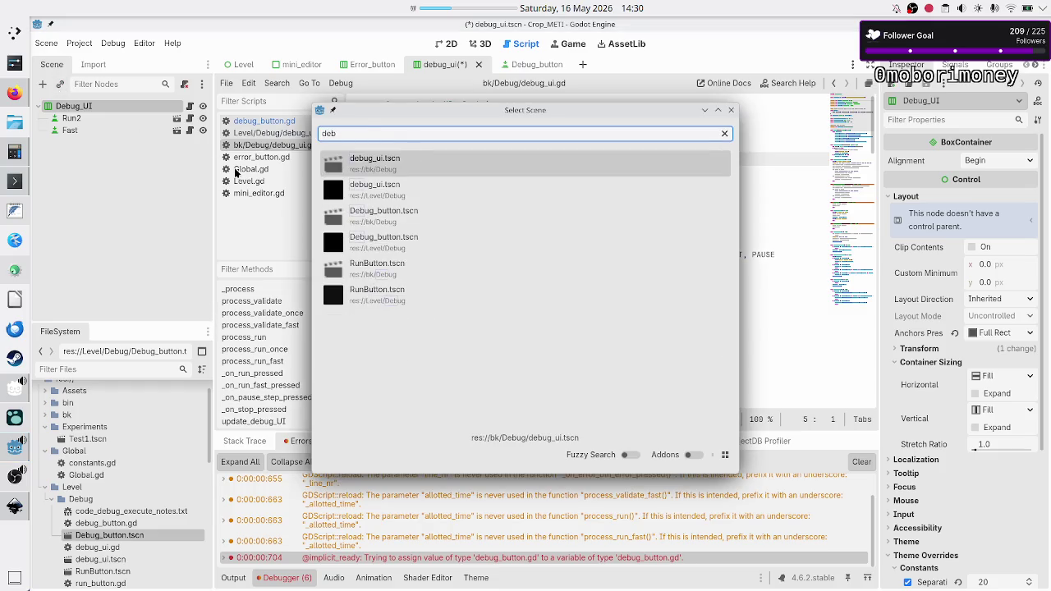
pyautogui.doubleClick(401, 244)
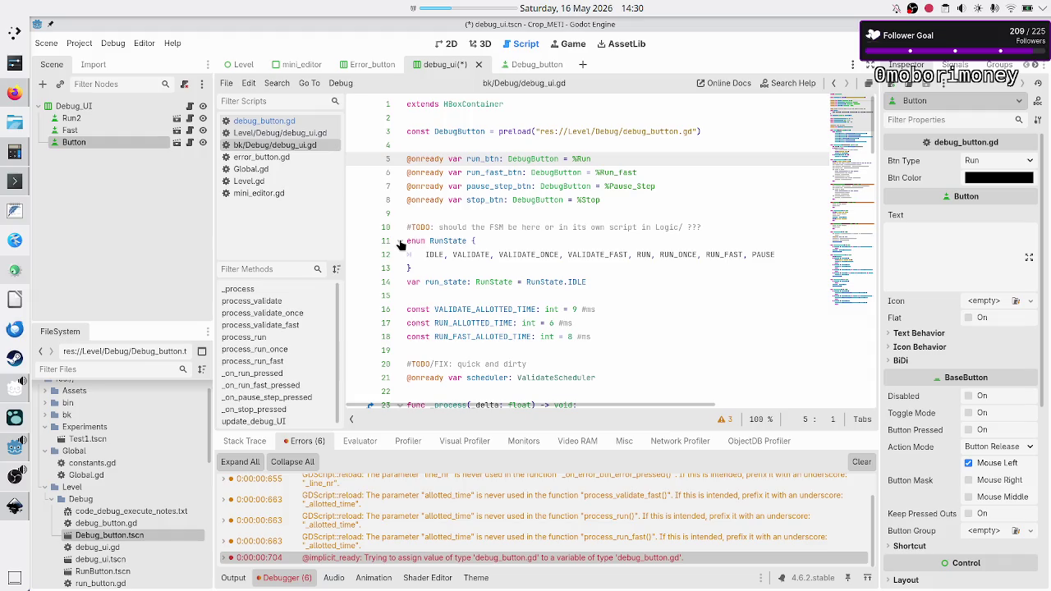
pyautogui.doubleClick(83, 143)
pyautogui.write('Step')
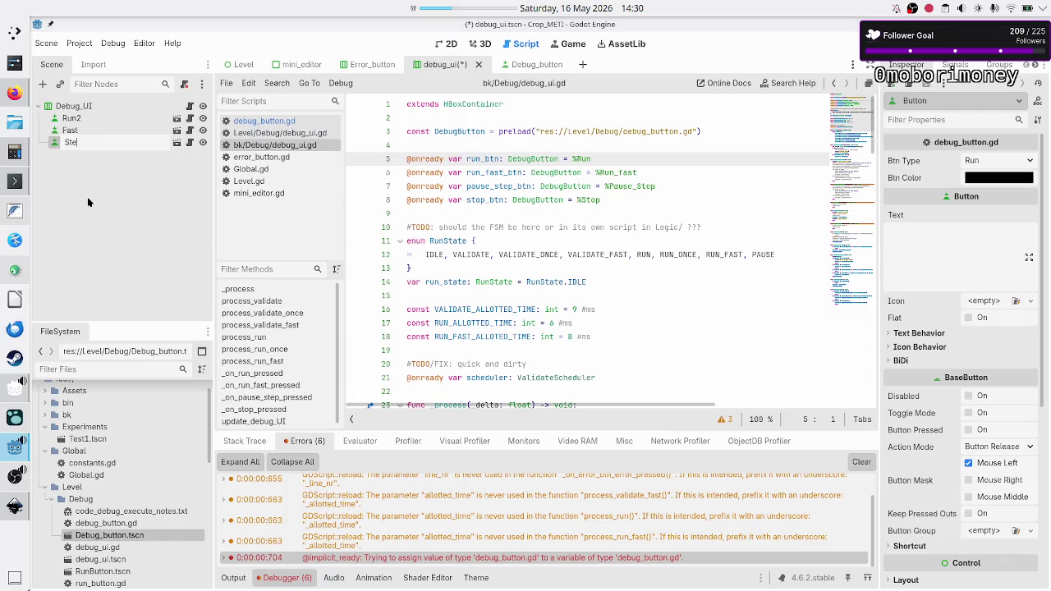
pyautogui.press('Return')
# - Add a third Debug_button instance named Stop and rename Run2 to Run
pyautogui.click(62, 107)
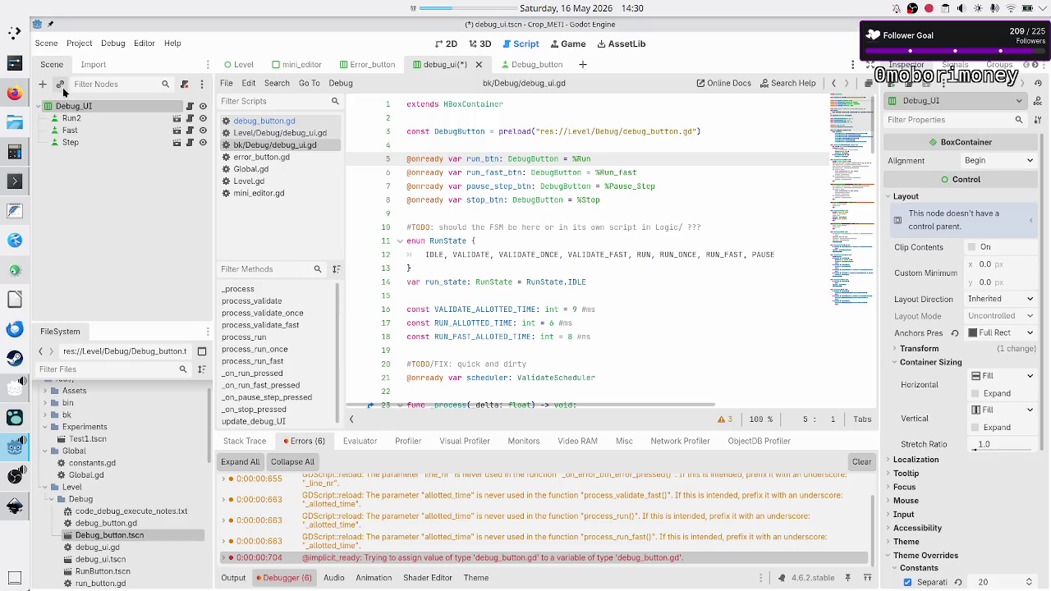
pyautogui.click(62, 86)
pyautogui.press('Down')
pyautogui.press('Down')
pyautogui.press('Down')
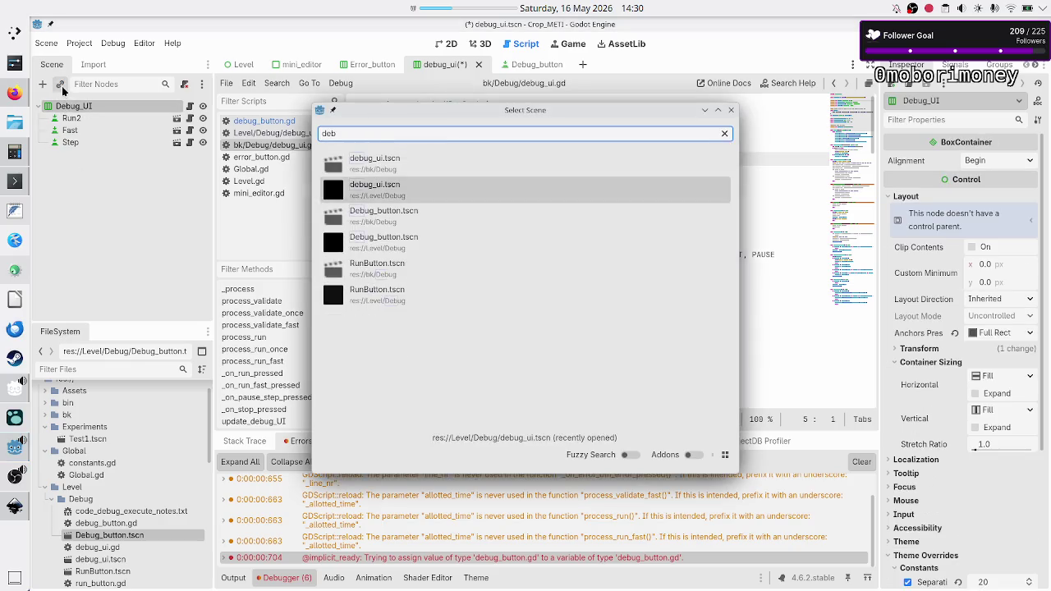
pyautogui.press('Return')
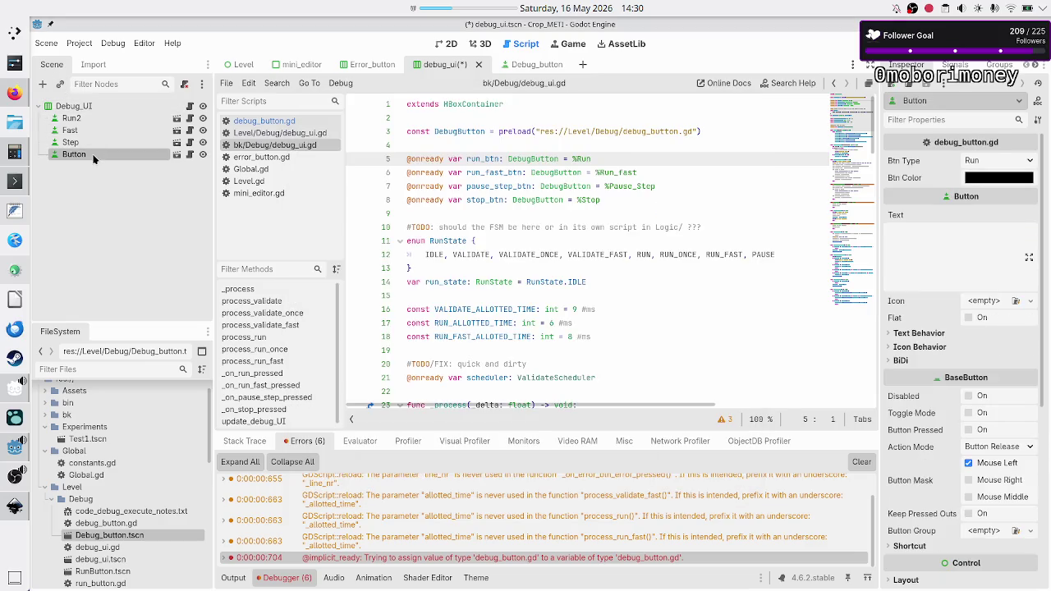
pyautogui.doubleClick(74, 155)
pyautogui.write('Stop')
pyautogui.press('Return')
pyautogui.click(84, 117)
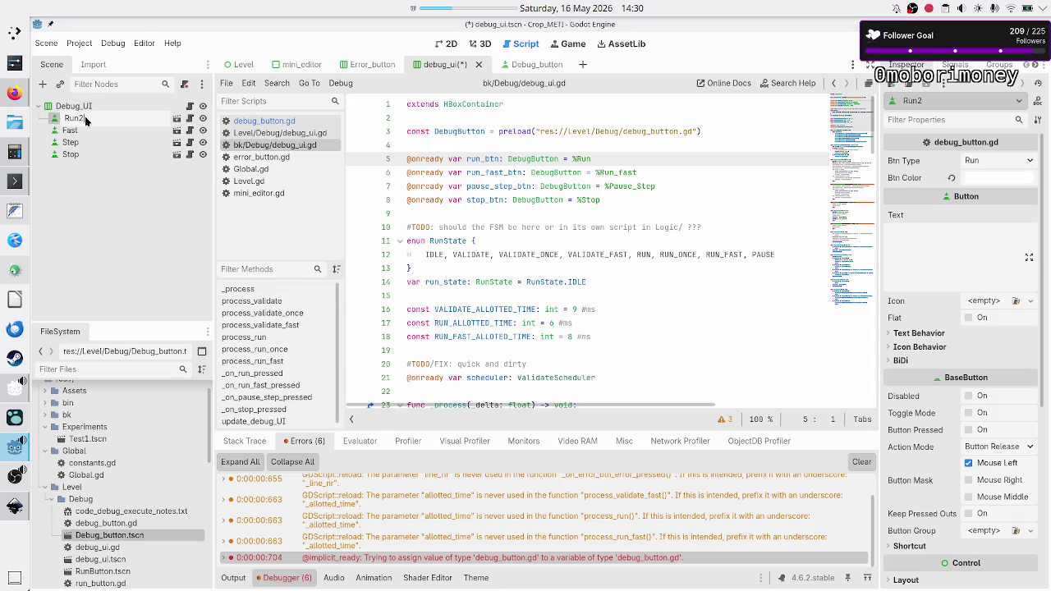
pyautogui.press('Return')
# - Give Fast and Step matching Btn Types (Fast, Step) and white ffffff Btn Color
pyautogui.click(82, 130)
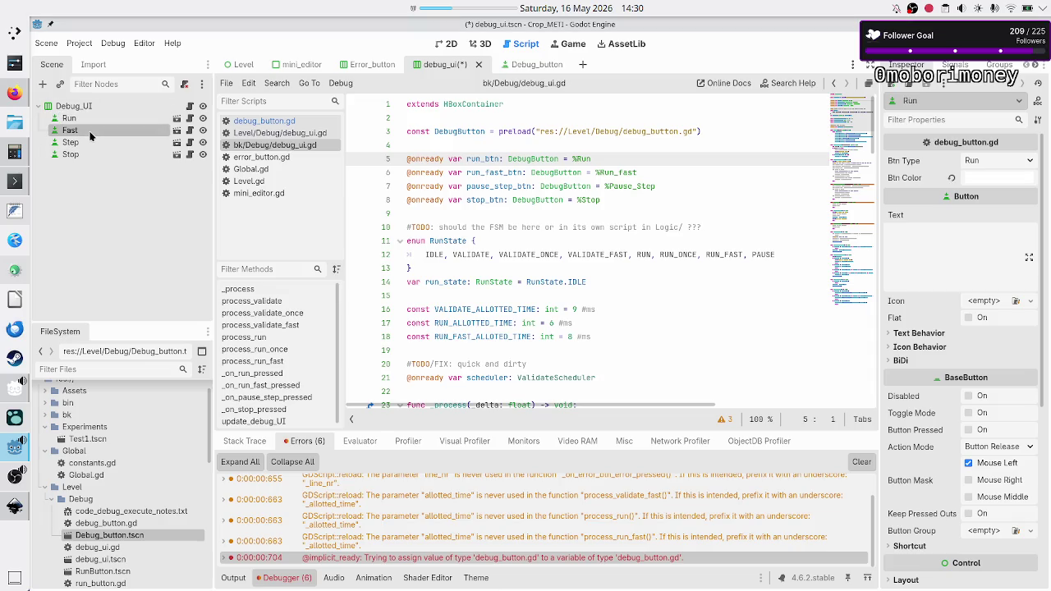
pyautogui.click(996, 161)
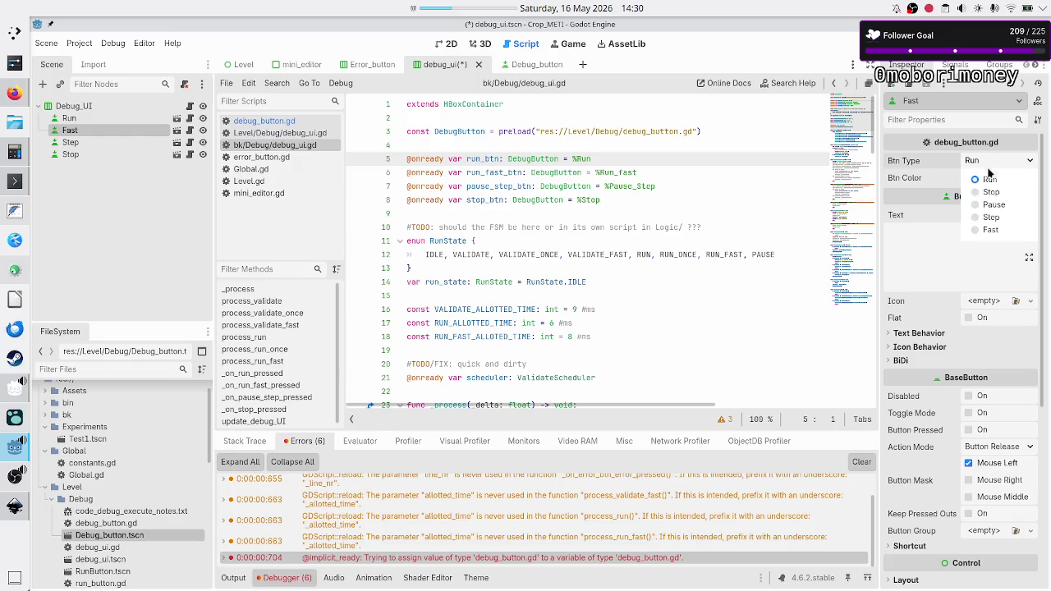
pyautogui.click(997, 230)
pyautogui.click(993, 180)
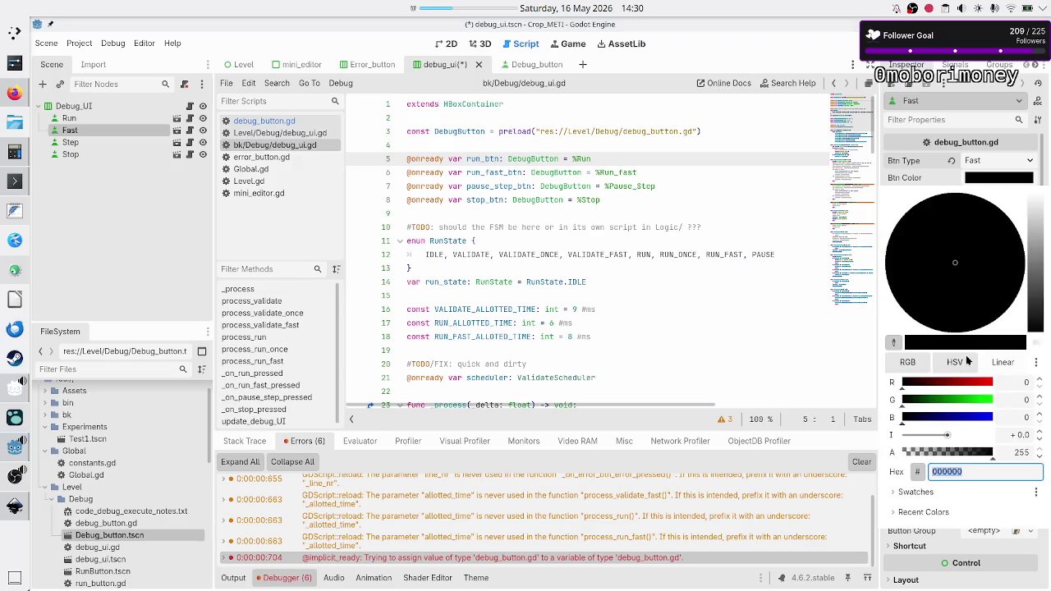
pyautogui.write('ffffff')
pyautogui.press('Return')
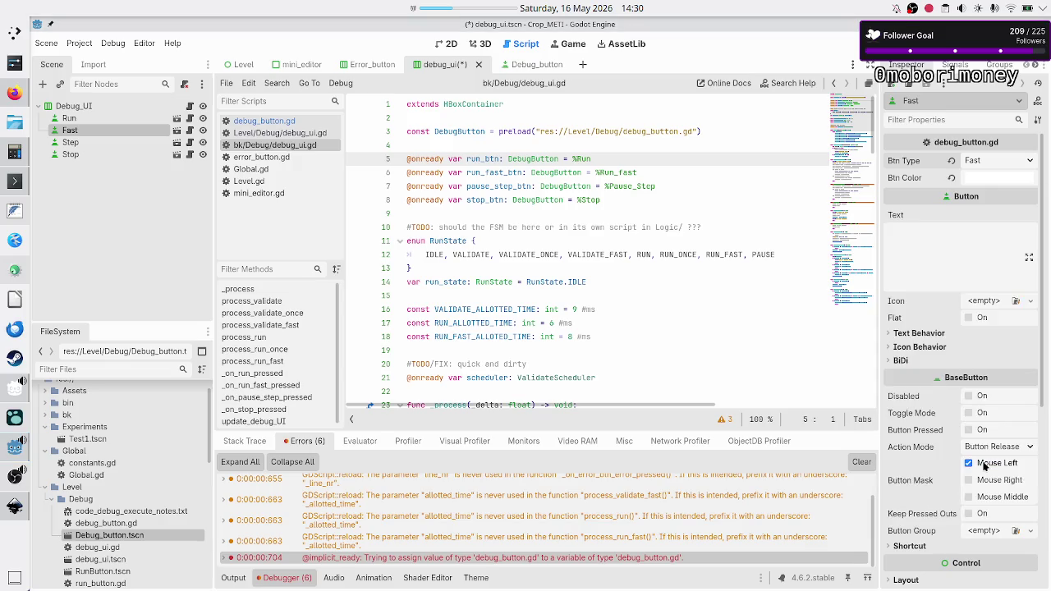
pyautogui.click(113, 143)
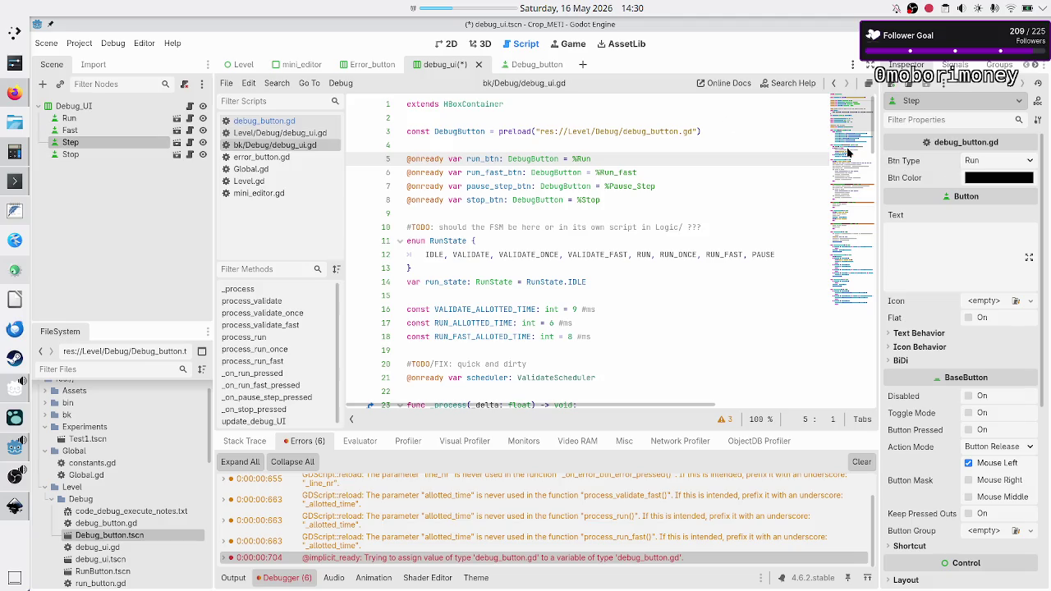
pyautogui.click(1018, 164)
pyautogui.click(1010, 220)
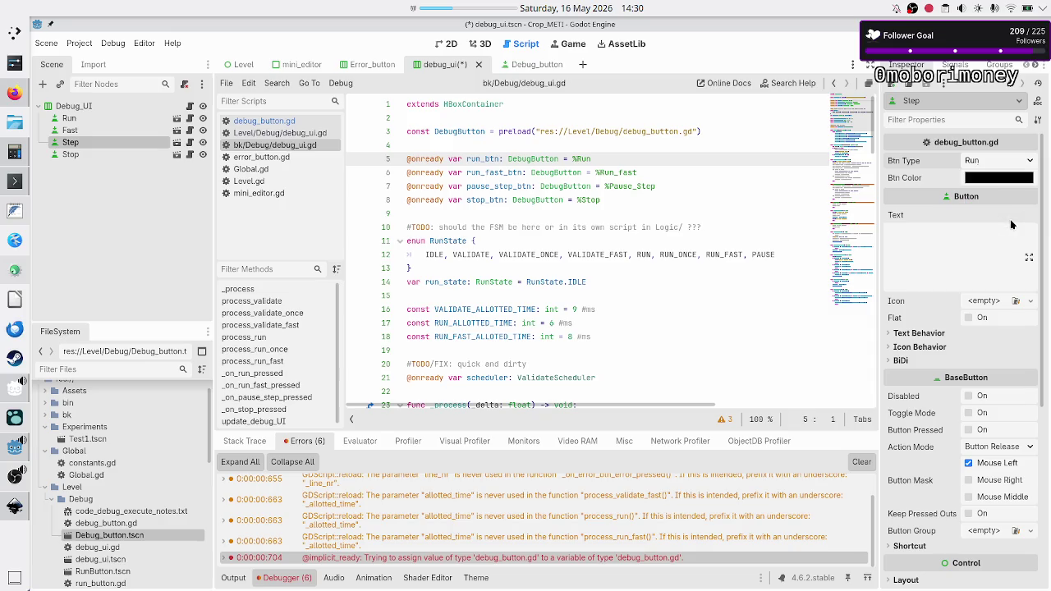
pyautogui.click(999, 178)
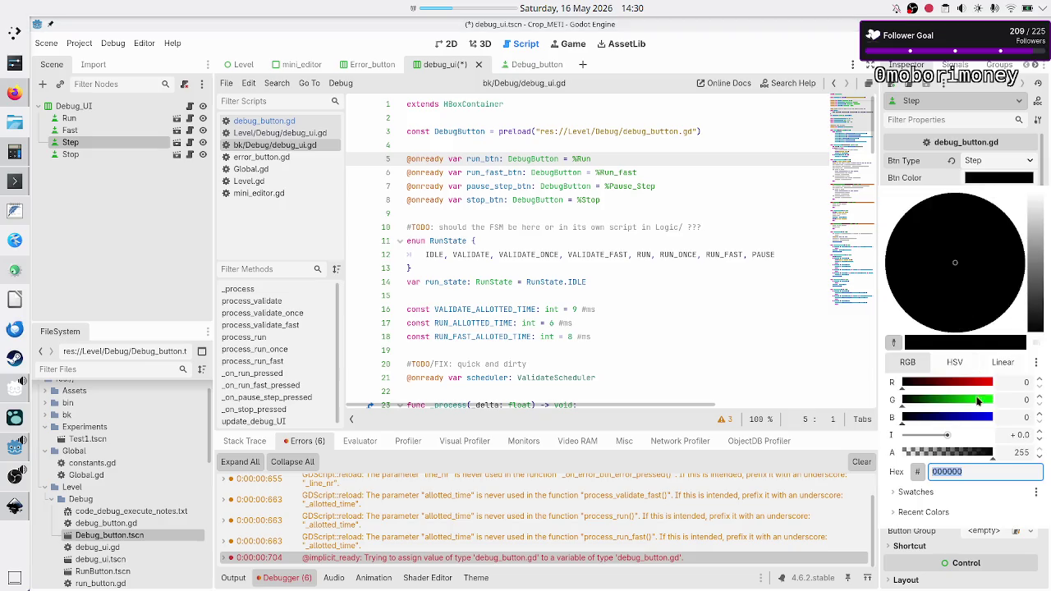
pyautogui.write('ffffff')
pyautogui.press('Return')
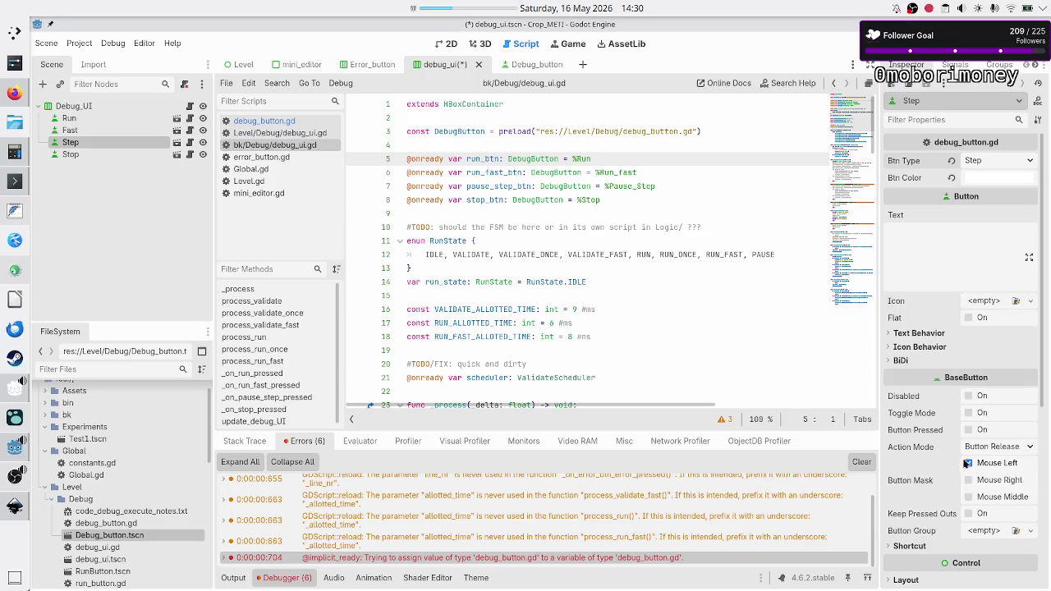
# - Set Stop's Btn Type to Stop and colour ffffff, then save and run the game
pyautogui.click(82, 154)
pyautogui.click(1015, 159)
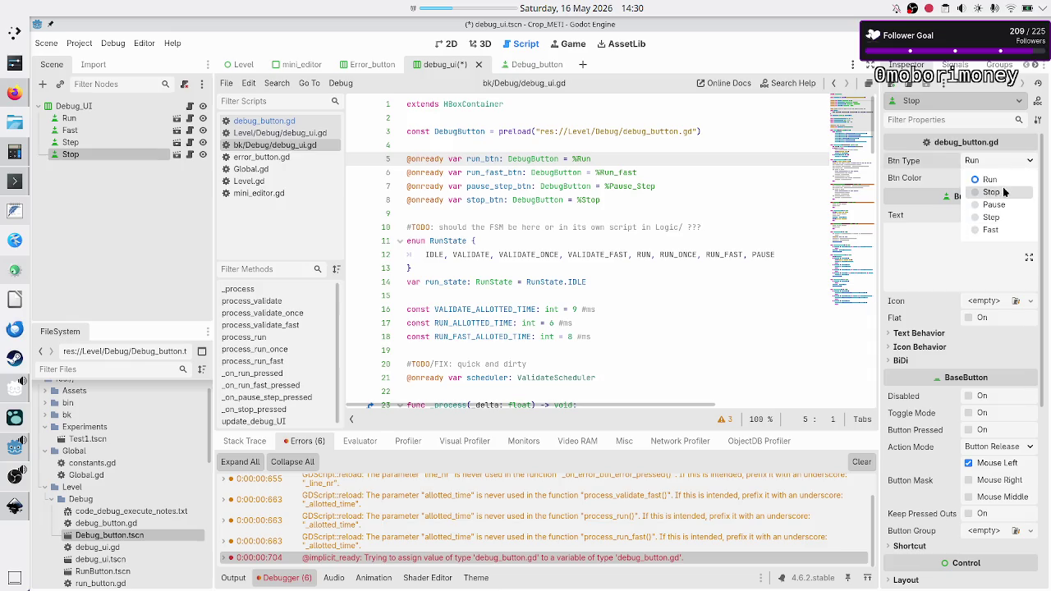
pyautogui.click(992, 193)
pyautogui.click(998, 177)
pyautogui.click(985, 471)
pyautogui.write('ffffff')
pyautogui.press('Return')
pyautogui.hotkey('ctrl', 's')
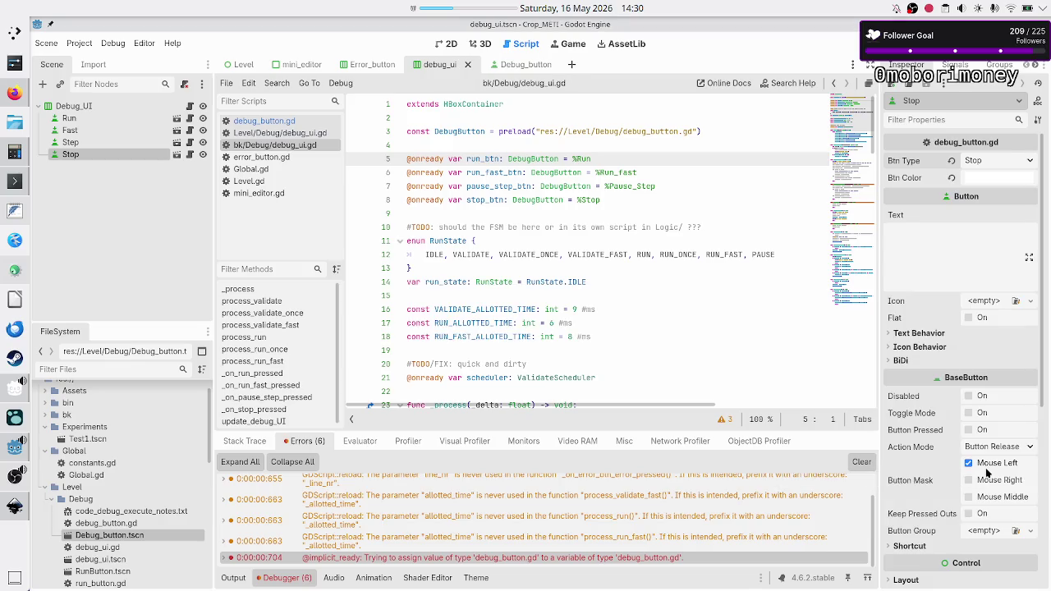
pyautogui.press('F5')
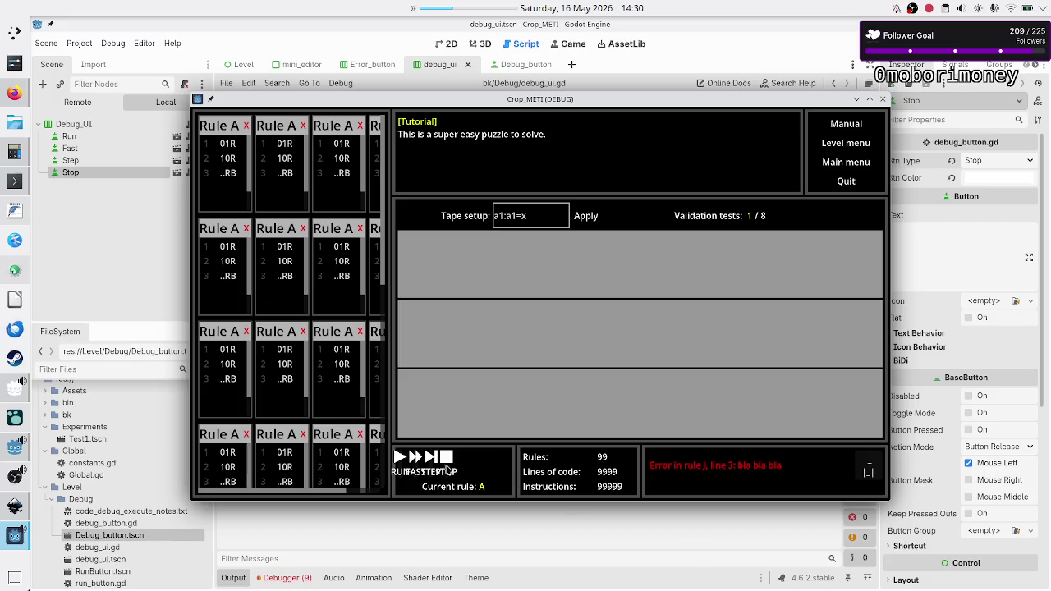
# - Close the game and set Run, Fast, Step and Stop to expand horizontally
pyautogui.click(882, 101)
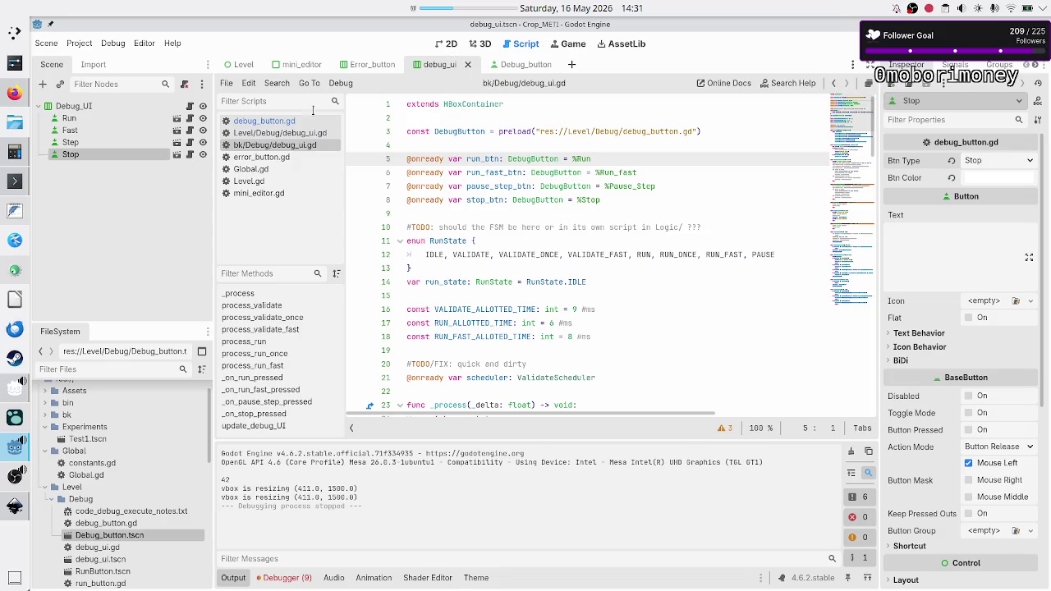
pyautogui.click(450, 44)
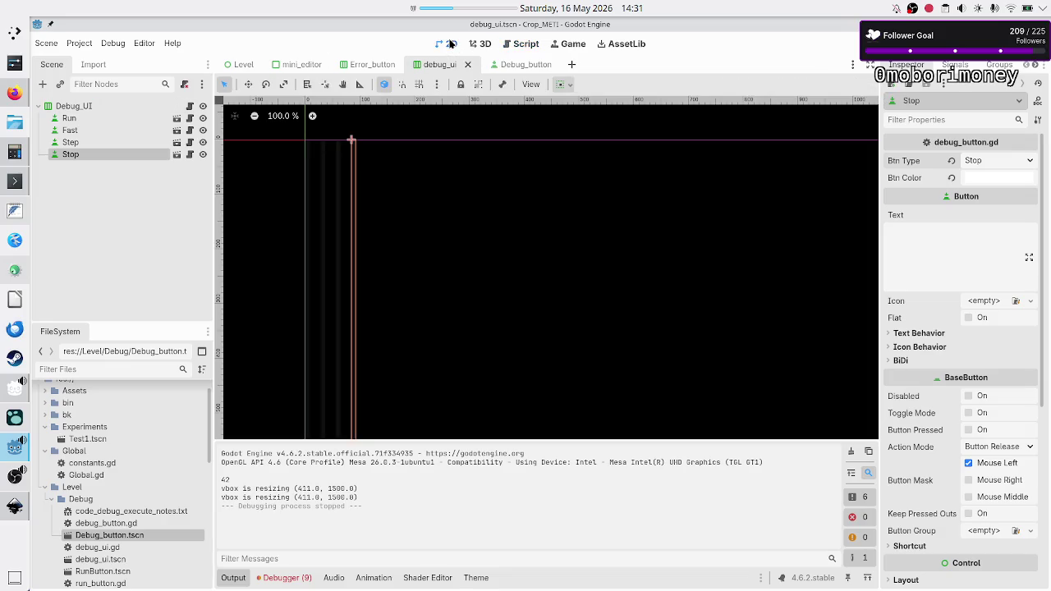
pyautogui.click(127, 121)
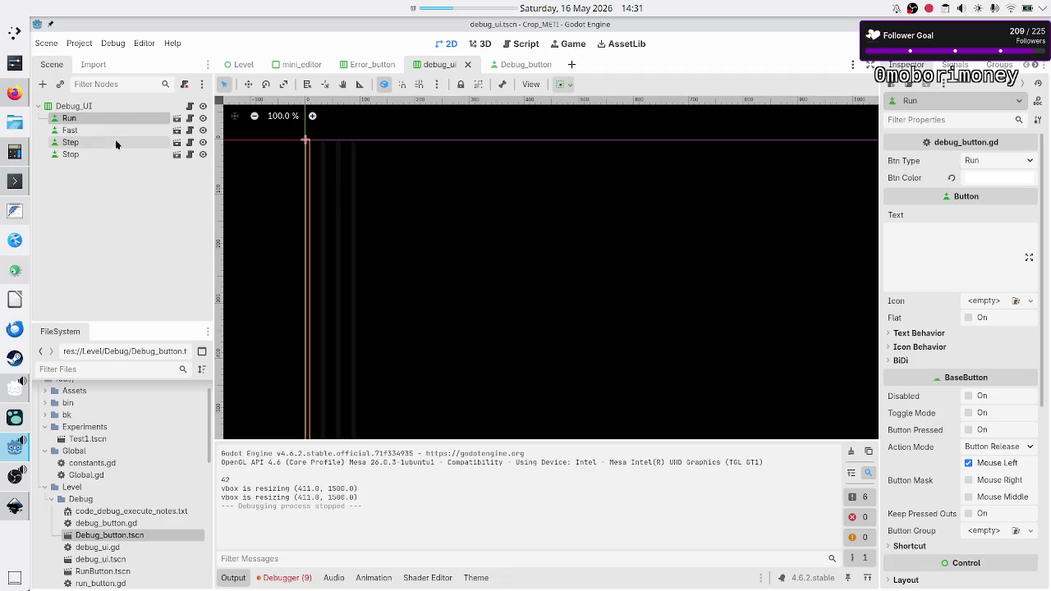
pyautogui.keyDown('shift'); pyautogui.click(112, 152); pyautogui.keyUp('shift')
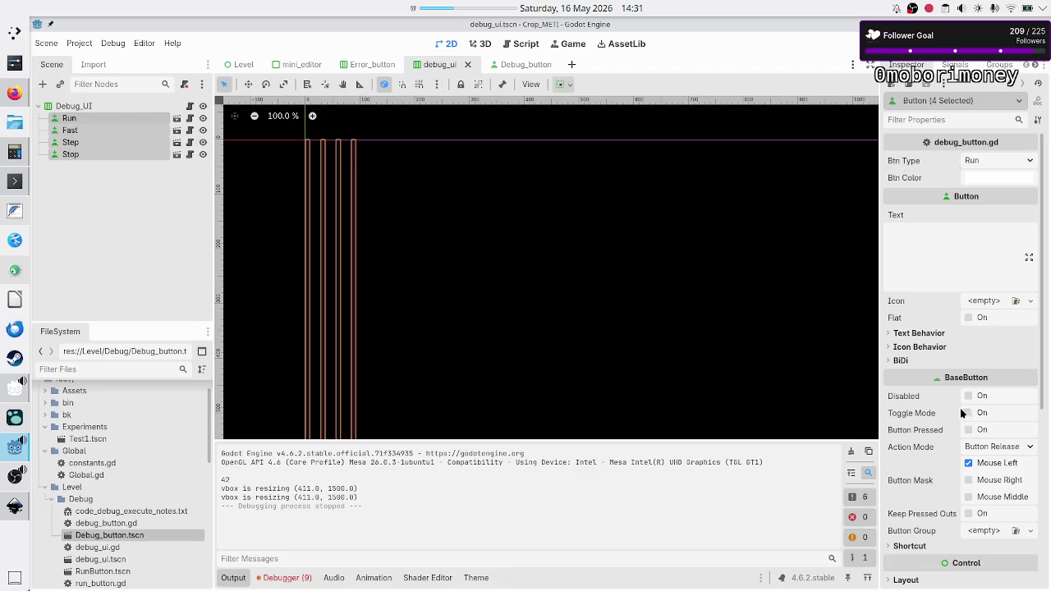
pyautogui.scroll(-5, 965, 412)
pyautogui.click(908, 284)
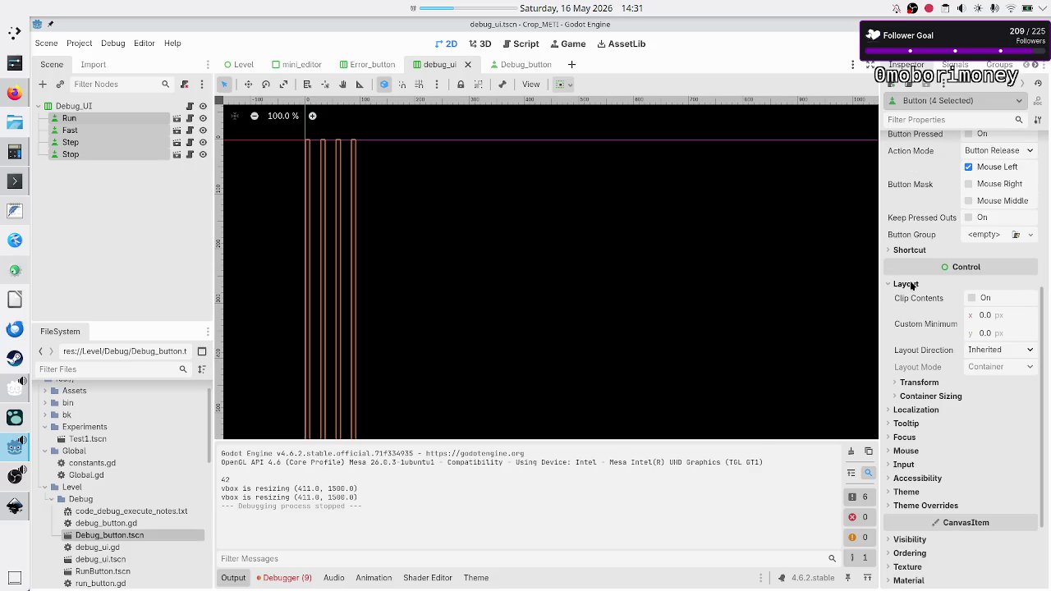
pyautogui.click(943, 398)
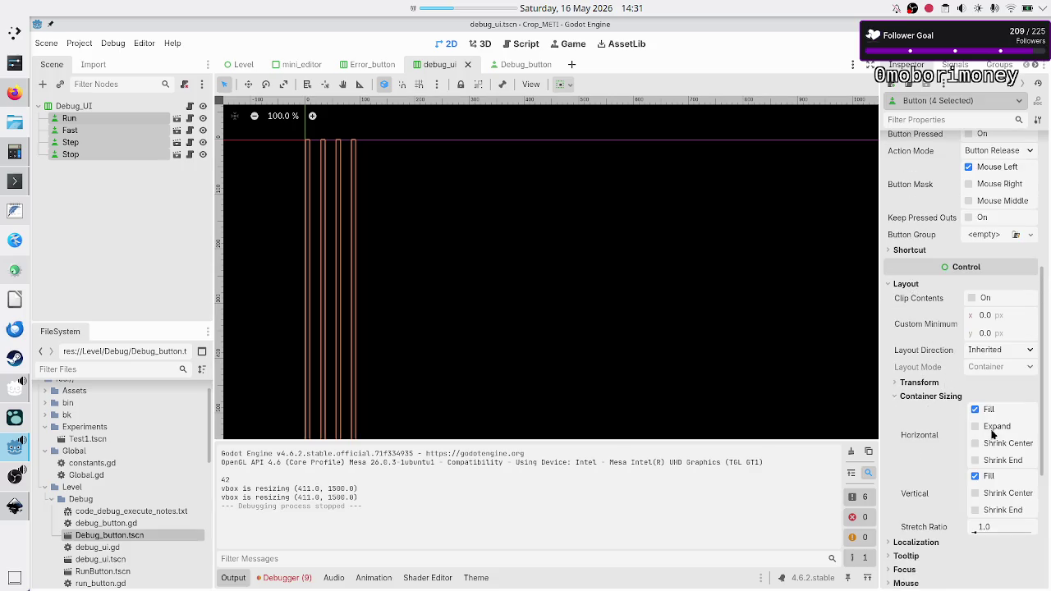
pyautogui.click(993, 428)
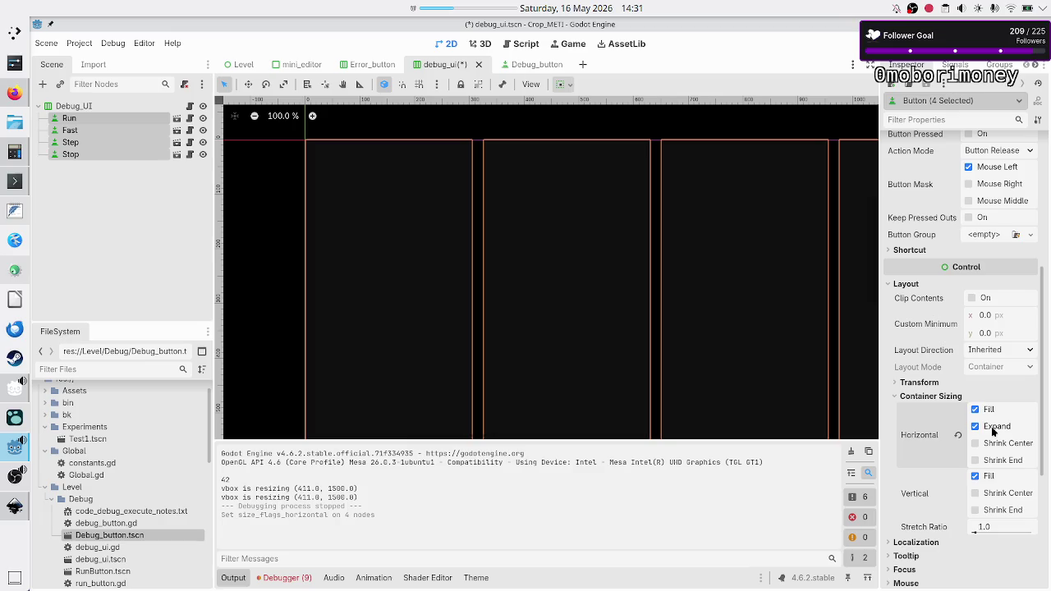
# - Set Debug_UI's separation to 5, then save and run the game again
pyautogui.click(166, 258)
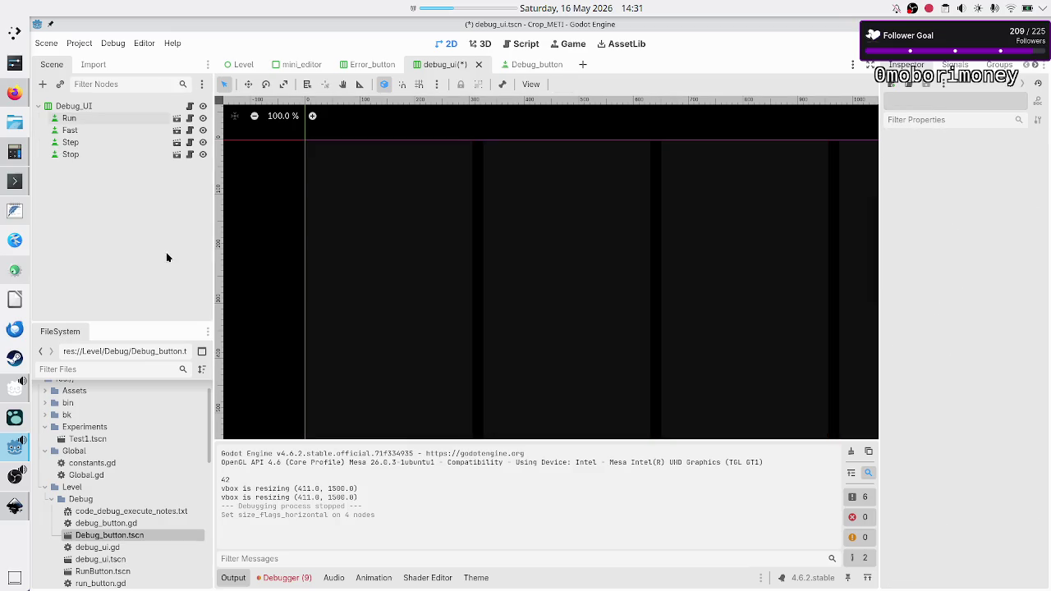
pyautogui.click(111, 109)
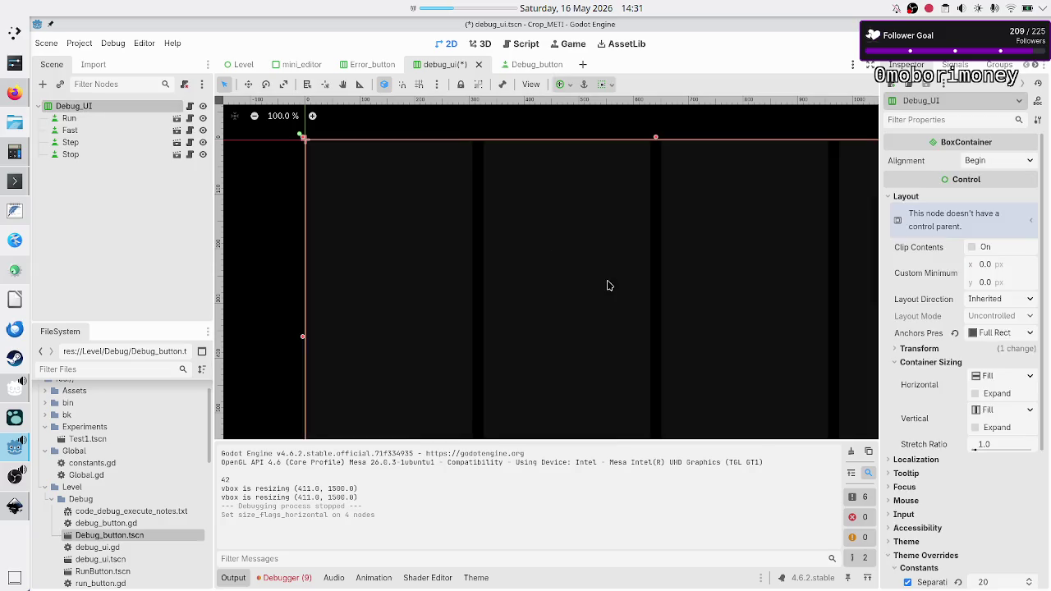
pyautogui.scroll(-5, 941, 536)
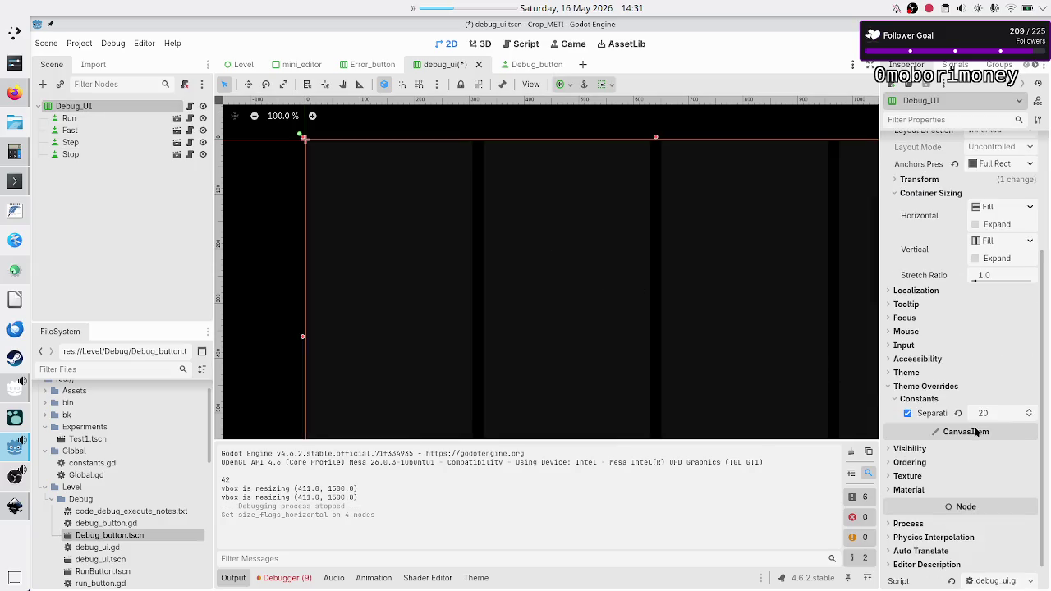
pyautogui.click(1005, 418)
pyautogui.write('5')
pyautogui.press('Return')
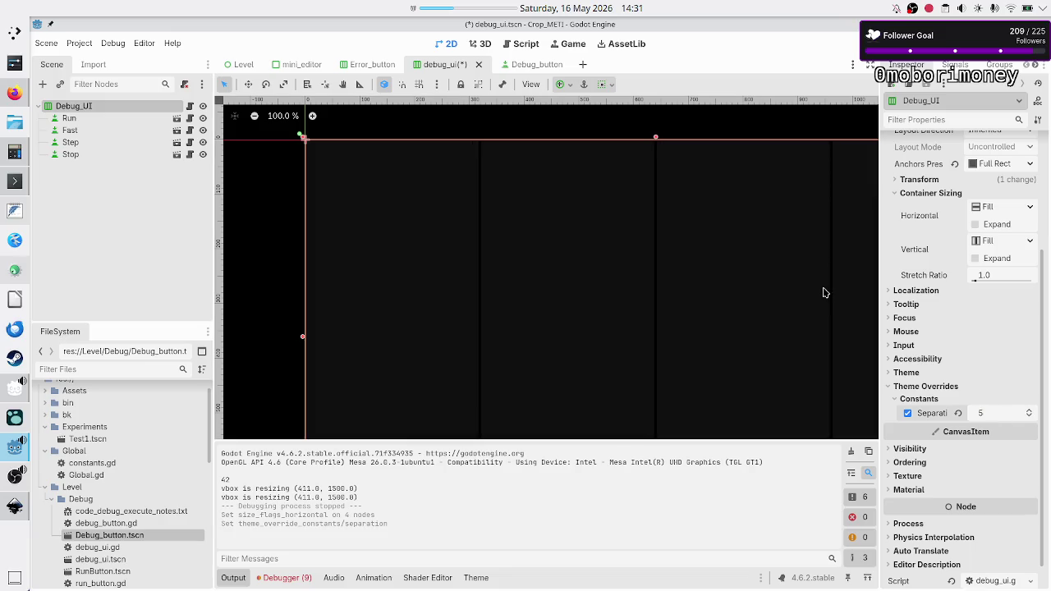
pyautogui.press('F6')
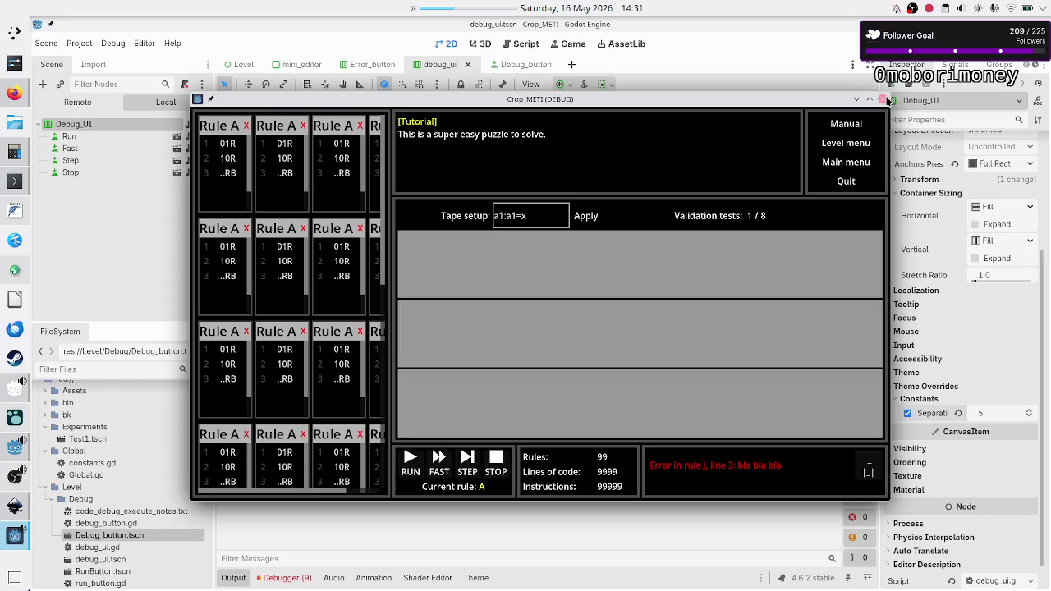
# - Close the game, make the Debug_button root Button flat, and save the scene
pyautogui.click(882, 99)
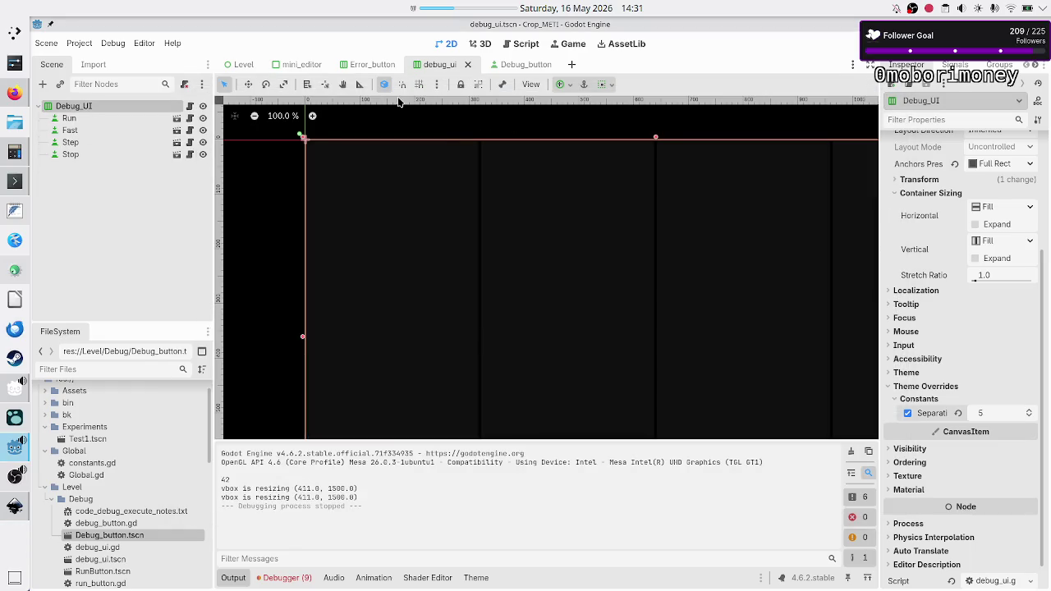
pyautogui.click(513, 65)
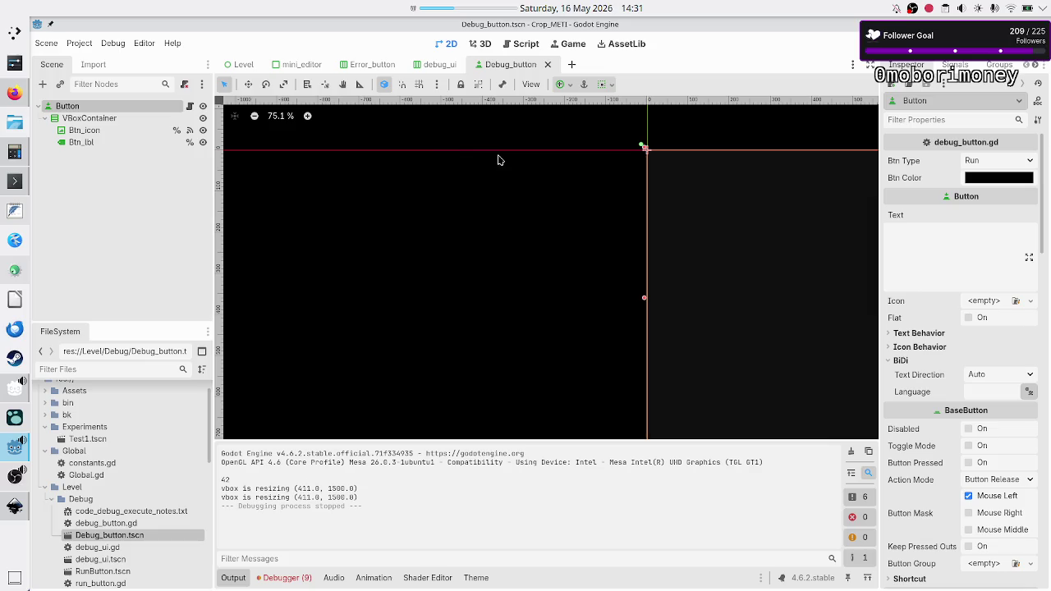
pyautogui.click(969, 317)
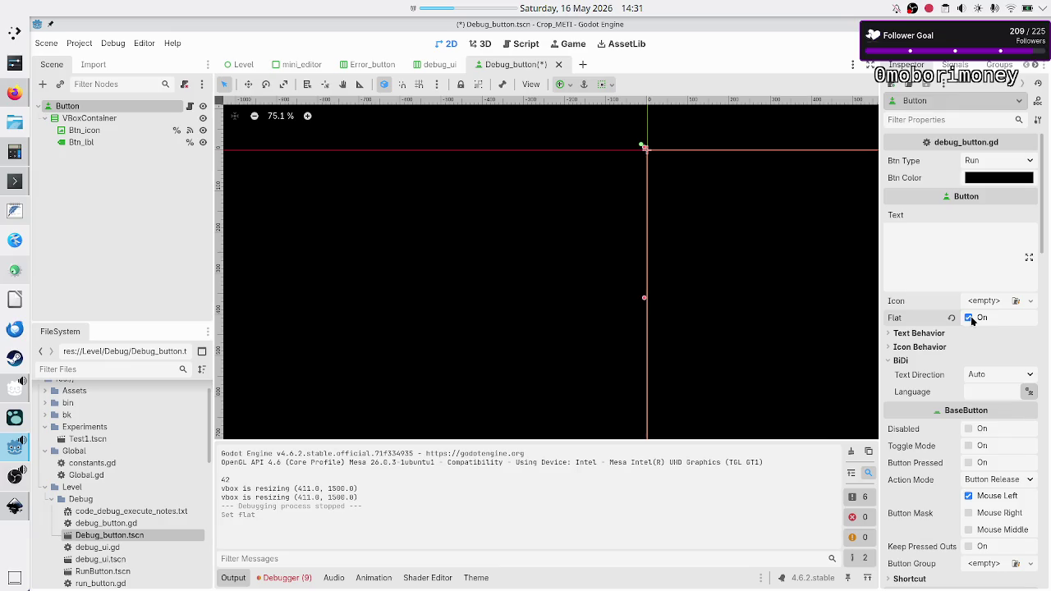
pyautogui.click(90, 136)
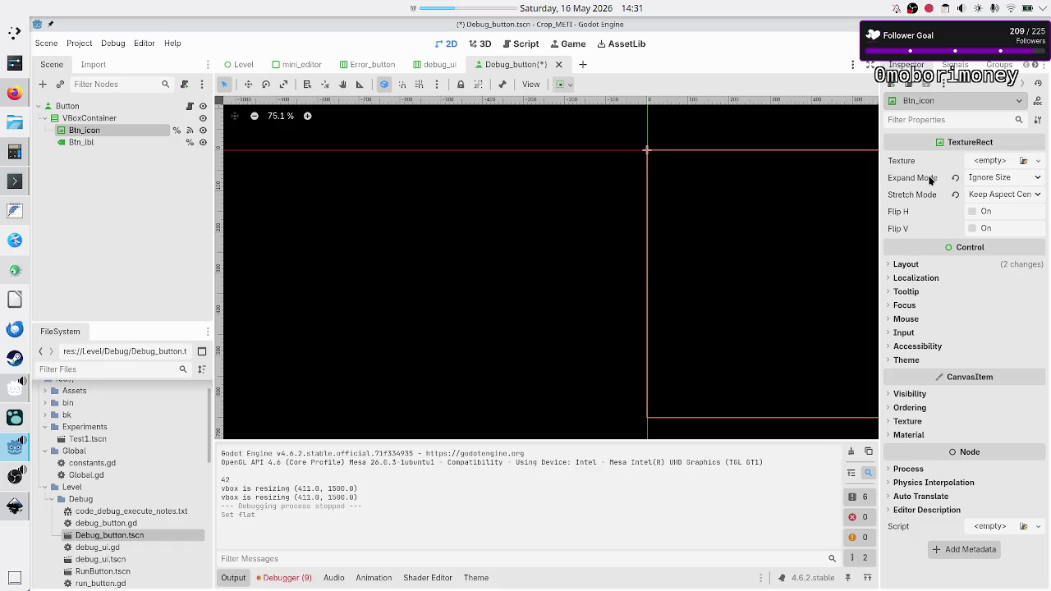
pyautogui.click(68, 103)
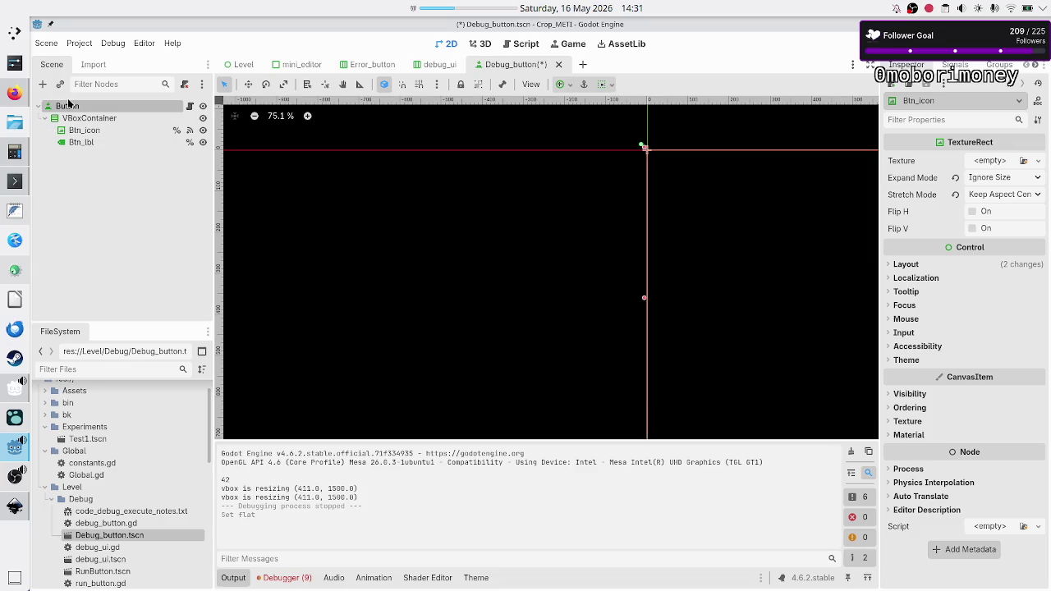
pyautogui.click(92, 162)
pyautogui.hotkey('ctrl', 's')
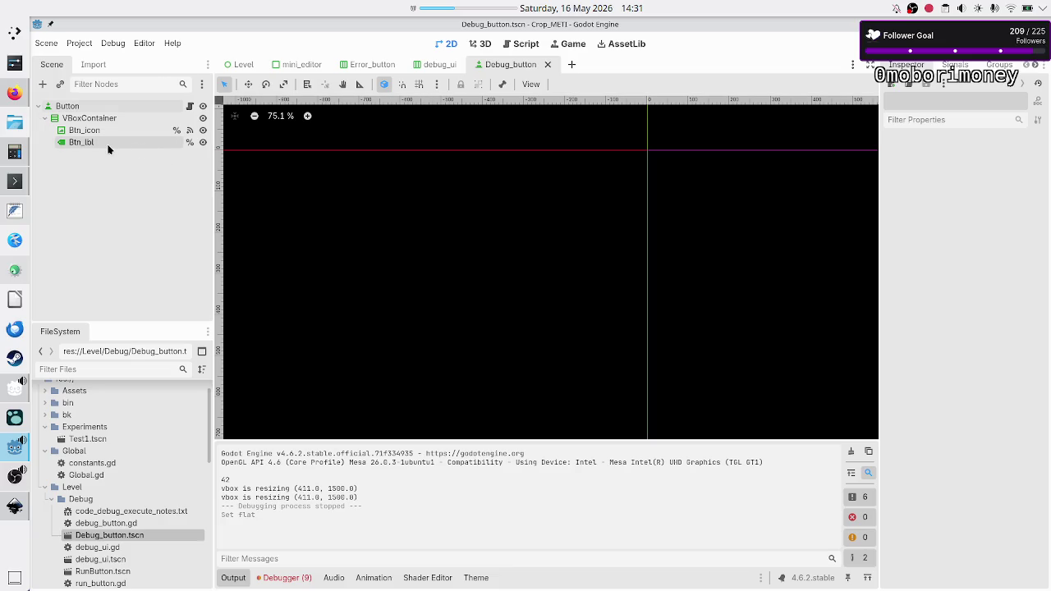
# - Reveal Btn_lbl's font and font size theme overrides, then run the project with F5
pyautogui.click(107, 148)
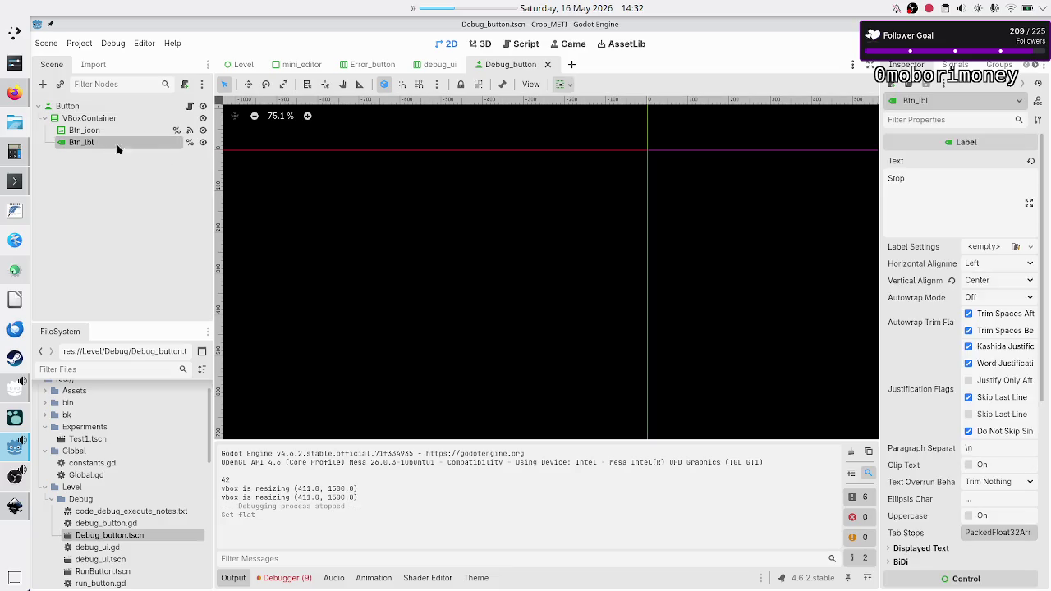
pyautogui.scroll(-10, 614, 321)
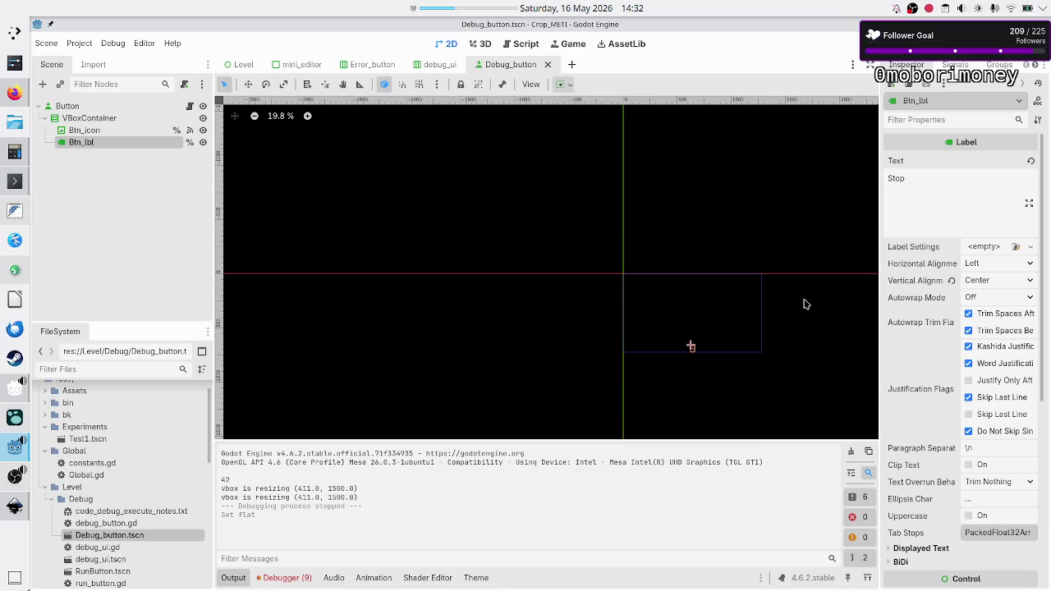
pyautogui.scroll(-3, 933, 361)
pyautogui.scroll(-3, 933, 362)
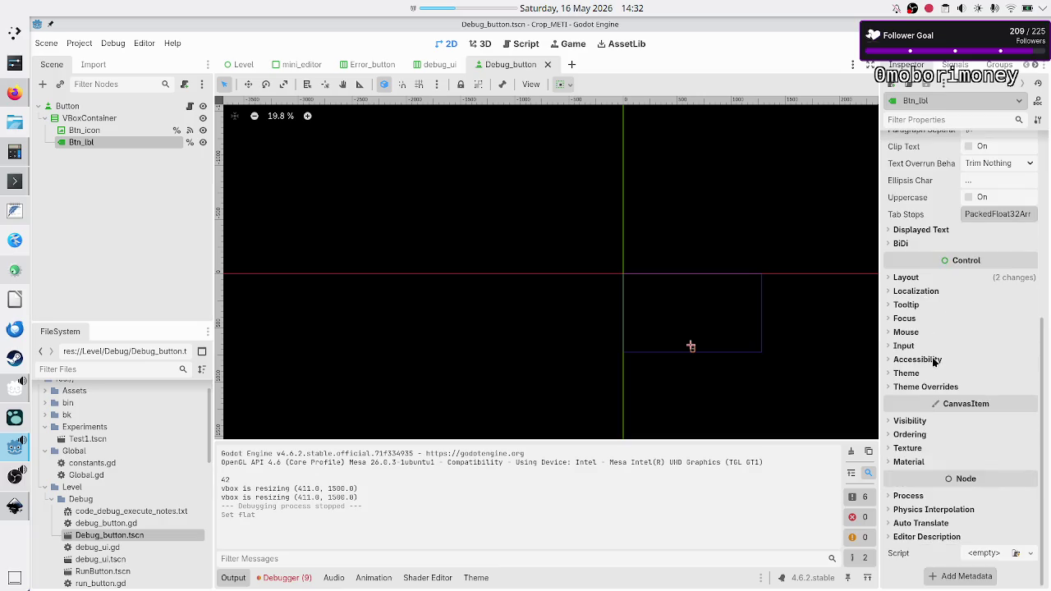
pyautogui.click(925, 387)
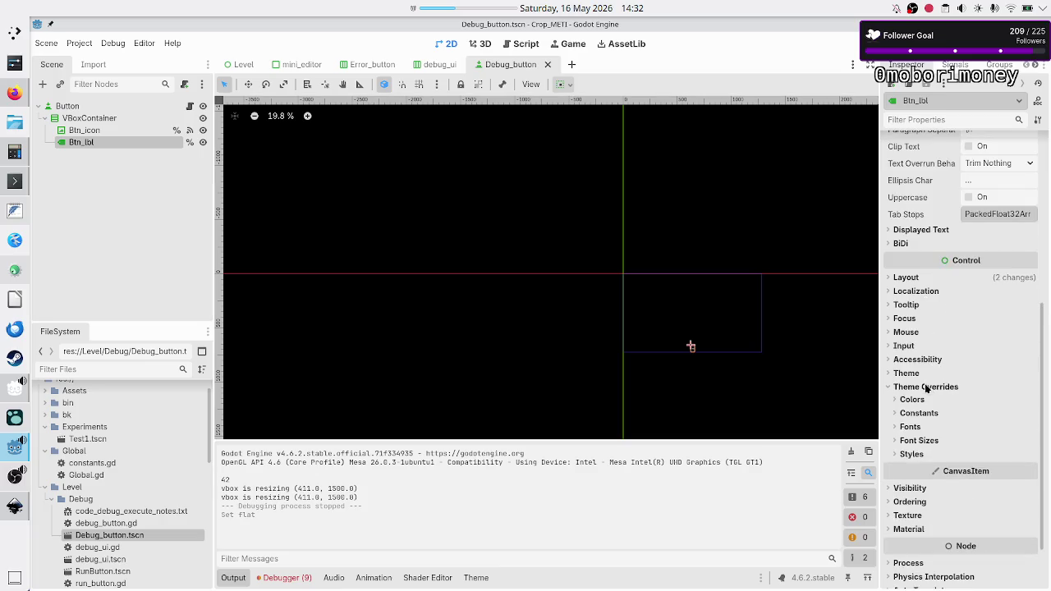
pyautogui.click(916, 427)
pyautogui.click(920, 456)
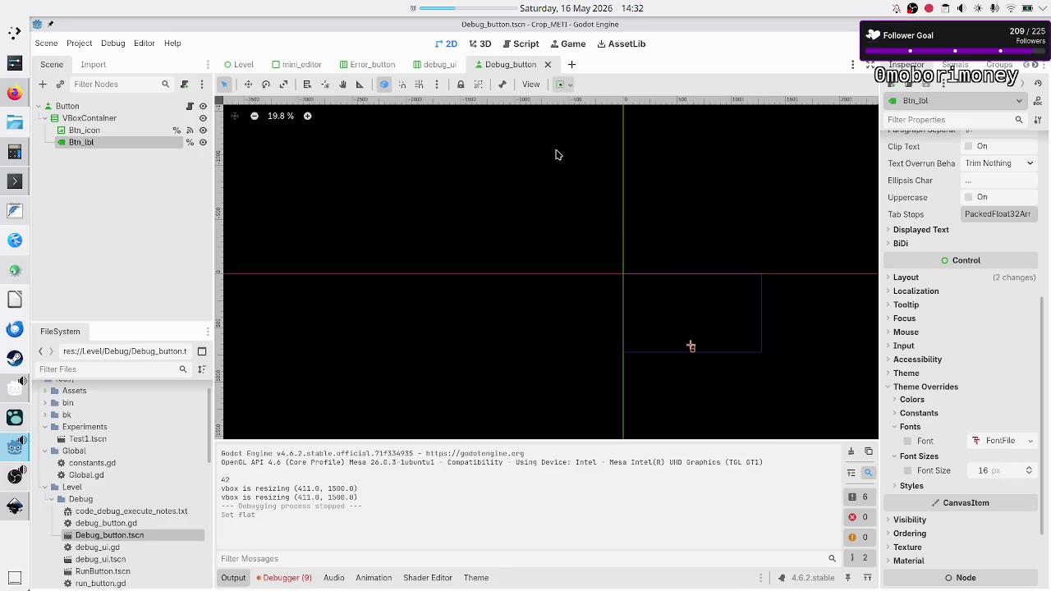
pyautogui.press('F5')
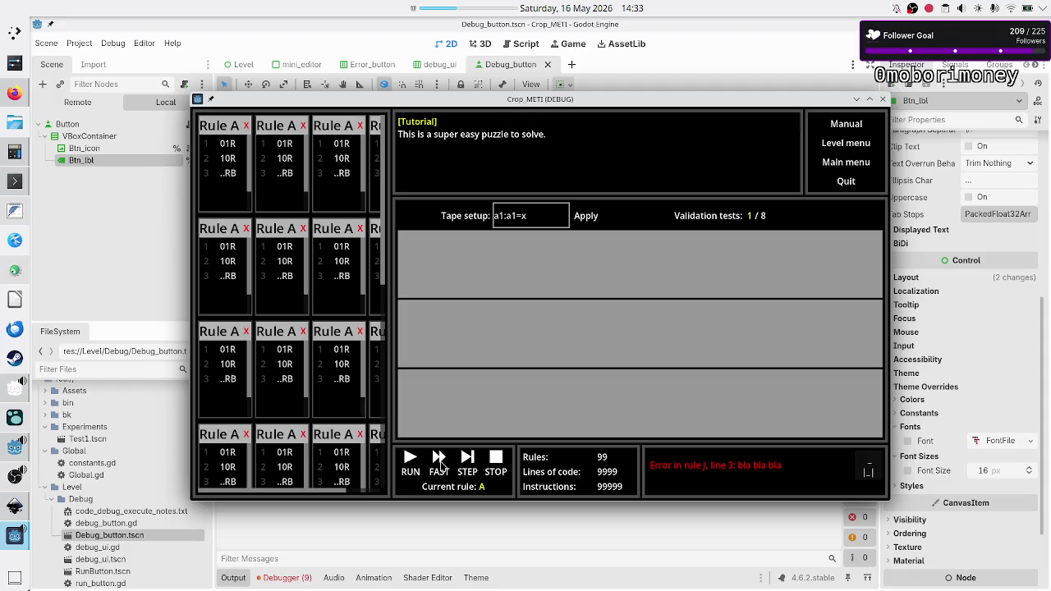
# - Close the Crop_METI game window and bring up the Exapunks screenshot in Firefox
pyautogui.click(441, 464)
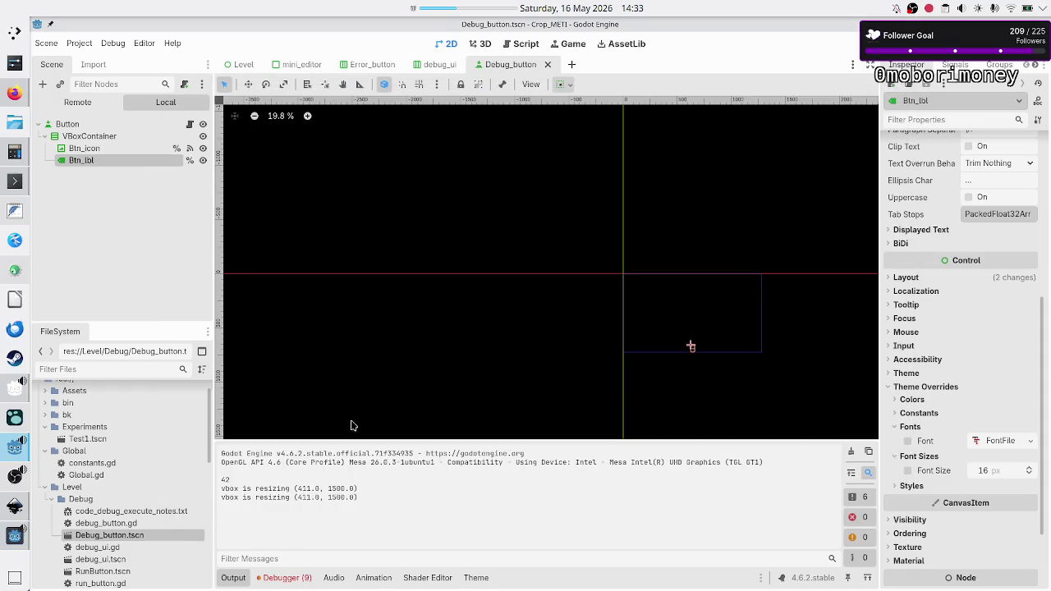
pyautogui.click(20, 96)
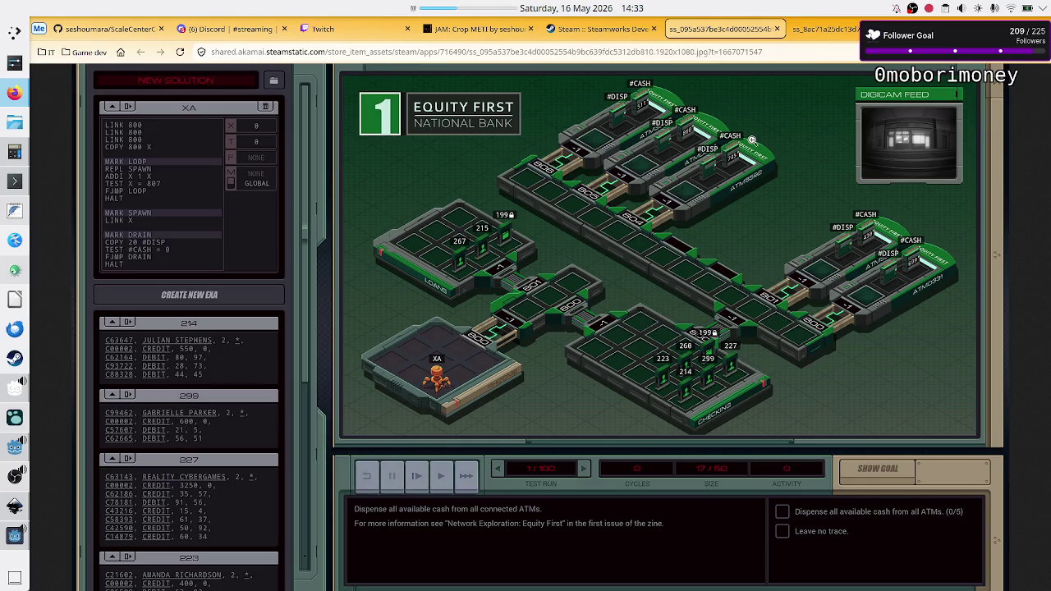
# - View the TIS-100 screenshot, return to the Exapunks one, then Alt+Tab back to Godot
pyautogui.click(831, 31)
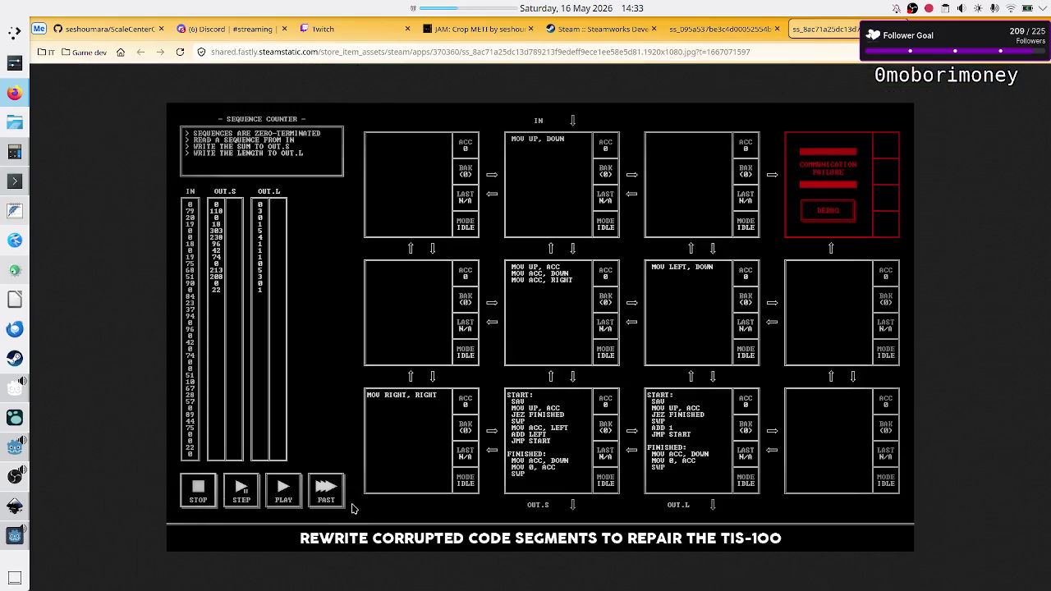
pyautogui.click(743, 30)
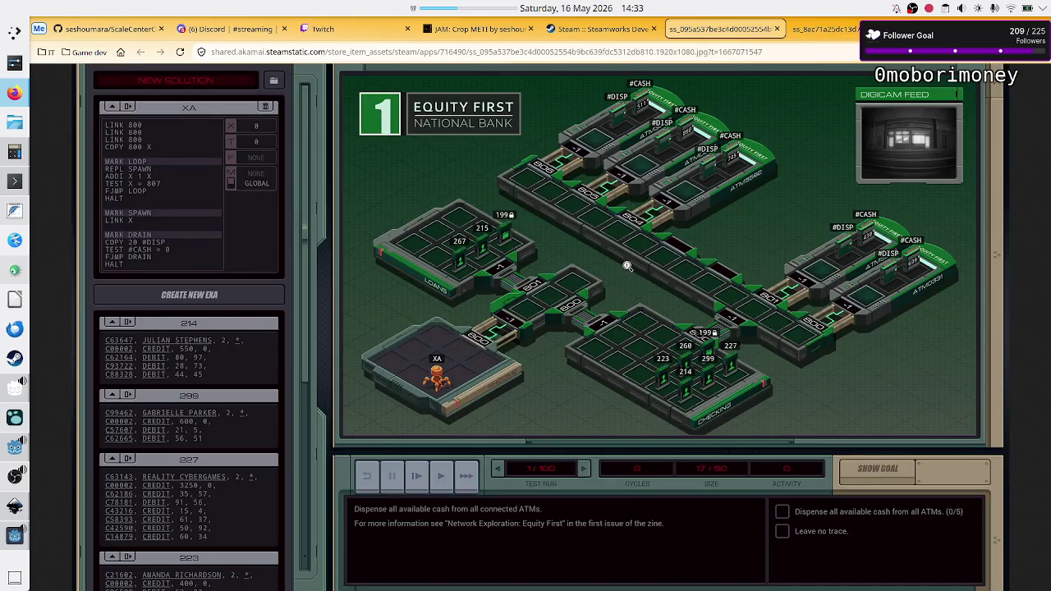
pyautogui.hotkey('alt', 'Tab')
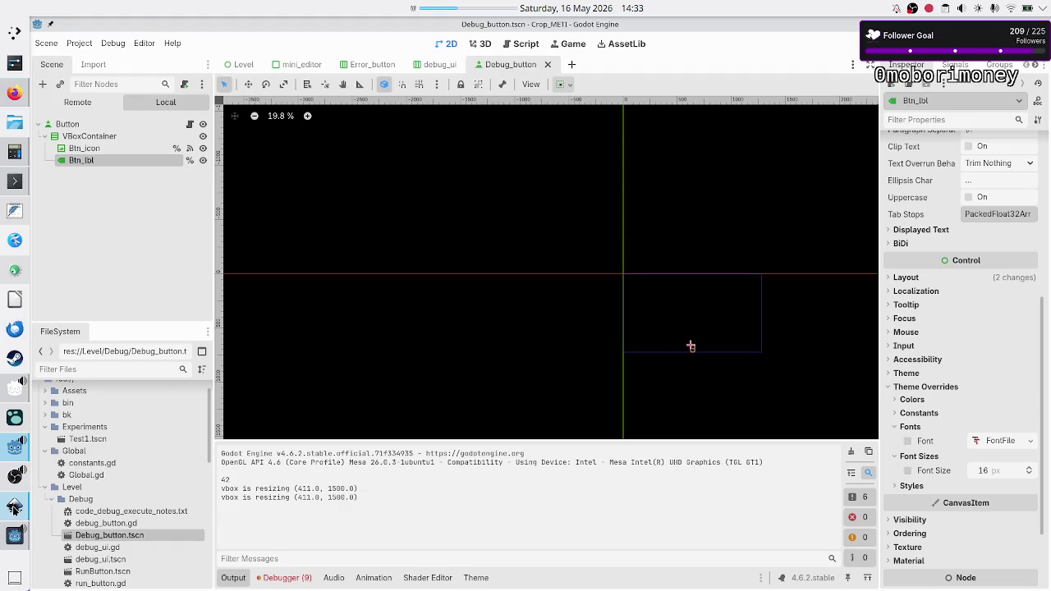
# - Bring up level_UI_concepts.svg in Inkscape from the taskbar
pyautogui.click(14, 507)
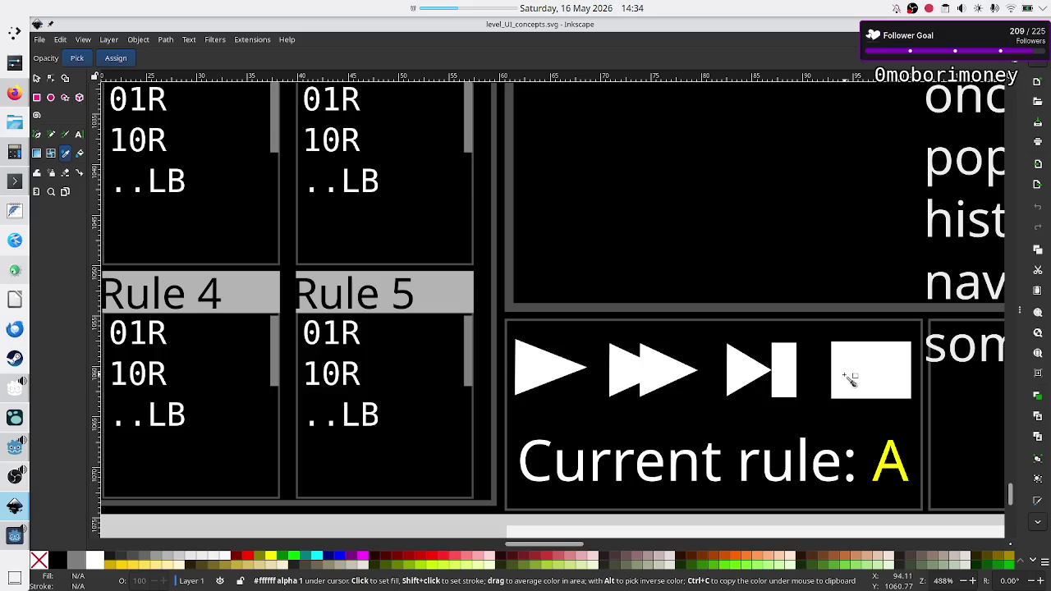
# - Switch from Inkscape back to the Godot editor's Debug_button scene
pyautogui.hotkey('alt', 'Tab')
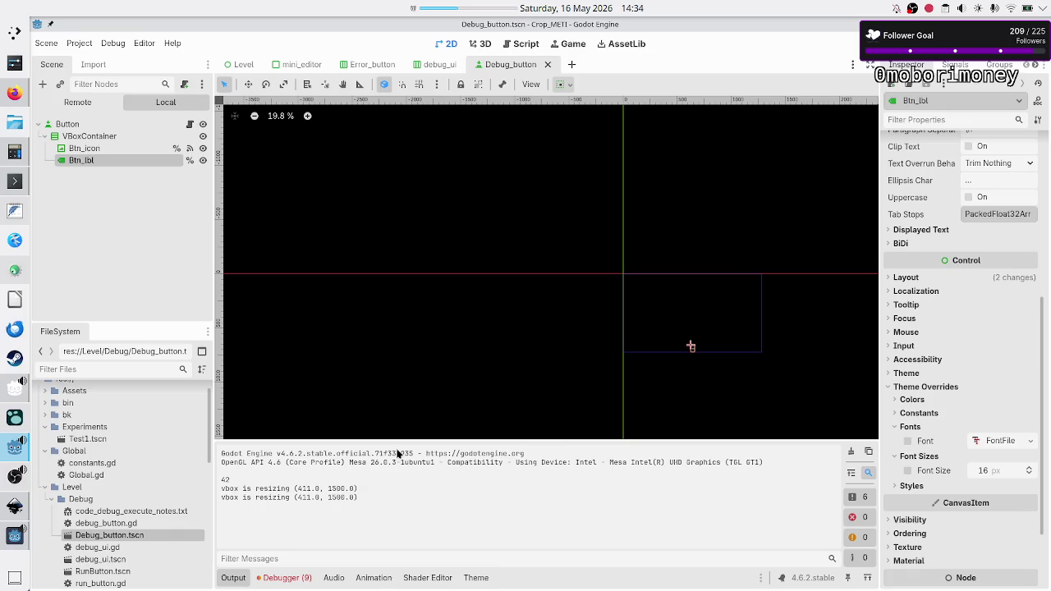
# - Review the nine node-not-found errors from debug_ui.gd in the Debugger, then clear the list
pyautogui.click(285, 580)
pyautogui.scroll(-2, 361, 519)
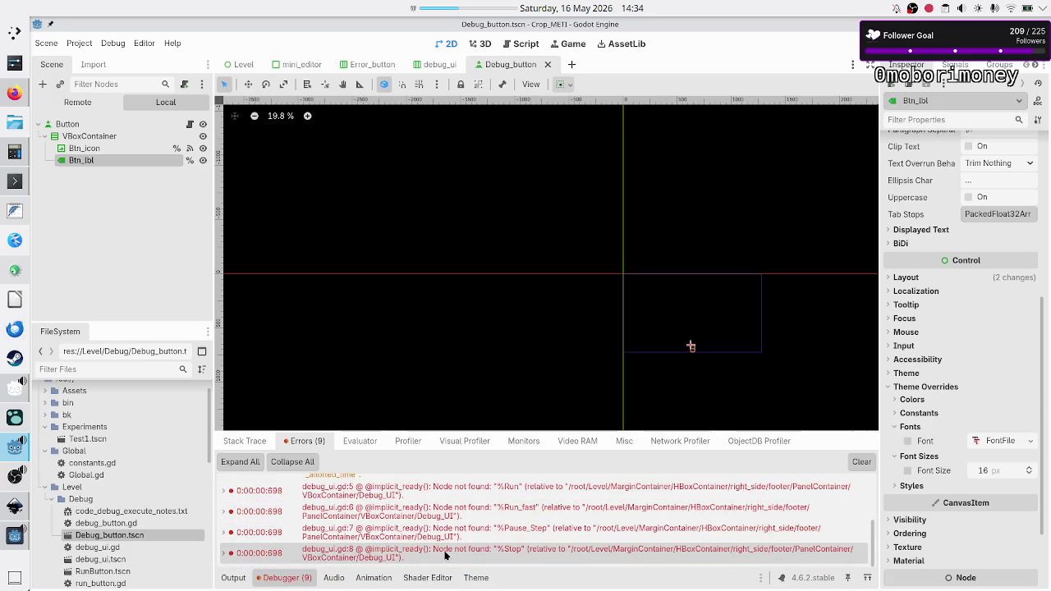
pyautogui.moveTo(458, 556)
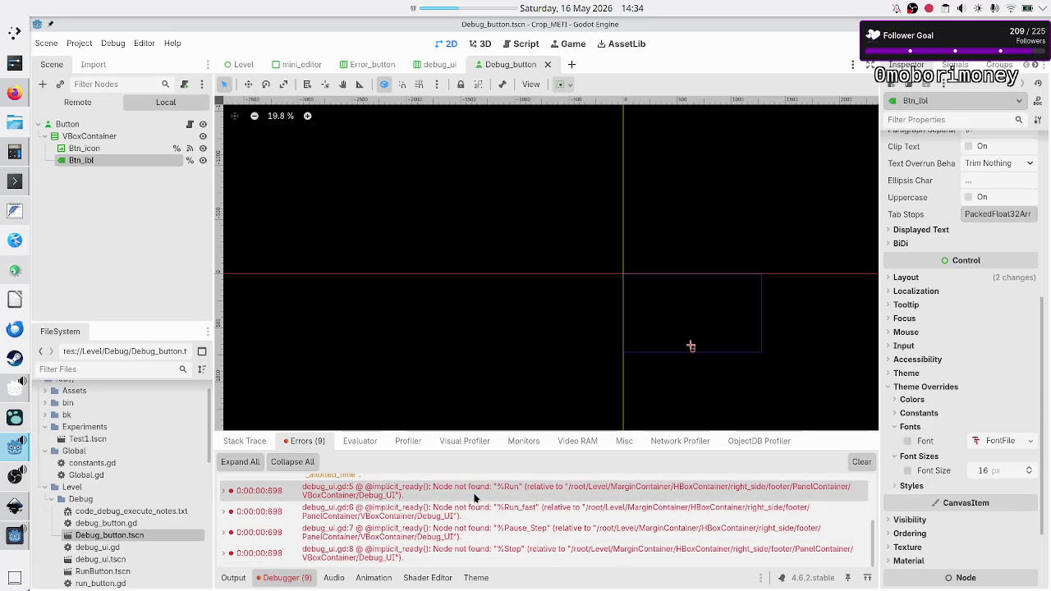
pyautogui.click(856, 464)
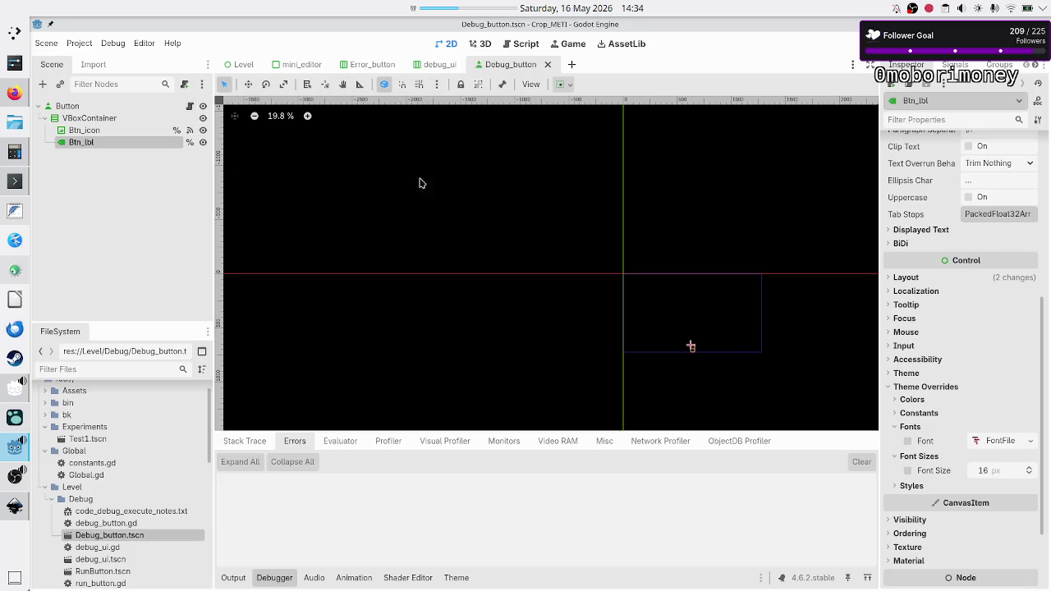
# - Inspect the properties of the root Button node and its Btn_lbl label
pyautogui.click(97, 105)
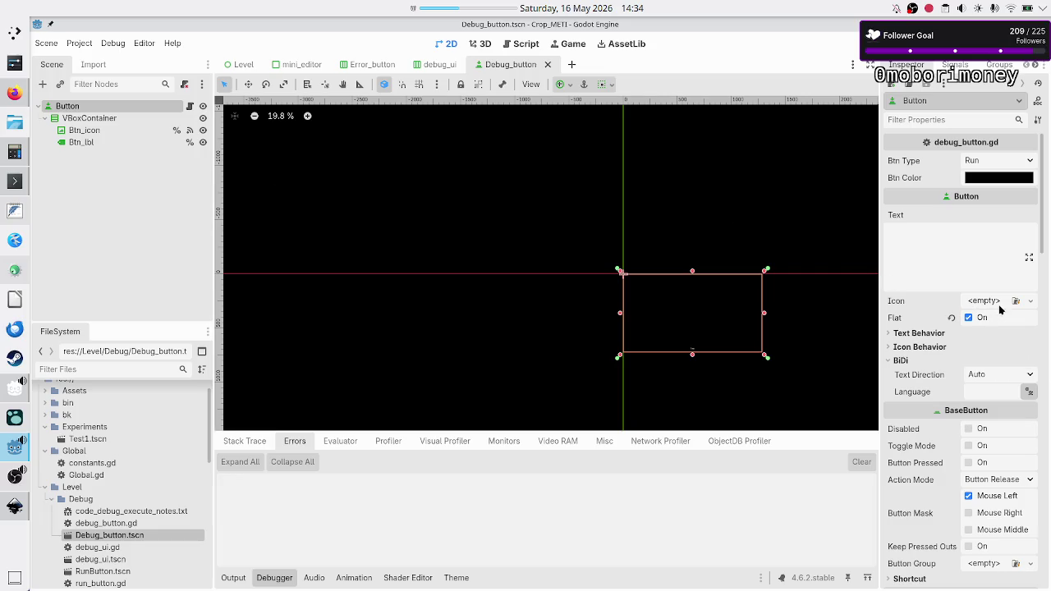
pyautogui.moveTo(893, 303)
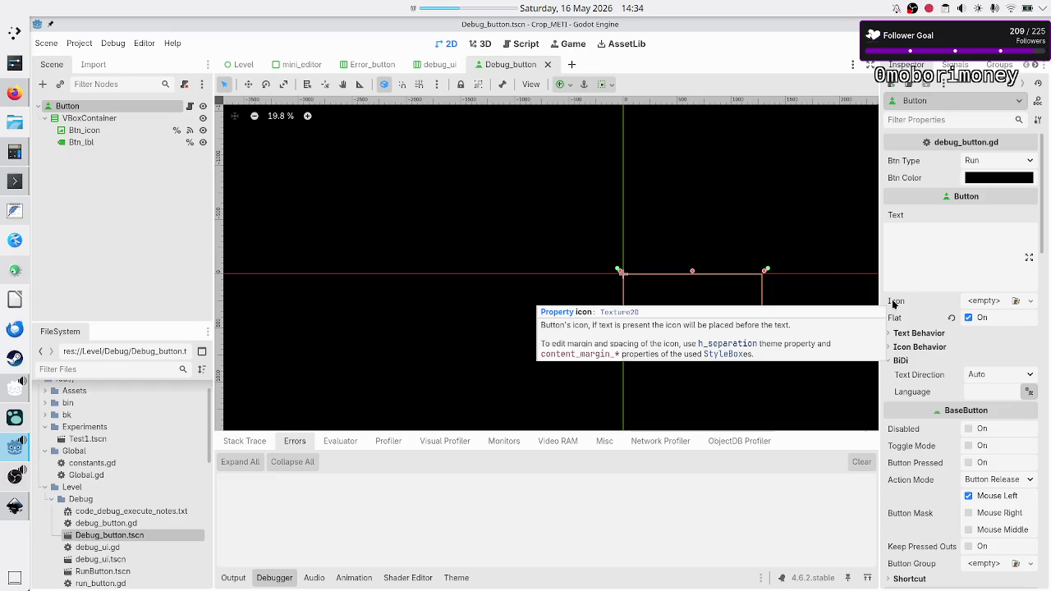
pyautogui.click(87, 143)
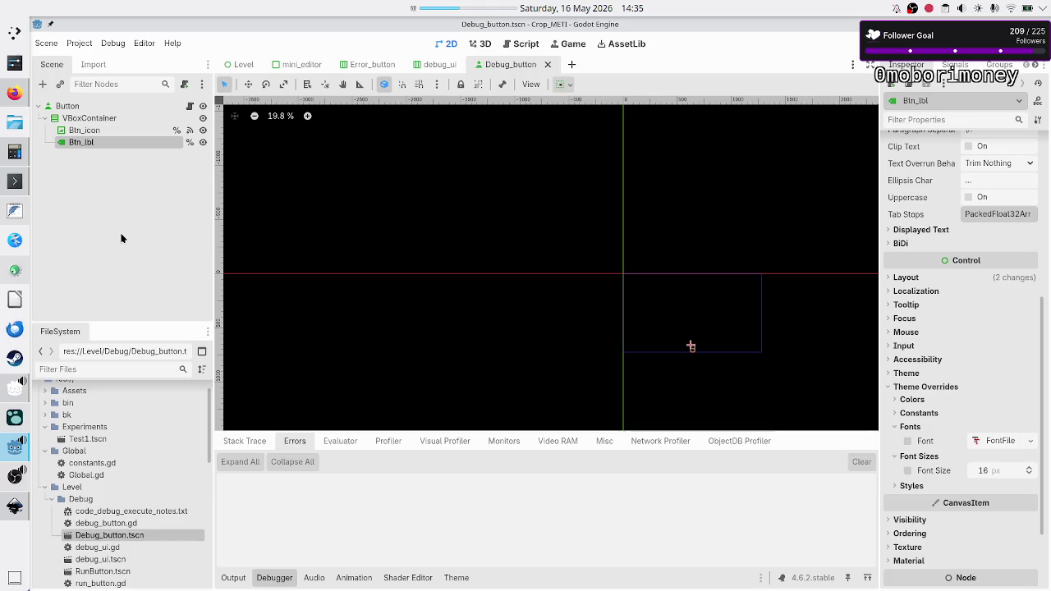
# - Run the game again and review the node-not-found errors for %Run, %Run_fast, %Pause_Step and %Stop
pyautogui.press('F5')
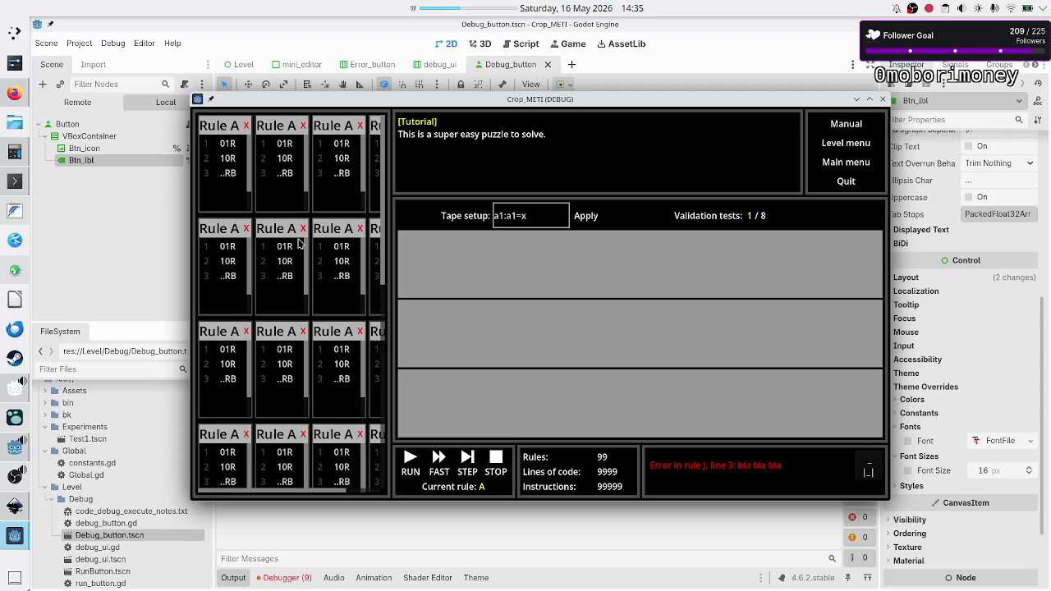
pyautogui.click(285, 580)
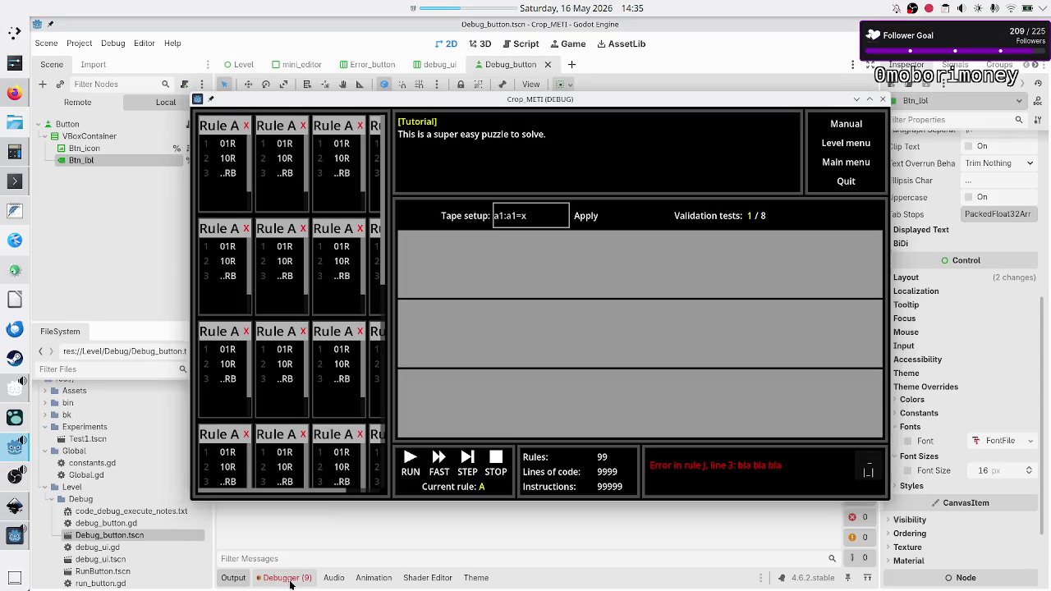
pyautogui.scroll(-1, 403, 522)
pyautogui.scroll(-2, 403, 522)
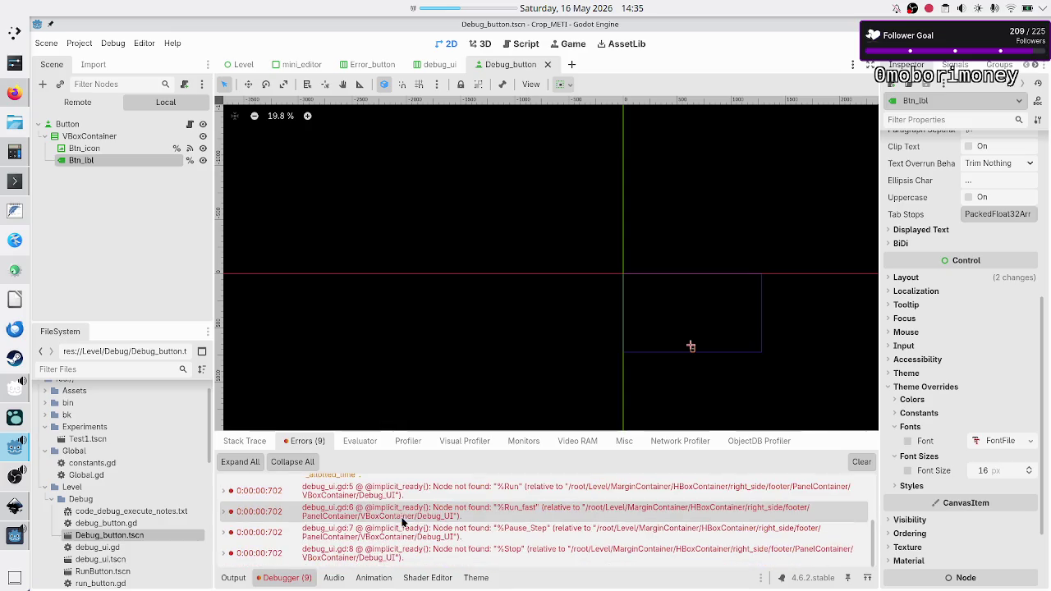
# - Jump from the %Run_fast error to its line in debug_ui.gd, then open the debug_ui scene
pyautogui.doubleClick(402, 522)
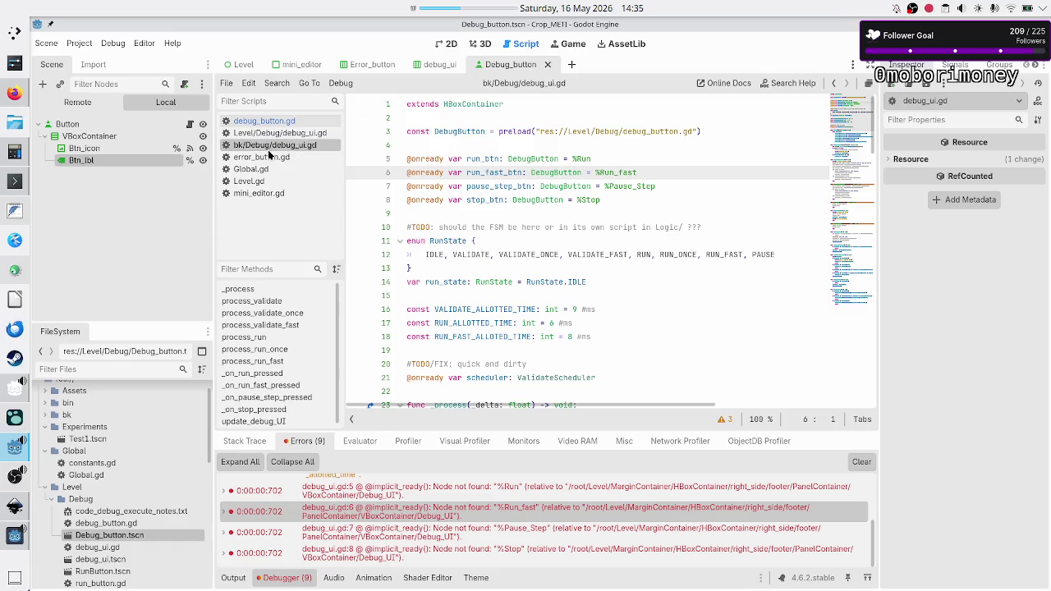
pyautogui.moveTo(409, 161)
pyautogui.click(439, 64)
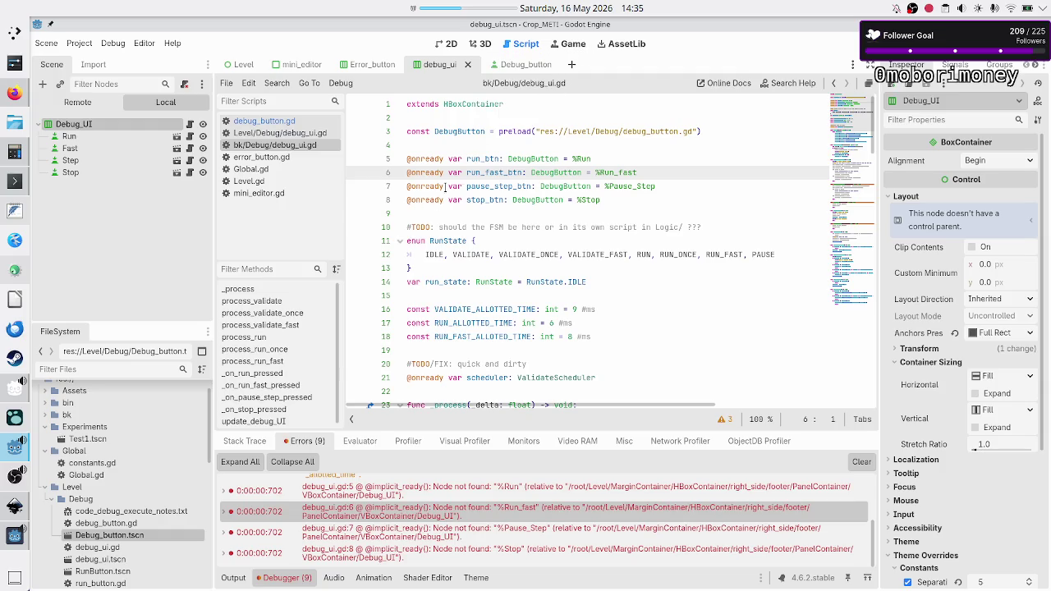
# - In Konsole, list the files in the Debug folder
pyautogui.click(15, 180)
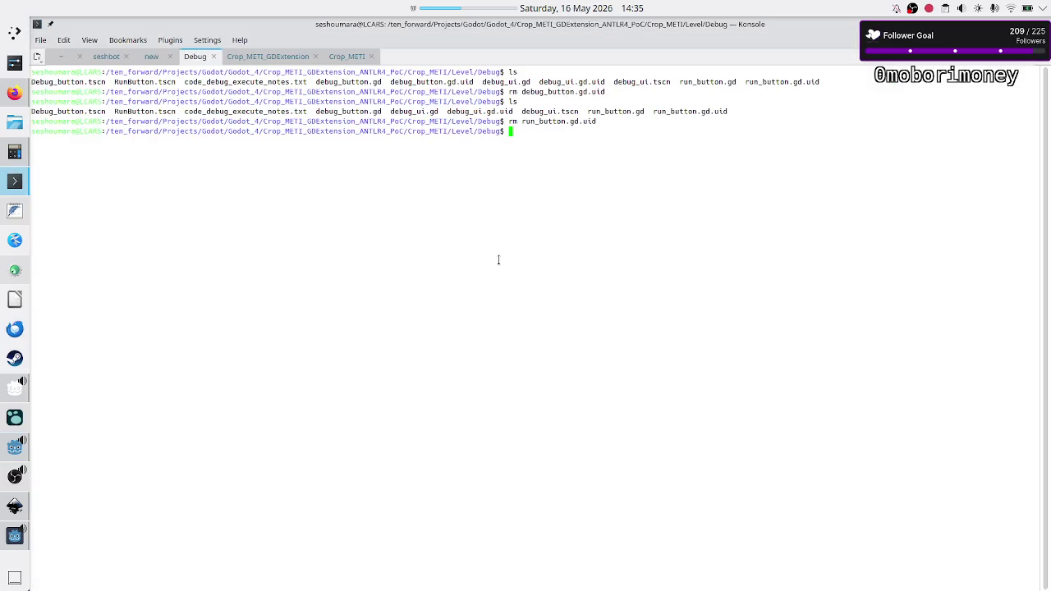
pyautogui.write('ls')
pyautogui.press('Return')
pyautogui.write('rm')
pyautogui.press('BackSpace')
pyautogui.press('BackSpace')
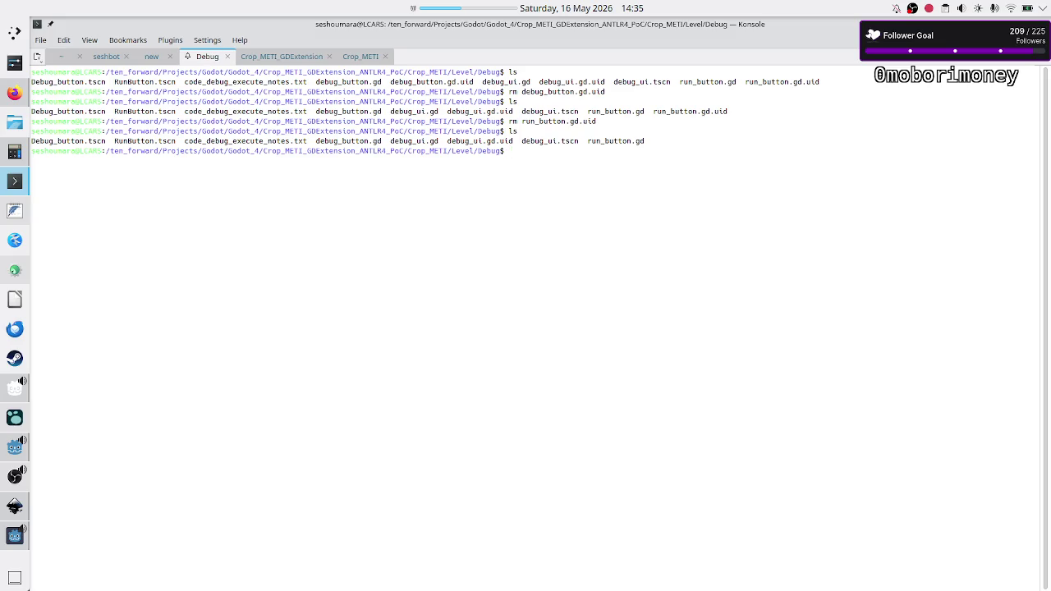
pyautogui.write('ls')
pyautogui.press('Return')
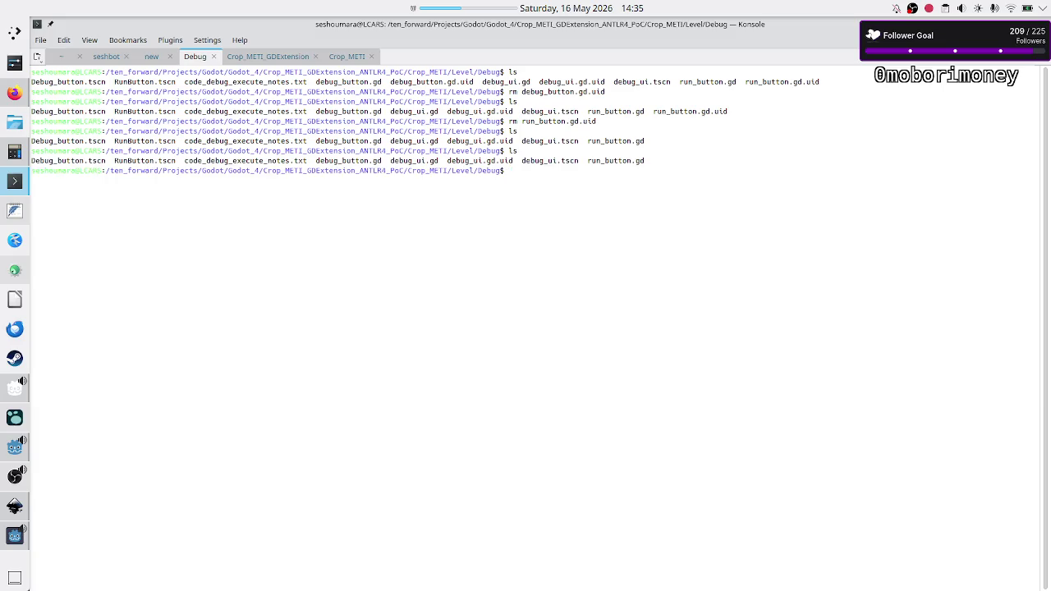
# - Go up through Level to the Crop_METI project folder and list the contents of bk/
pyautogui.write('cd ..')
pyautogui.press('Return')
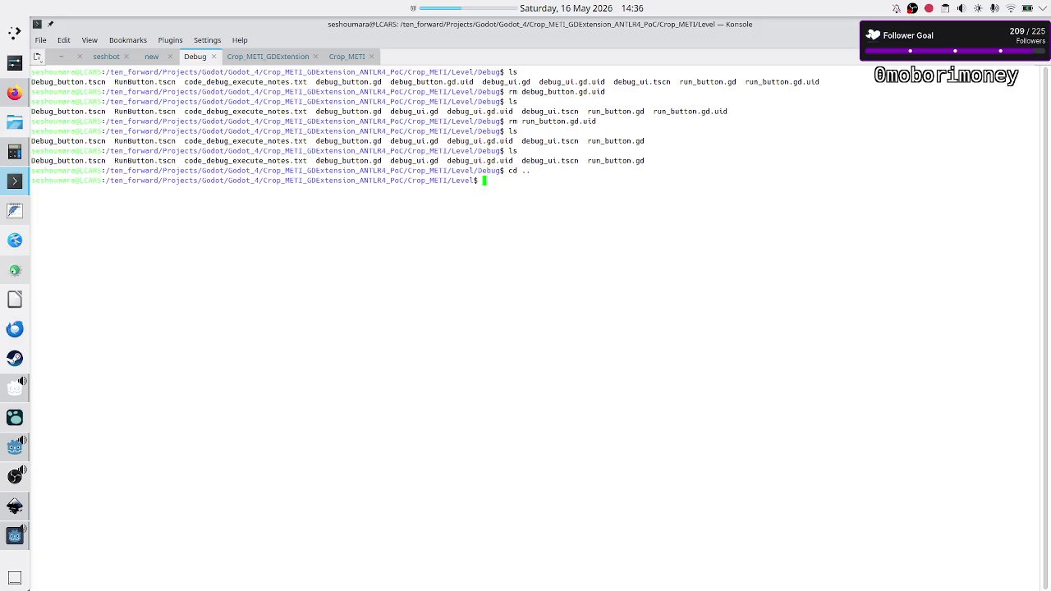
pyautogui.write('ls')
pyautogui.press('Return')
pyautogui.write('cd ..')
pyautogui.press('Return')
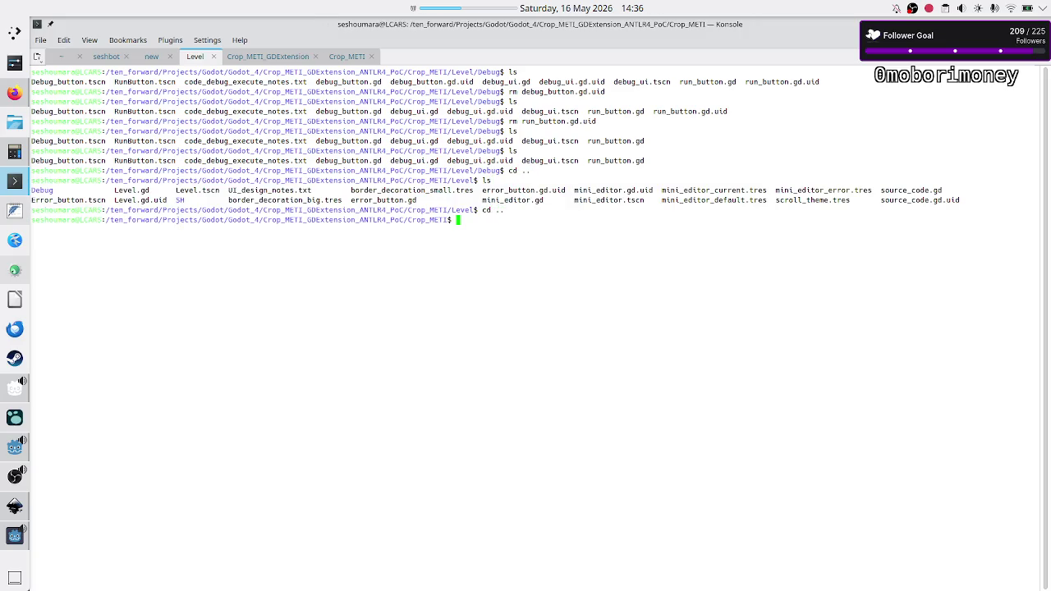
pyautogui.write('ls')
pyautogui.press('Return')
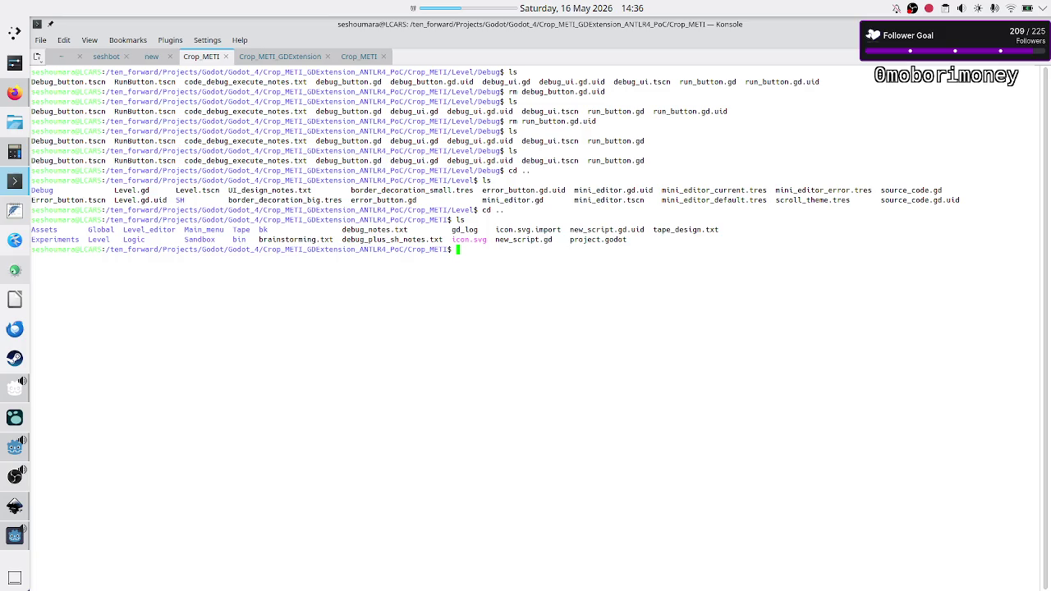
pyautogui.write('ls bk/')
pyautogui.press('Return')
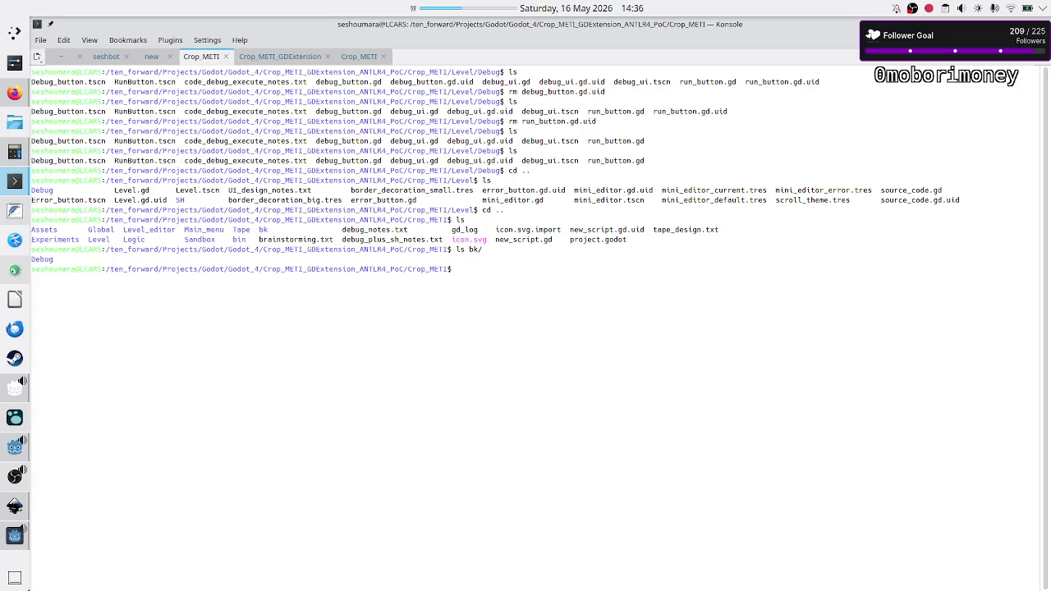
# - Move bk/ to the parent directory with 'mv bk/ ../' and confirm it with 'ls ../'
pyautogui.write('mv bk')
pyautogui.write('/')
pyautogui.hotkey('alt', 'Tab')
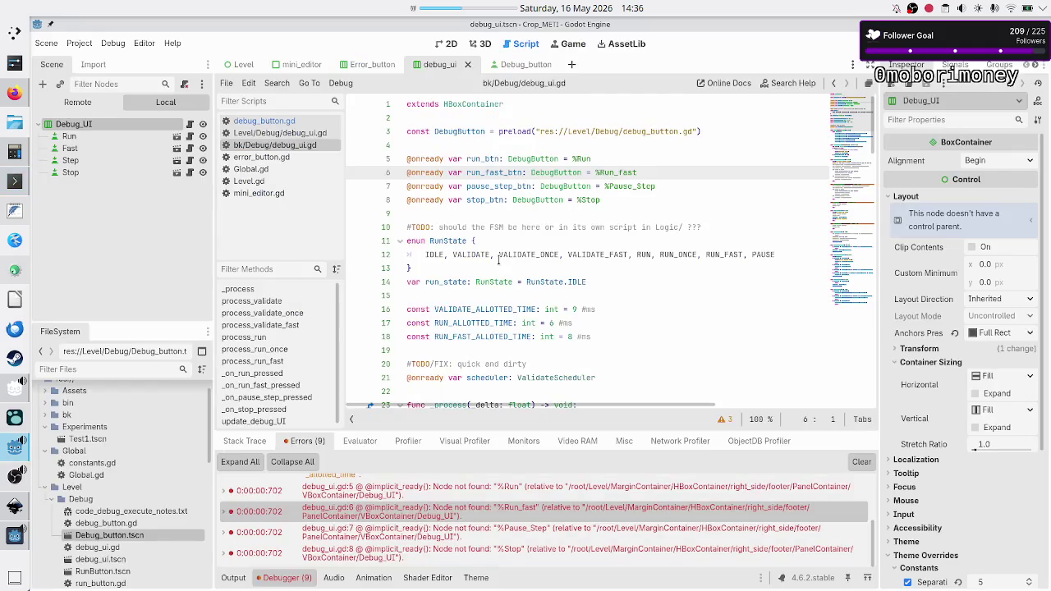
pyautogui.hotkey('alt', 'Tab')
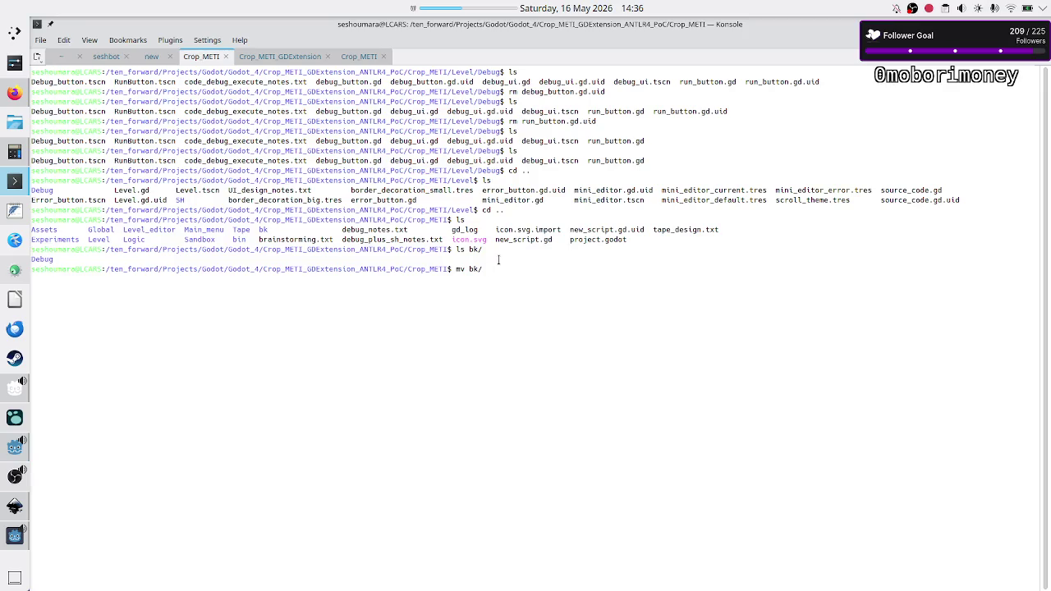
pyautogui.write('../')
pyautogui.press('Return')
pyautogui.write('ls ../')
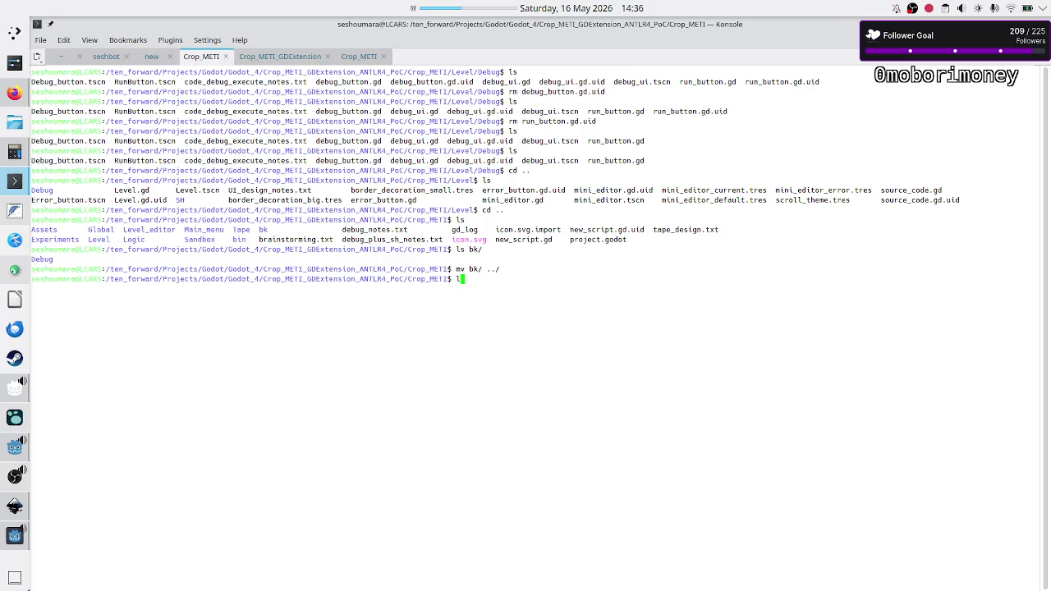
pyautogui.press('Return')
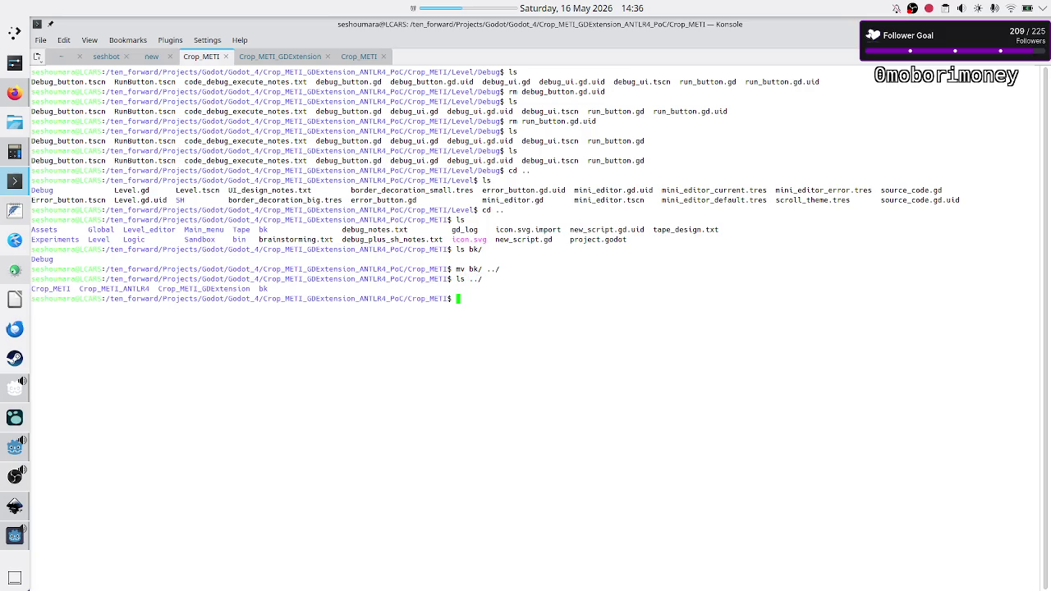
pyautogui.hotkey('alt', 'Tab')
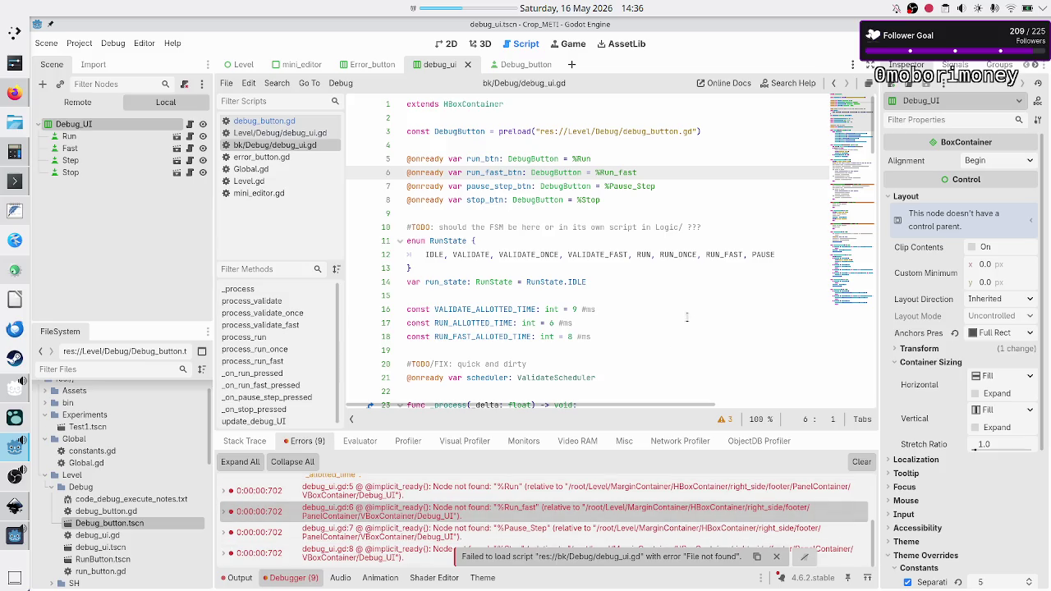
# - Test-run the game, close its window, and show the Debugger's Errors list
pyautogui.press('F5')
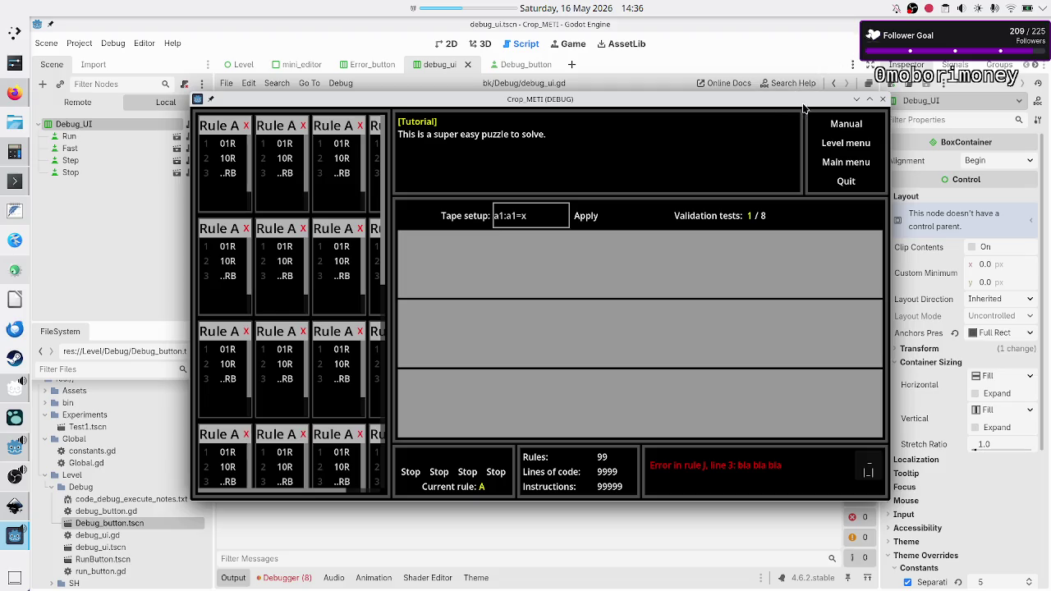
pyautogui.click(882, 99)
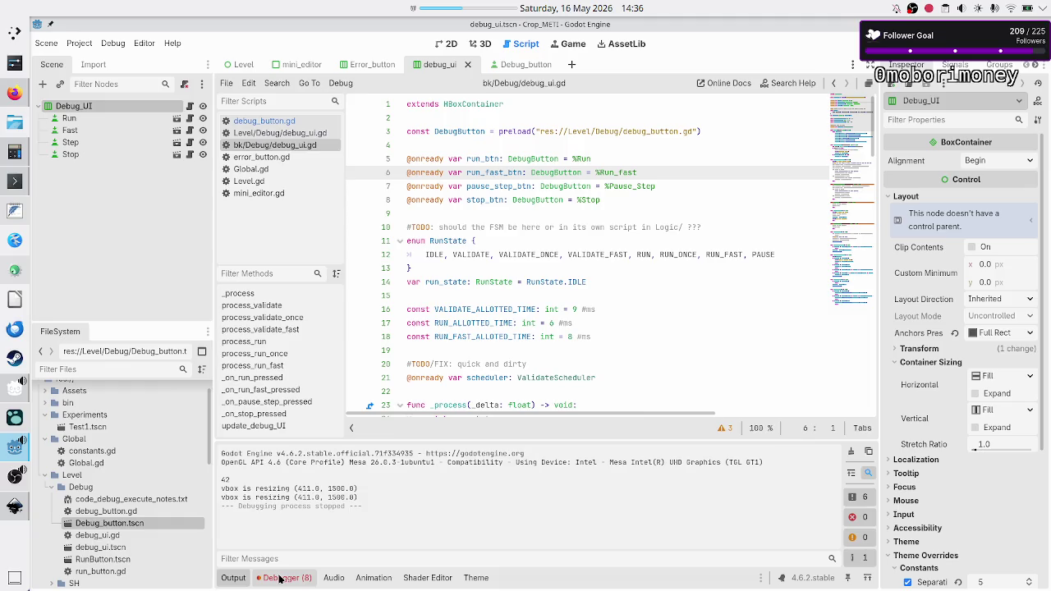
pyautogui.click(279, 579)
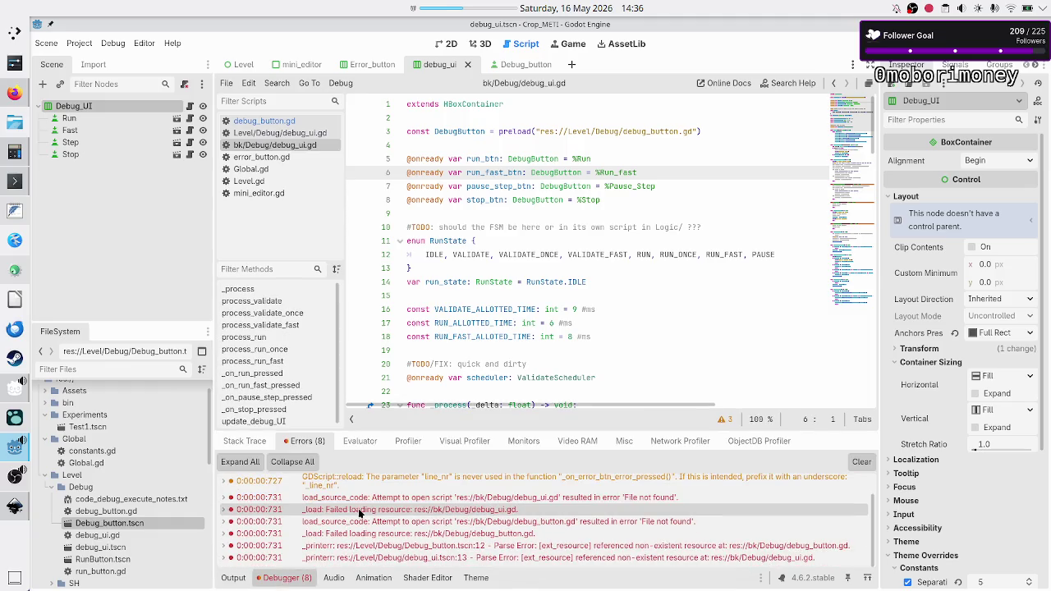
# - Expand the '_load: Failed loading resource' error details and select the load_source_code entry
pyautogui.rightClick(419, 511)
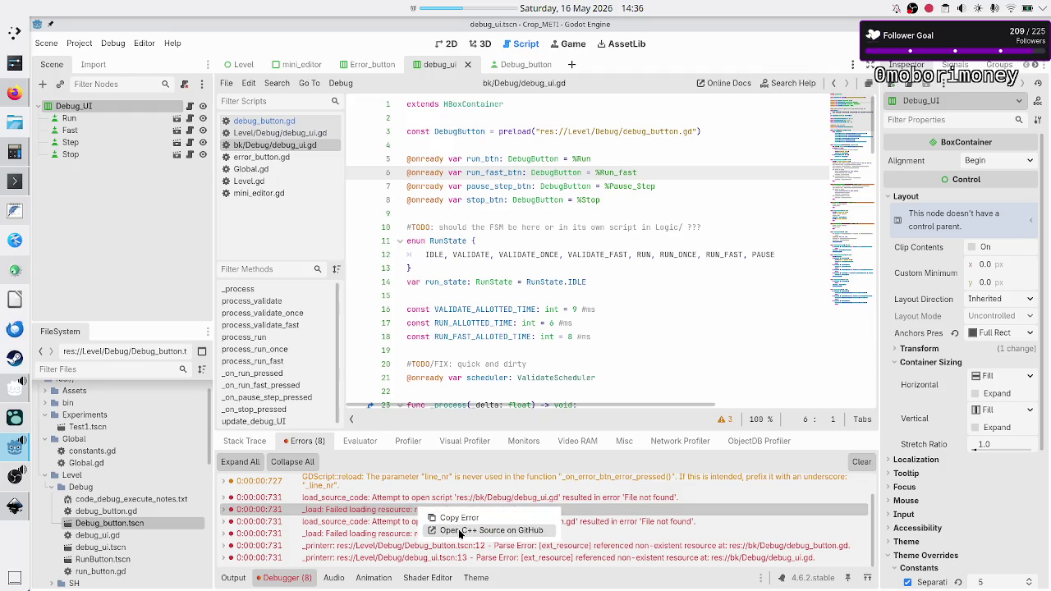
pyautogui.click(395, 513)
pyautogui.click(396, 513)
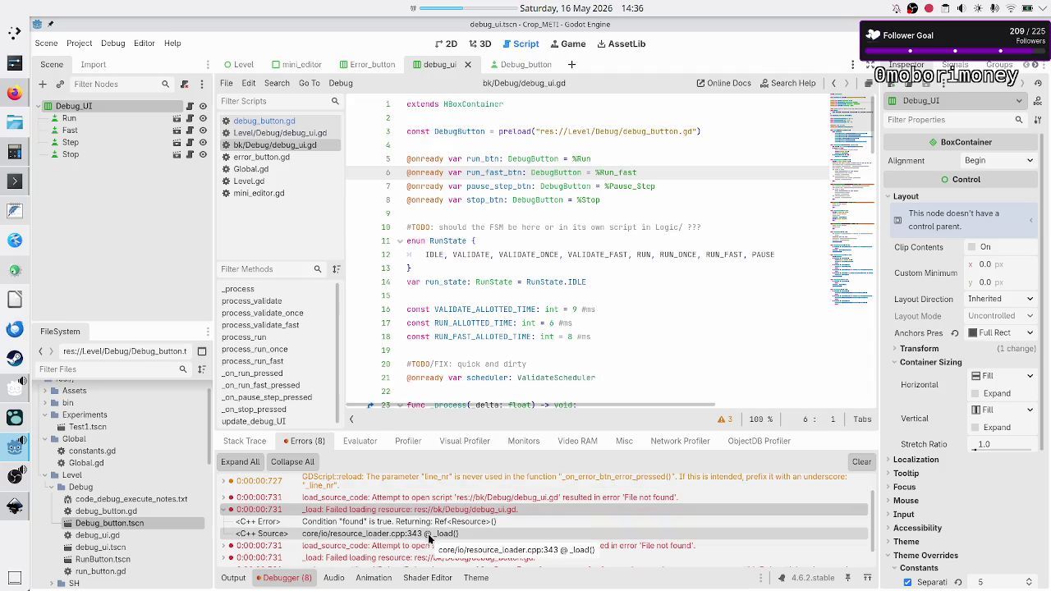
pyautogui.click(528, 497)
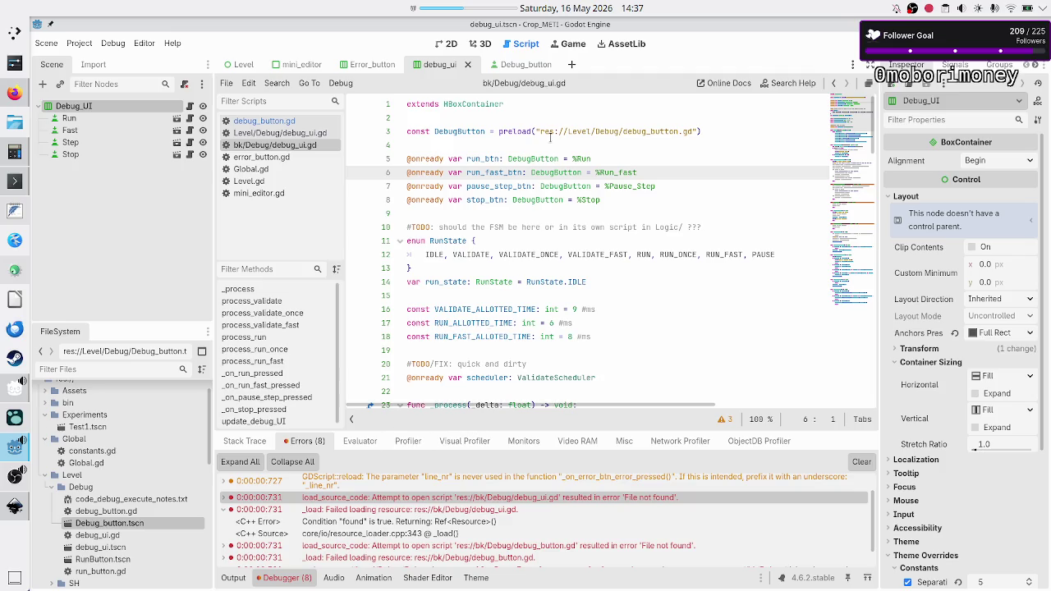
# - In Konsole, enter the Level/Debug folder and list its files
pyautogui.hotkey('alt', 'Tab')
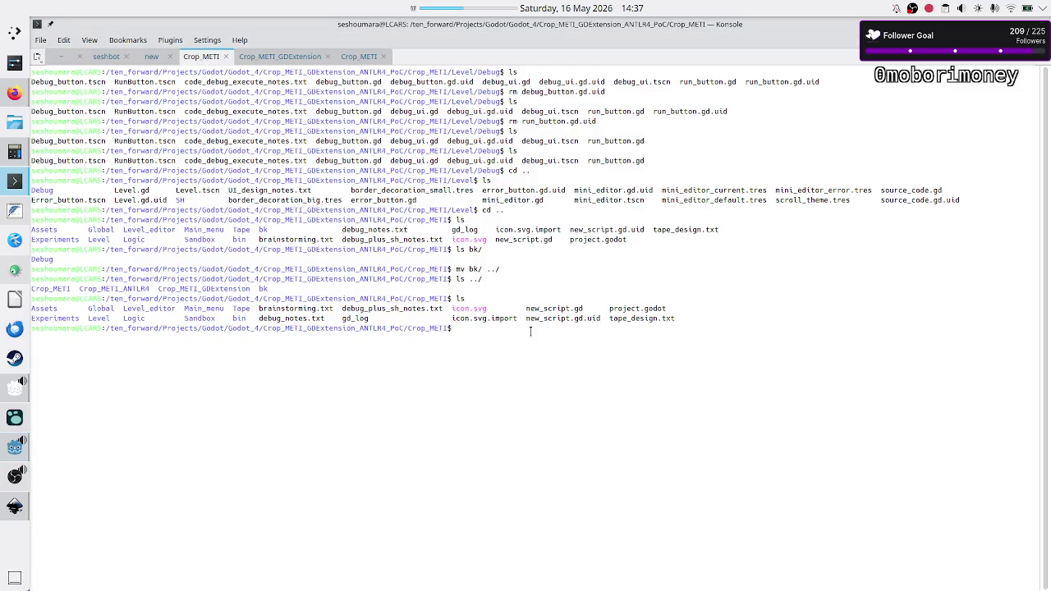
pyautogui.write('cd LevelD')
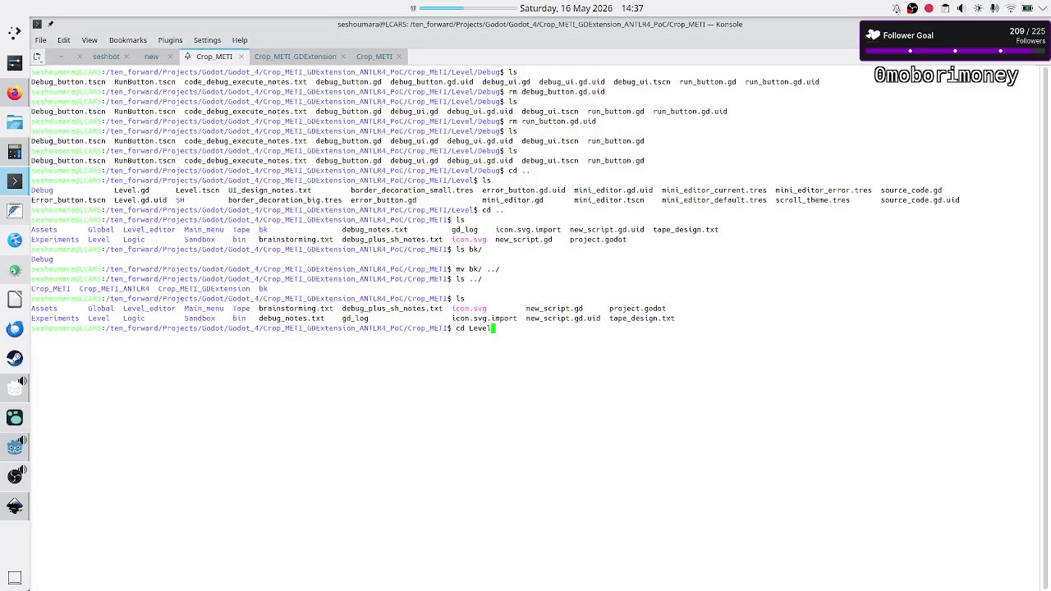
pyautogui.press('BackSpace')
pyautogui.write('/D')
pyautogui.press('Tab')
pyautogui.press('Return')
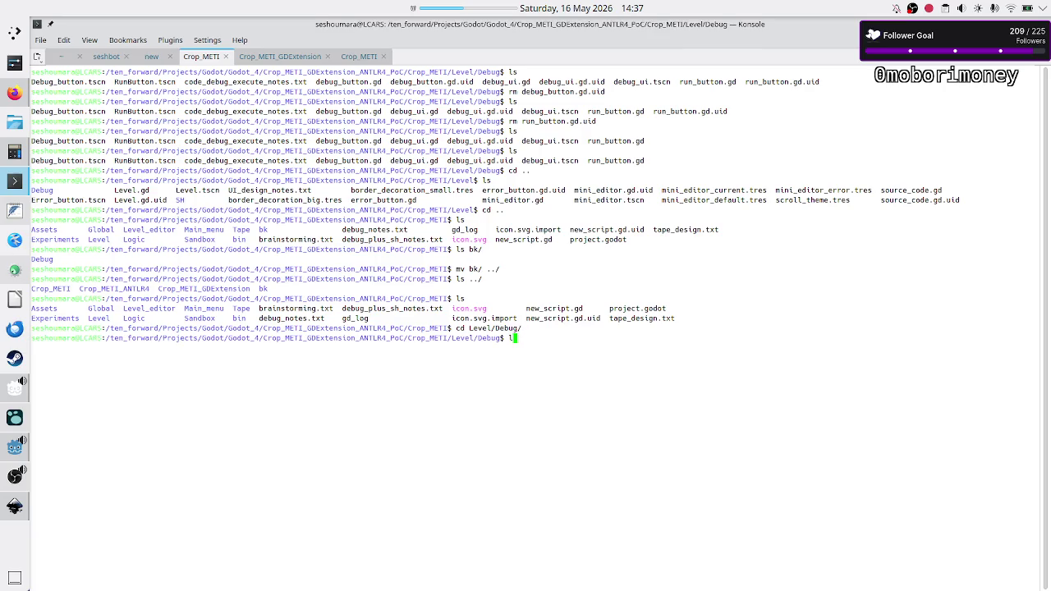
pyautogui.write('ls')
pyautogui.press('Return')
pyautogui.press('Return')
pyautogui.press('Return')
# - Delete run_button.gd and RunButton.tscn, then list the remaining Debug files
pyautogui.write('rm run')
pyautogui.press('Tab')
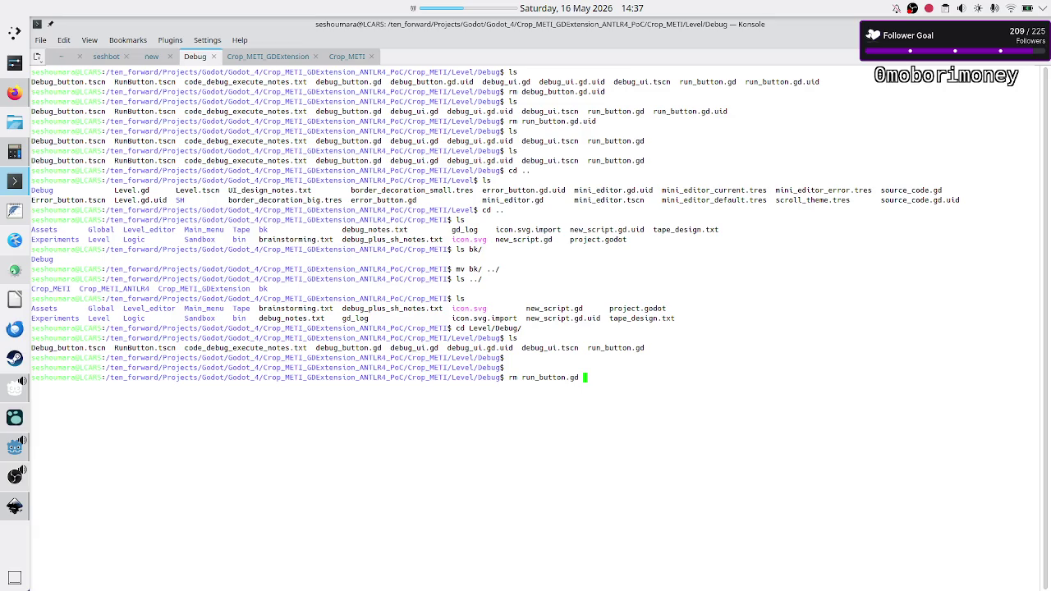
pyautogui.write('R')
pyautogui.press('Tab')
pyautogui.write('run')
pyautogui.press('Tab')
pyautogui.press('BackSpace')
pyautogui.press('BackSpace')
pyautogui.press('BackSpace')
pyautogui.press('BackSpace')
pyautogui.write('n')
pyautogui.press('Return')
pyautogui.write('ls')
pyautogui.press('Return')
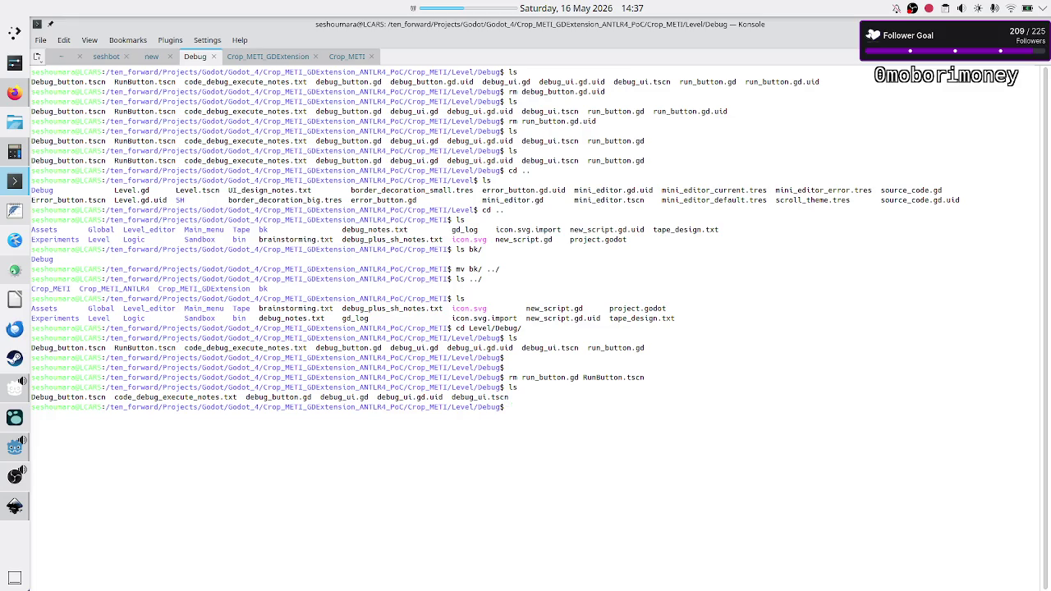
# - View the contents of Debug_button.tscn and debug_button.gd with less
pyautogui.write('less De')
pyautogui.press('Tab')
pyautogui.press('Return')
pyautogui.write('/')
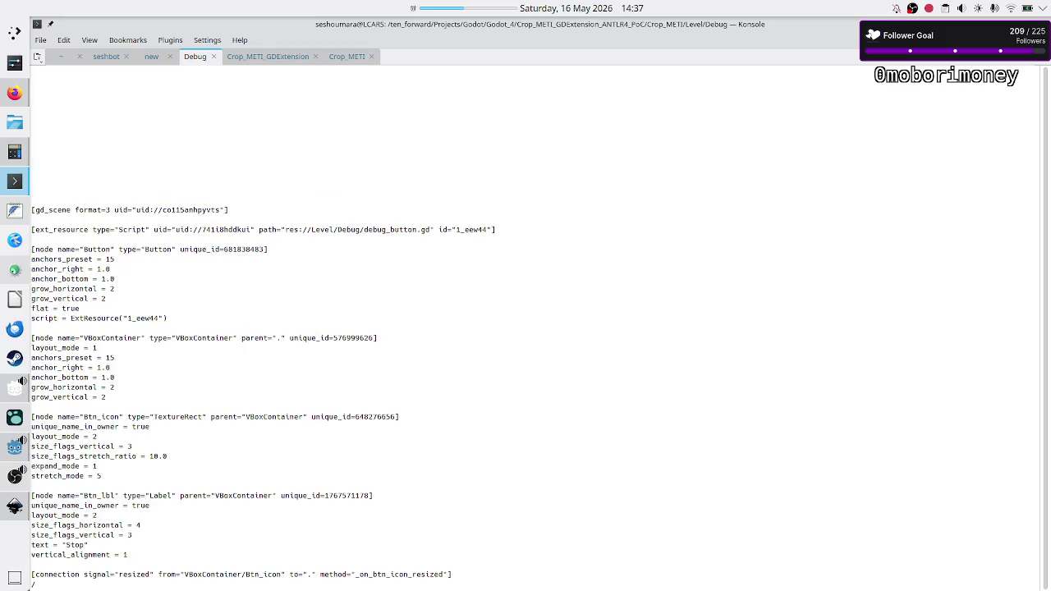
pyautogui.write('q')
pyautogui.press('Return')
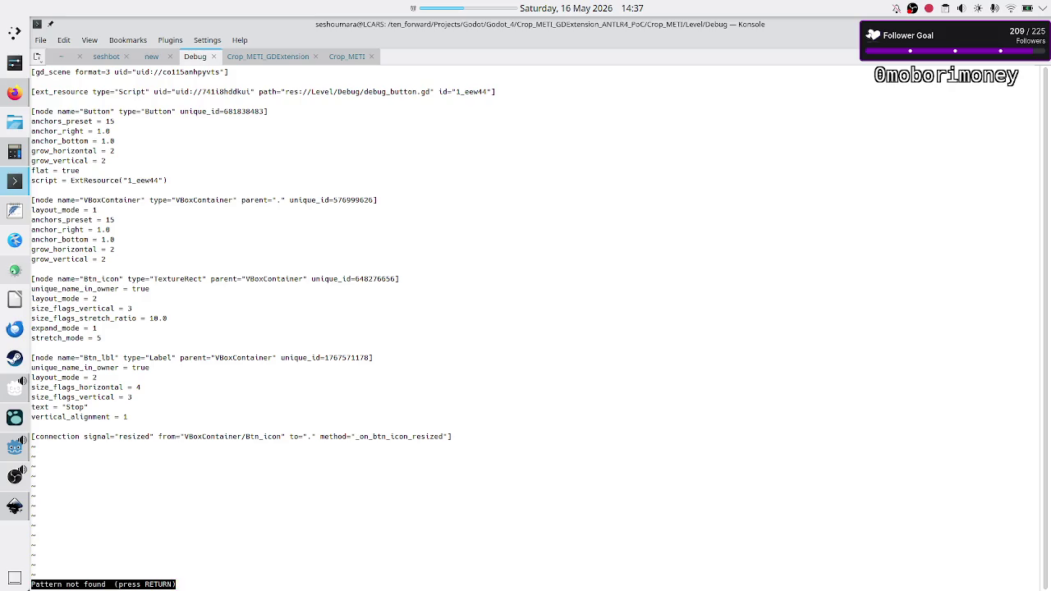
pyautogui.press('q')
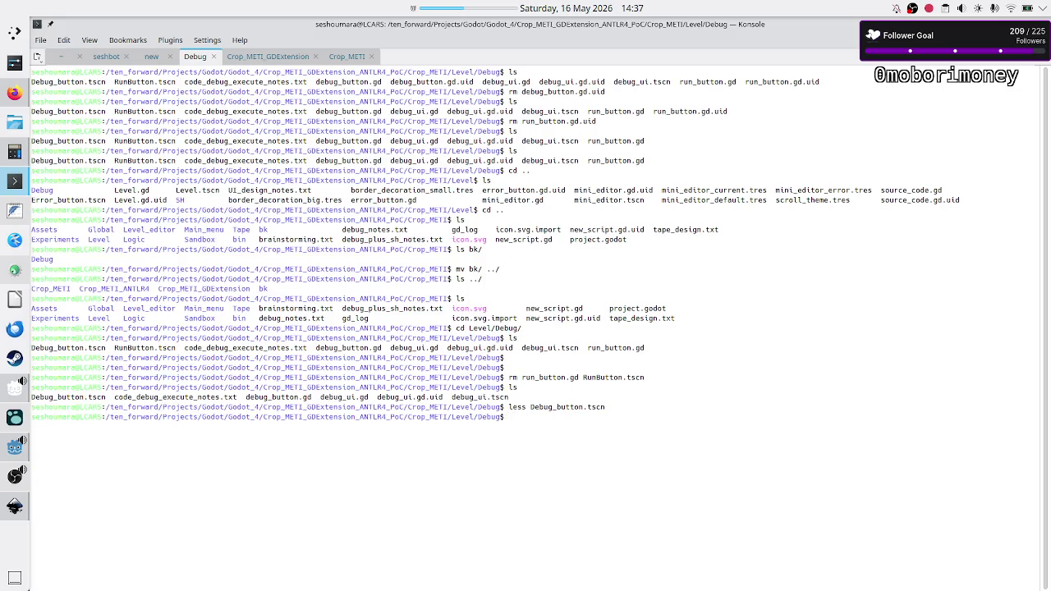
pyautogui.write('less debug_')
pyautogui.write('b')
pyautogui.press('Tab')
pyautogui.press('Return')
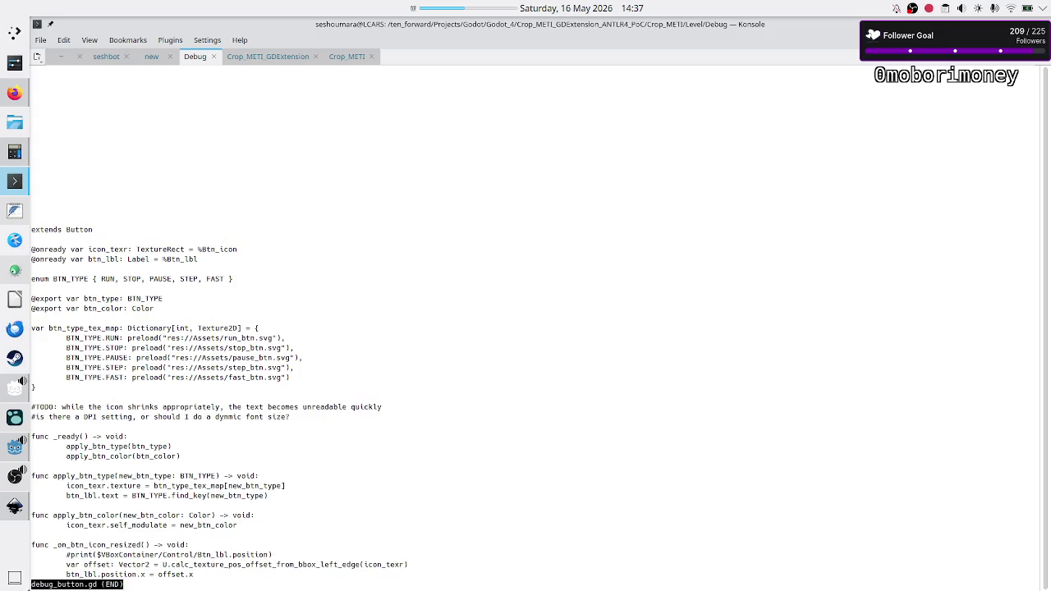
pyautogui.press('q')
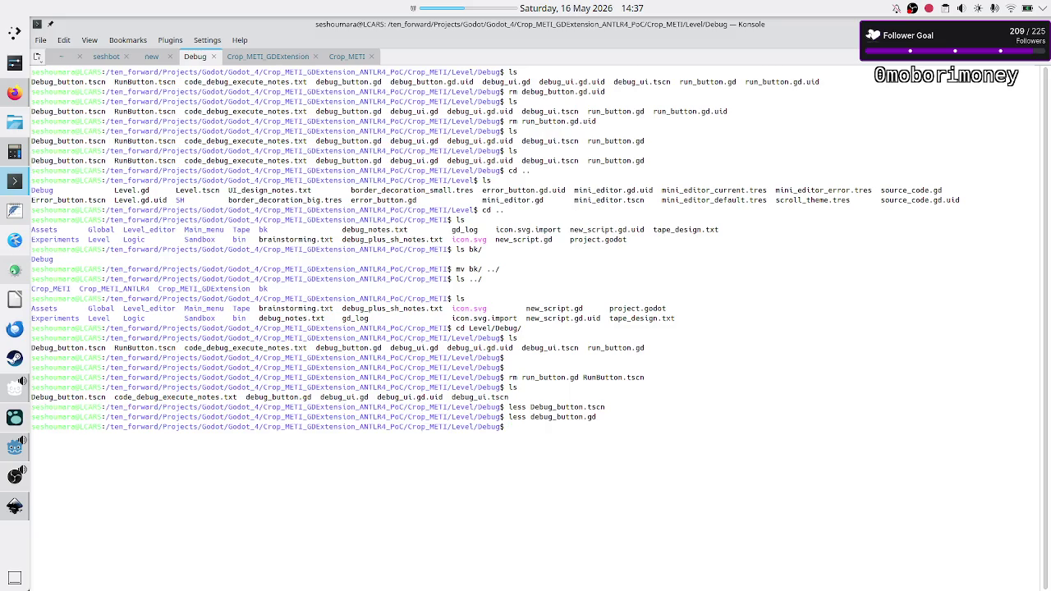
# - View the contents of debug_ui.tscn with less
pyautogui.write('less de')
pyautogui.press('Tab')
pyautogui.write('u')
pyautogui.write('i.tscn')
pyautogui.press('Return')
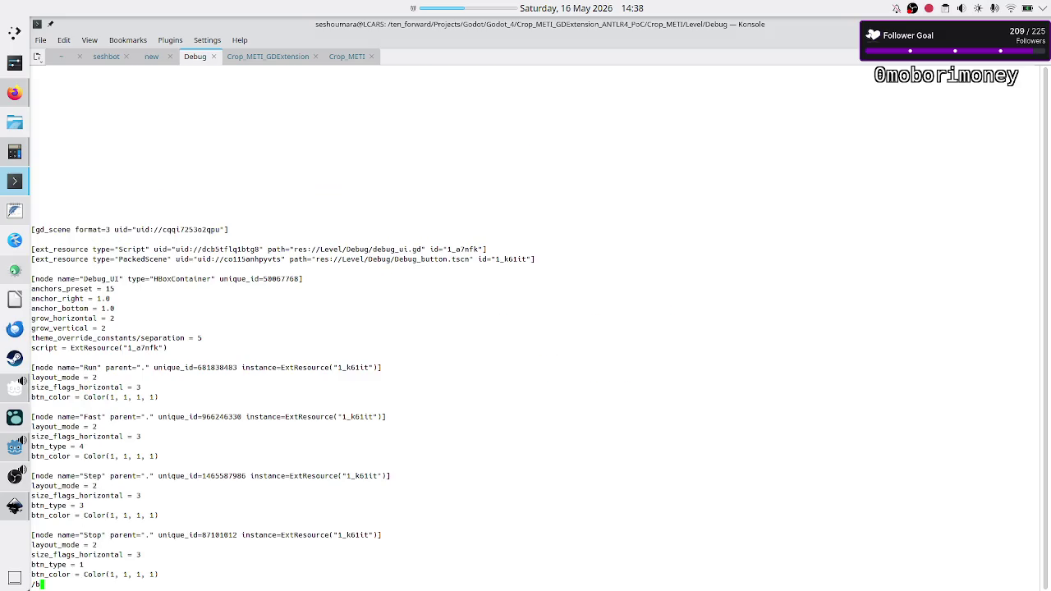
pyautogui.write('quit')
pyautogui.press('Return')
pyautogui.press('q')
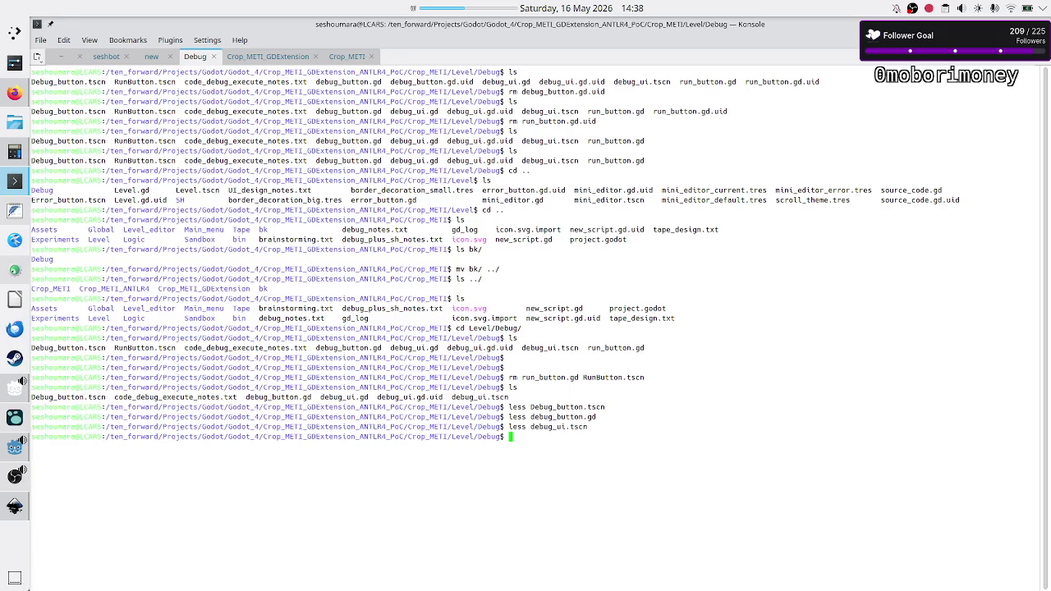
# - Delete debug_ui.gd.uid, abandon the half-typed rm debug_button command, and return to Godot
pyautogui.press('Return')
pyautogui.press('Return')
pyautogui.write('rm debug_')
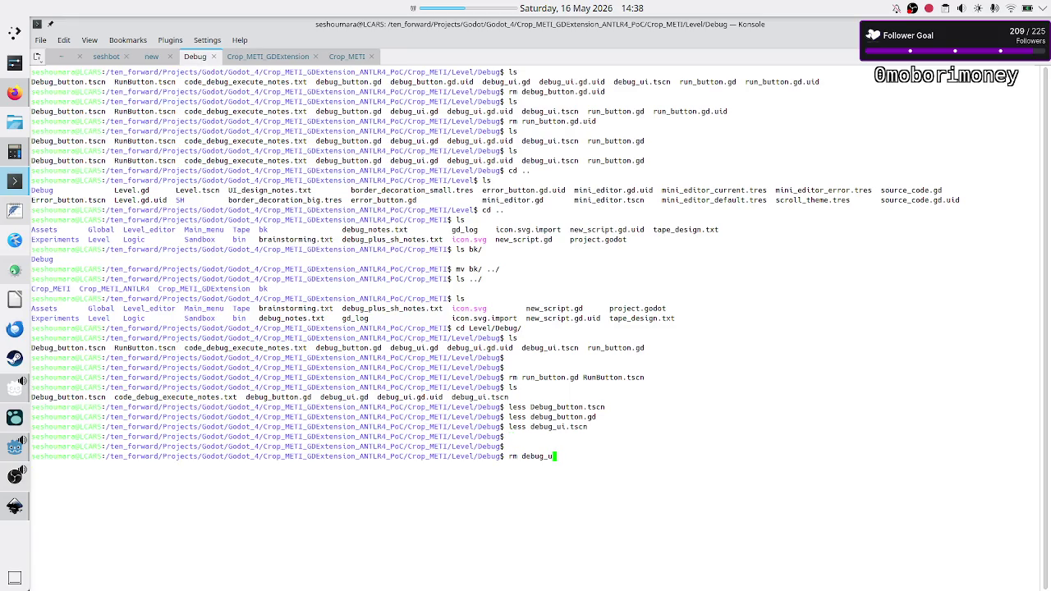
pyautogui.write('ui.gd.uid')
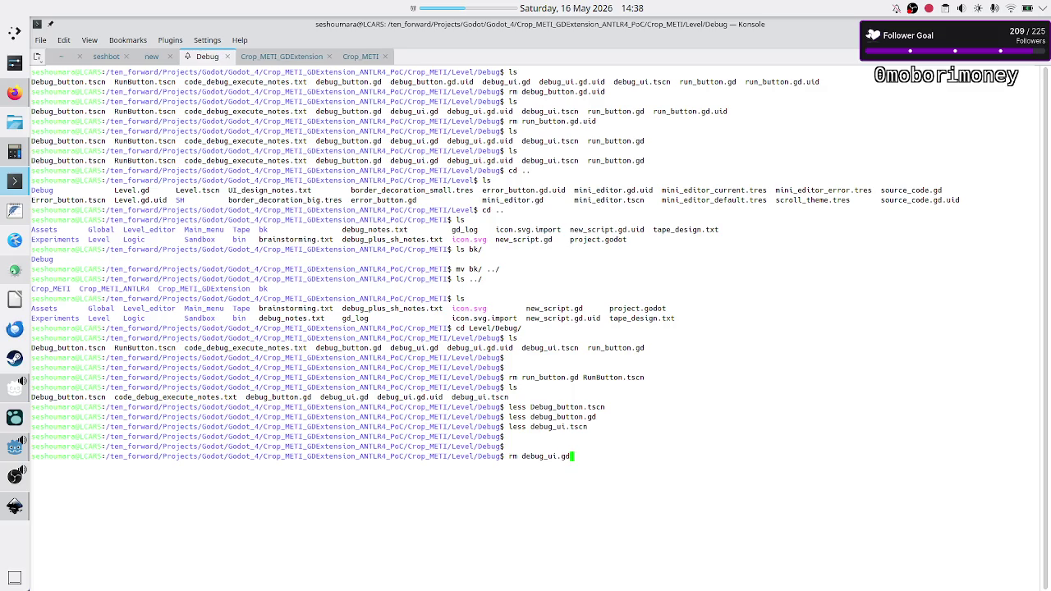
pyautogui.press('Return')
pyautogui.write('rm ')
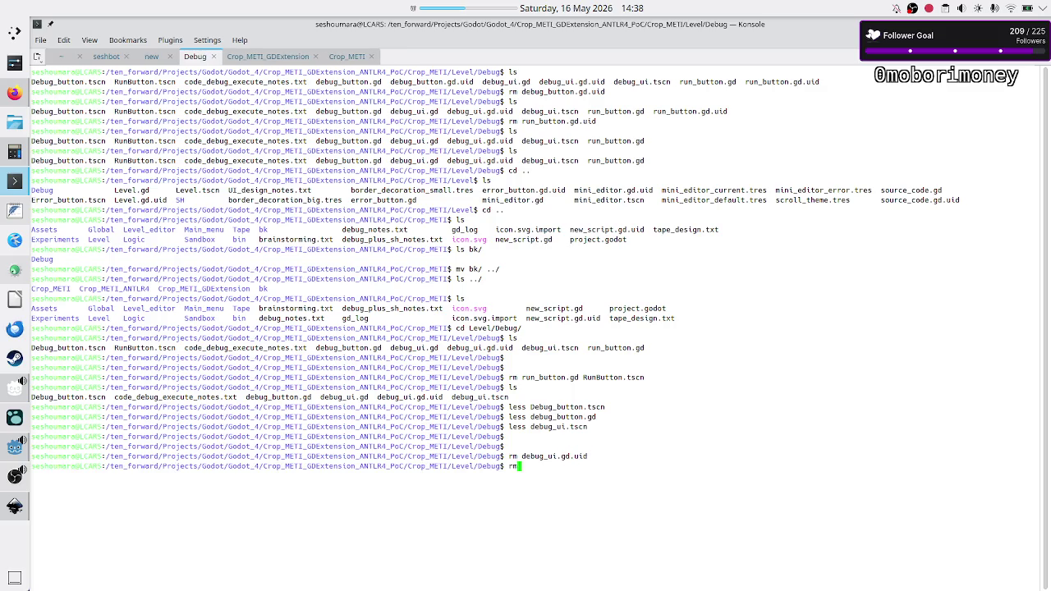
pyautogui.write('debug_b')
pyautogui.press('Tab')
pyautogui.write('.')
pyautogui.press('BackSpace')
pyautogui.press('BackSpace')
pyautogui.press('BackSpace')
pyautogui.press('BackSpace')
pyautogui.press('Return')
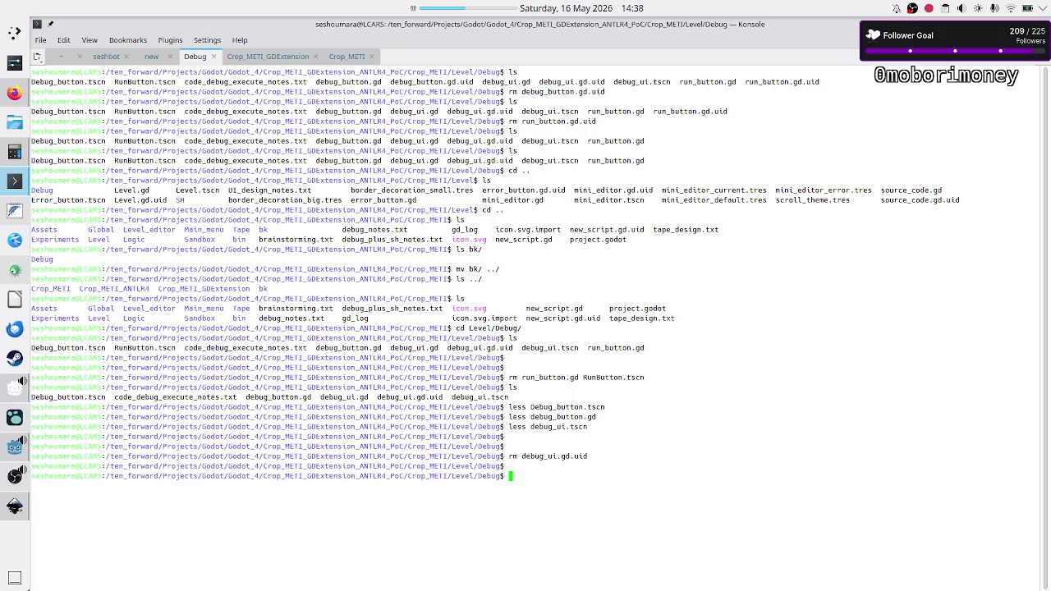
pyautogui.hotkey('alt', 'Tab')
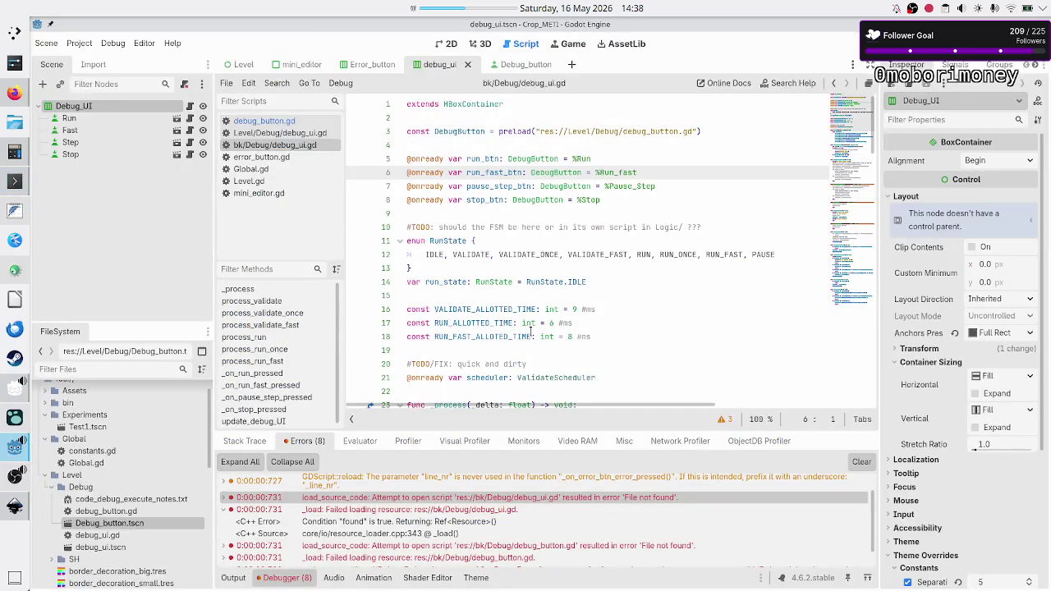
# - Run the project with F5 and close the Crop_METI debug window once it loads
pyautogui.press('F5')
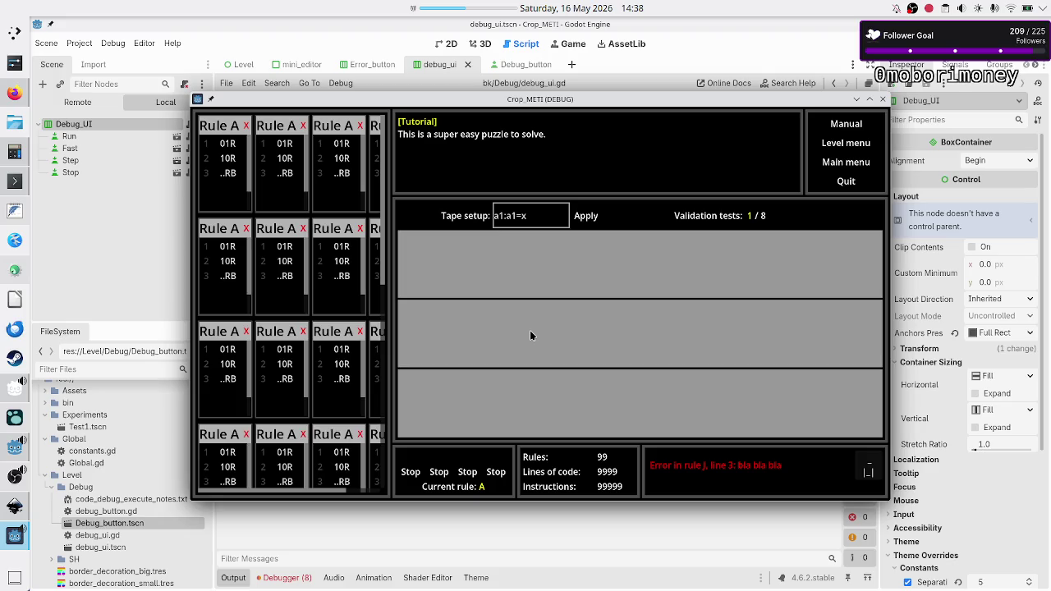
pyautogui.click(883, 103)
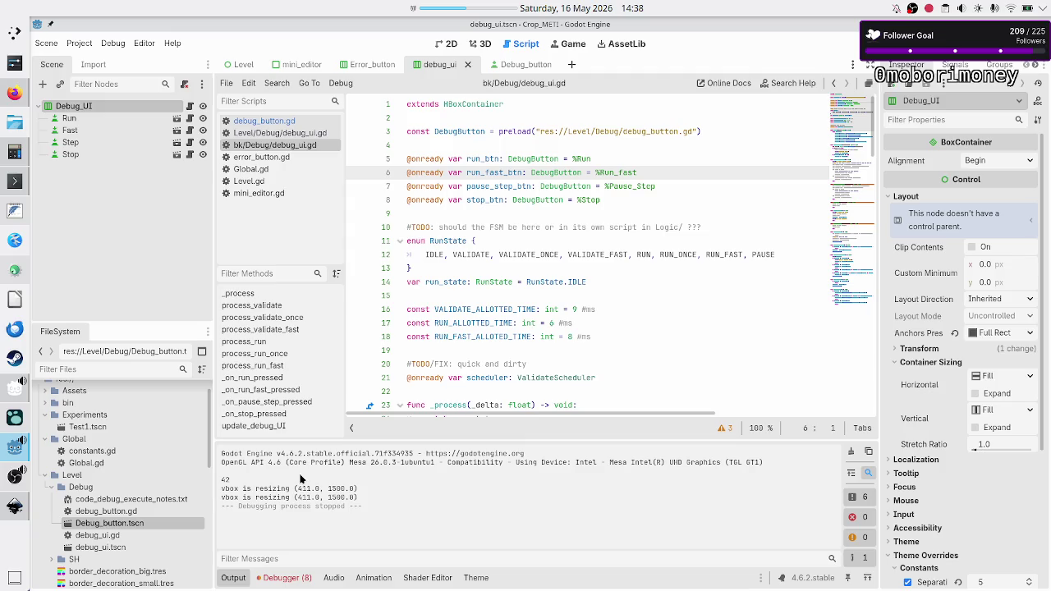
# - Close the backup bk/Debug/debug_ui.gd script with Ctrl+W and scroll through debug_button.gd
pyautogui.rightClick(279, 152)
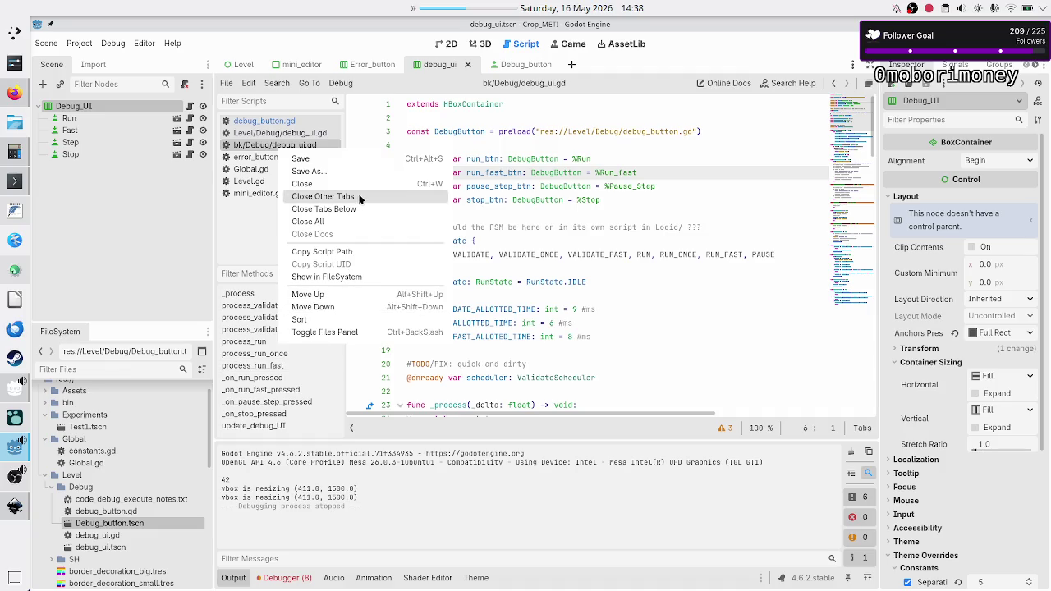
pyautogui.click(355, 514)
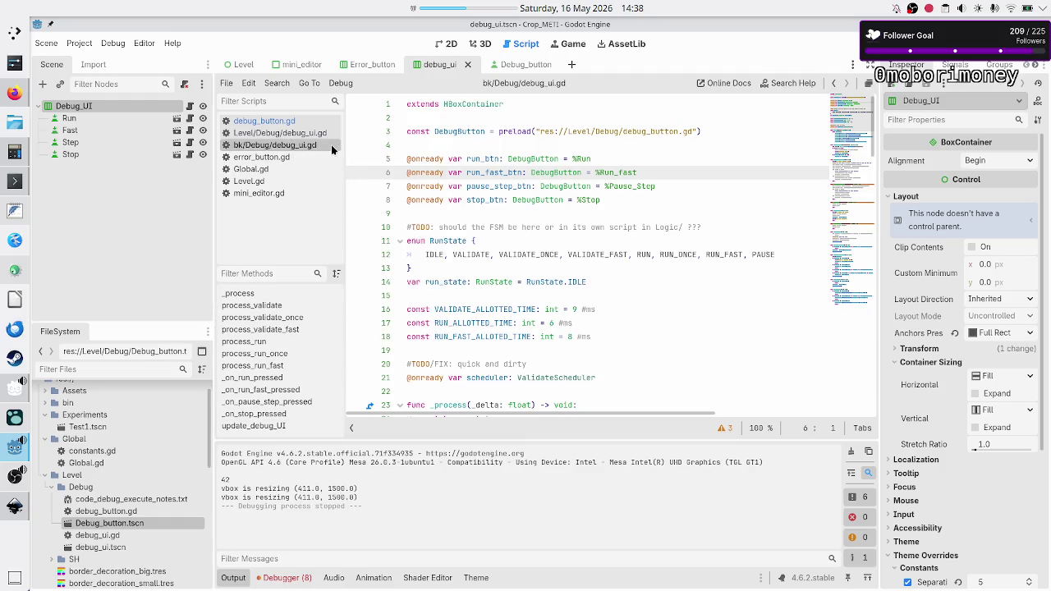
pyautogui.click(417, 173)
pyautogui.hotkey('ctrl', 'w')
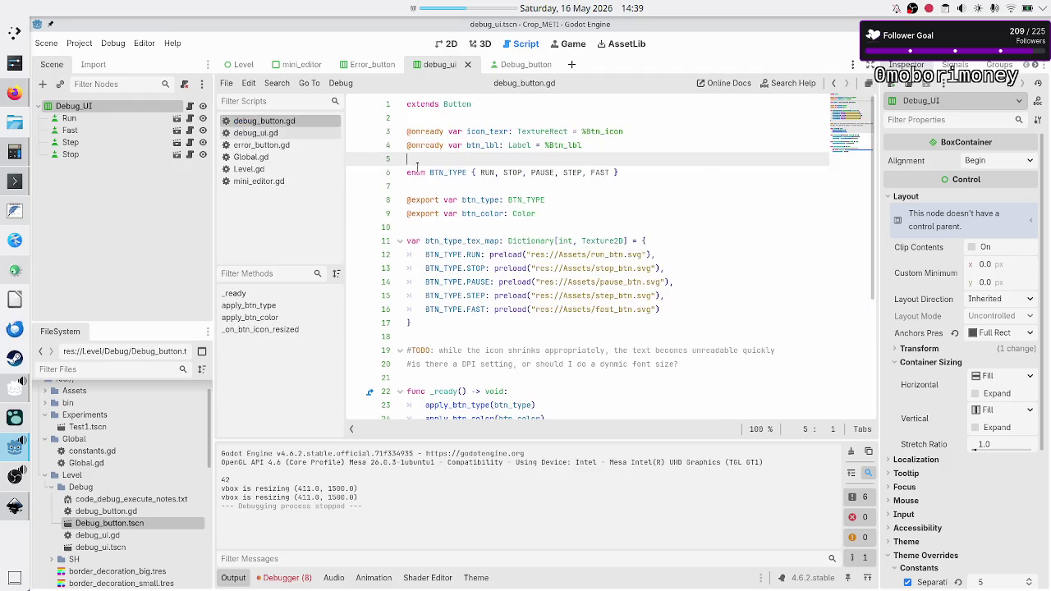
pyautogui.scroll(-5, 110, 459)
pyautogui.scroll(-5, 110, 460)
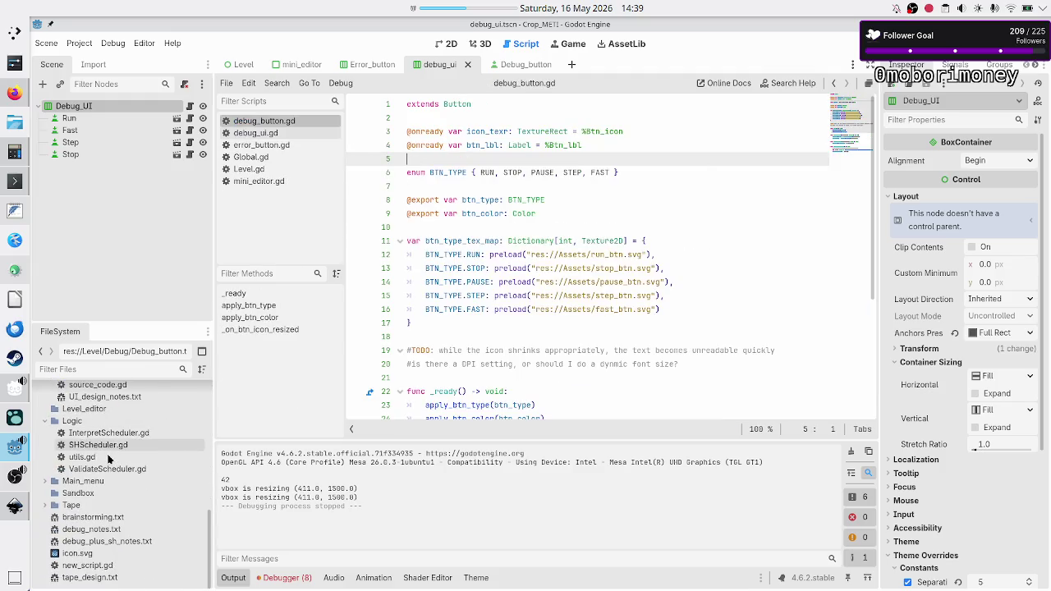
pyautogui.scroll(8, 109, 459)
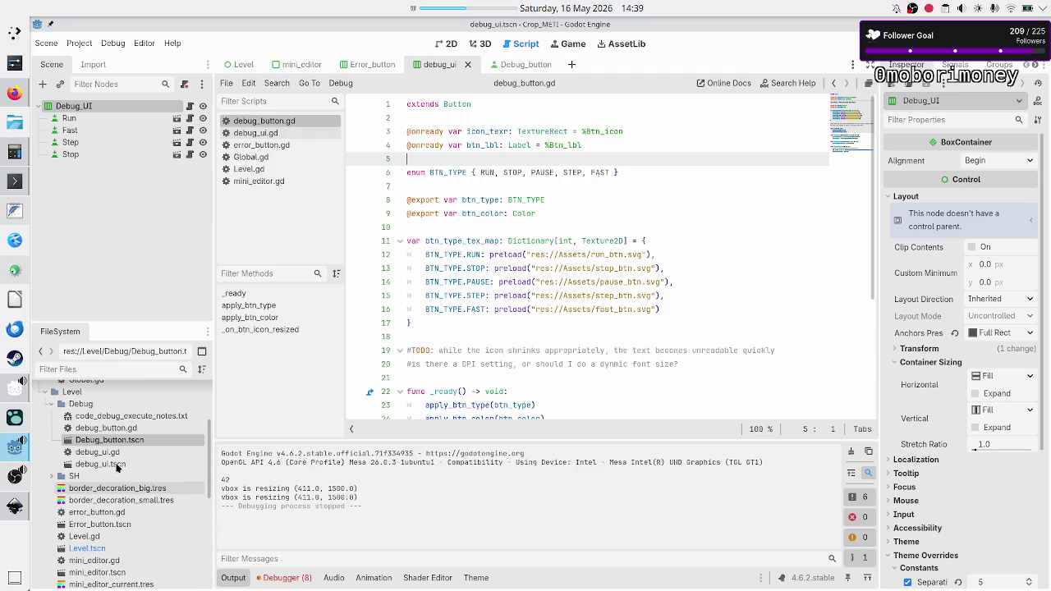
pyautogui.scroll(3, 117, 466)
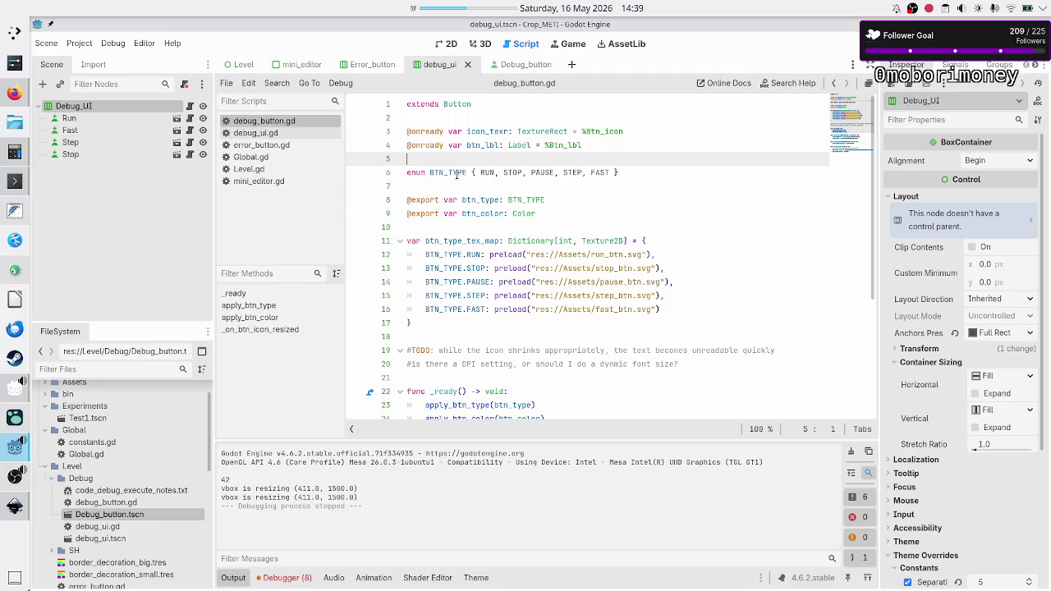
# - Place the caret on debug_button.gd's BTN_TYPE enum line, briefly checking the terminal
pyautogui.click(457, 173)
pyautogui.hotkey('alt', 'Tab')
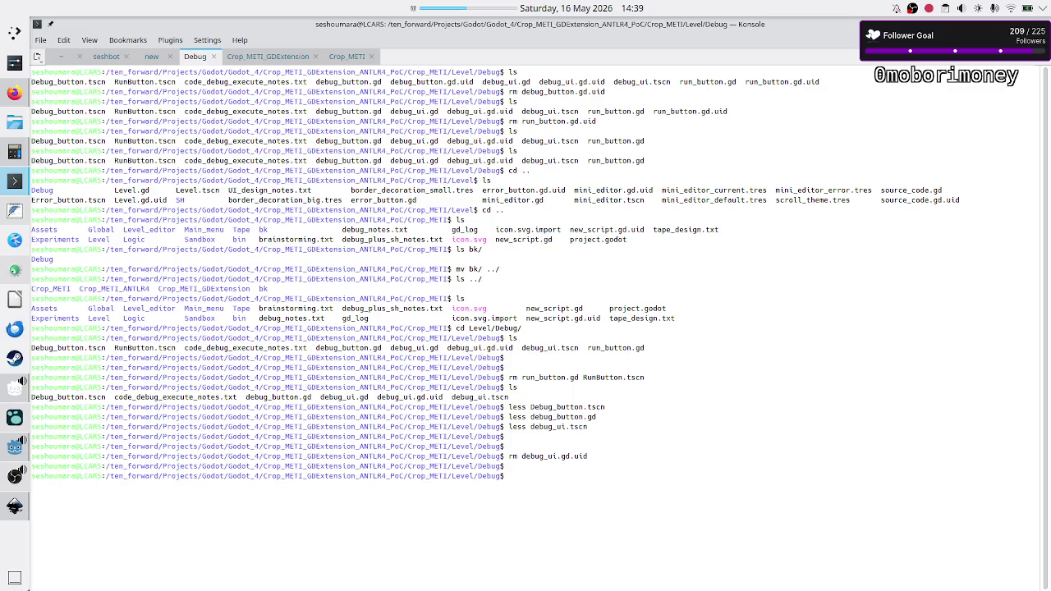
pyautogui.hotkey('alt', 'Tab')
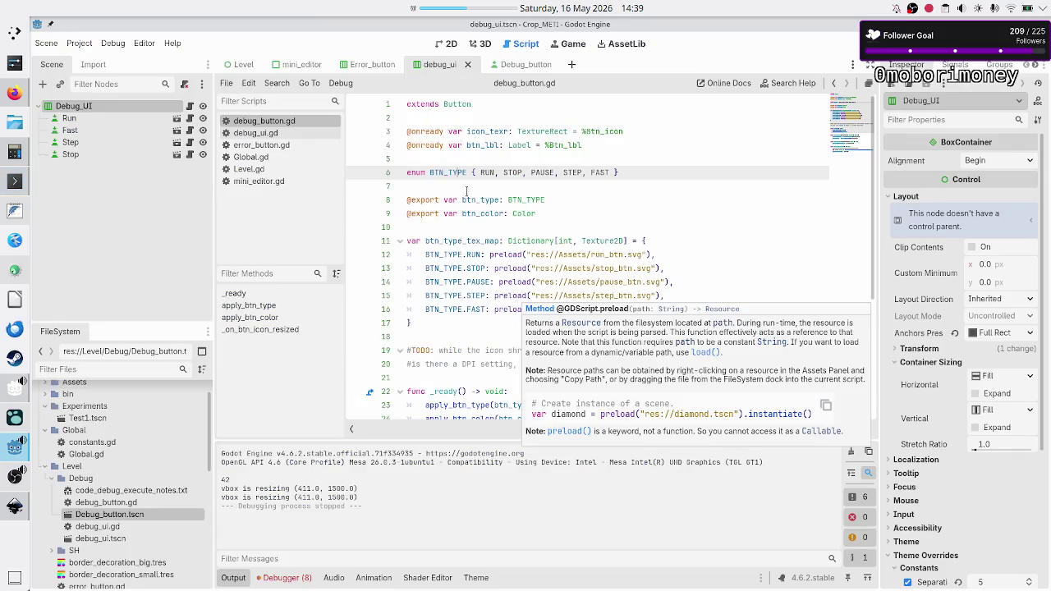
# - Open the Level scene and scroll the Scene dock to the footer's Debug_UI node
pyautogui.click(248, 69)
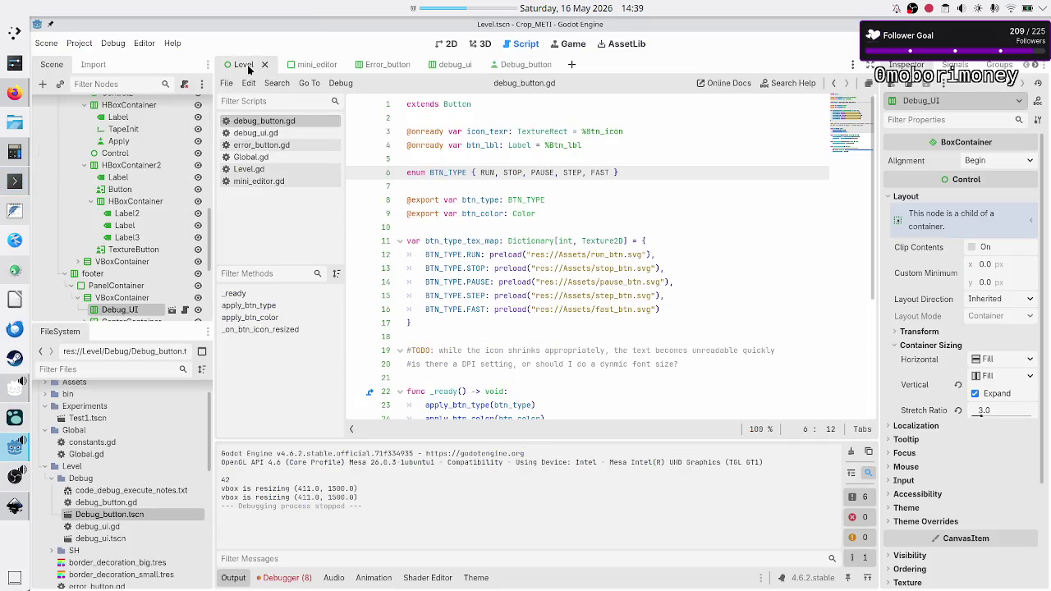
pyautogui.scroll(-5, 142, 245)
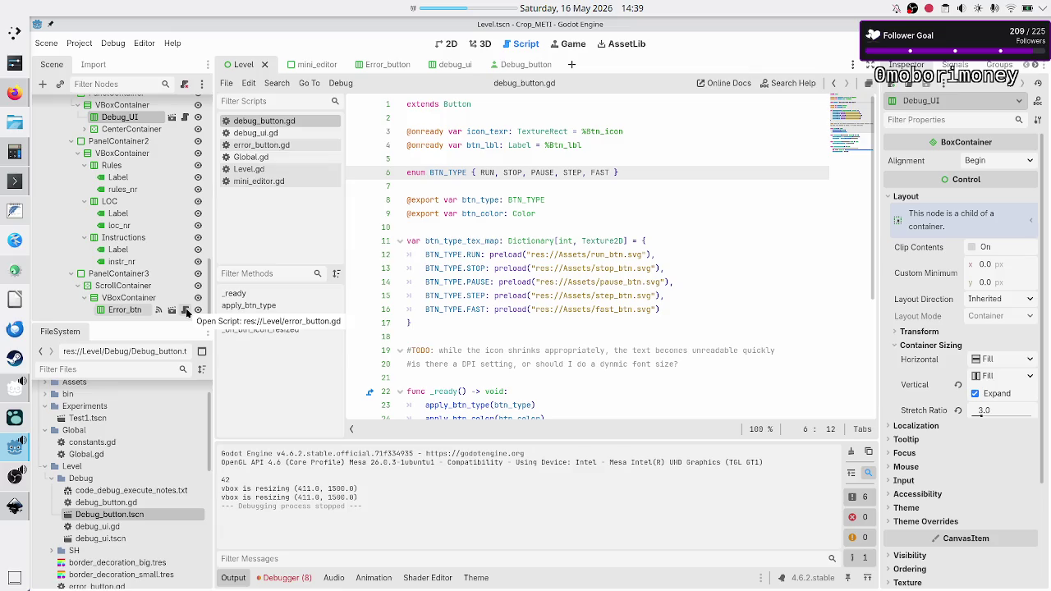
pyautogui.scroll(3, 170, 179)
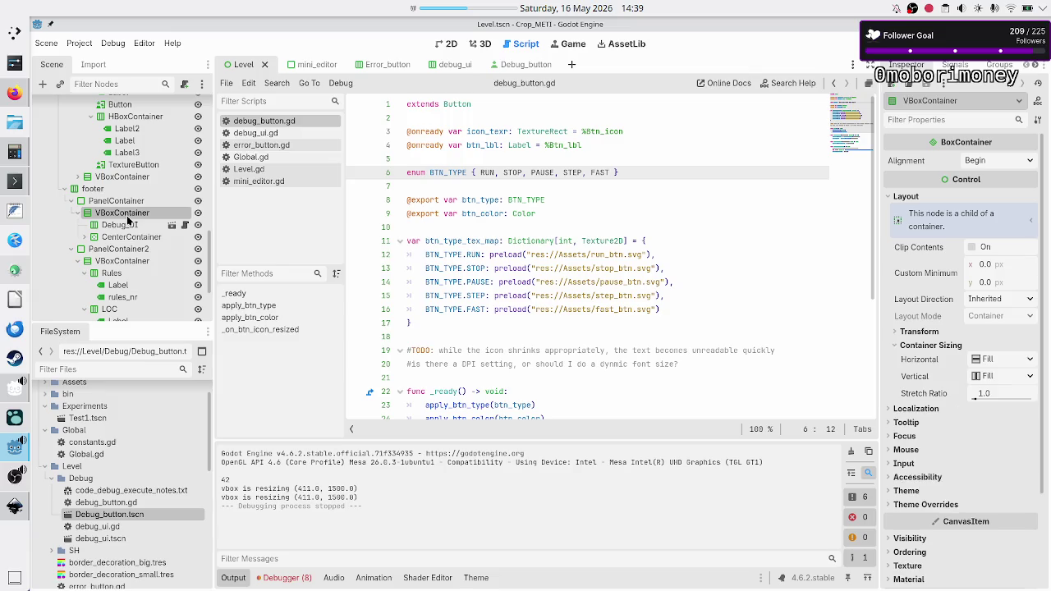
# - Delete the Debug_UI node from the footer, confirm, and switch to the 2D view
pyautogui.press('Delete')
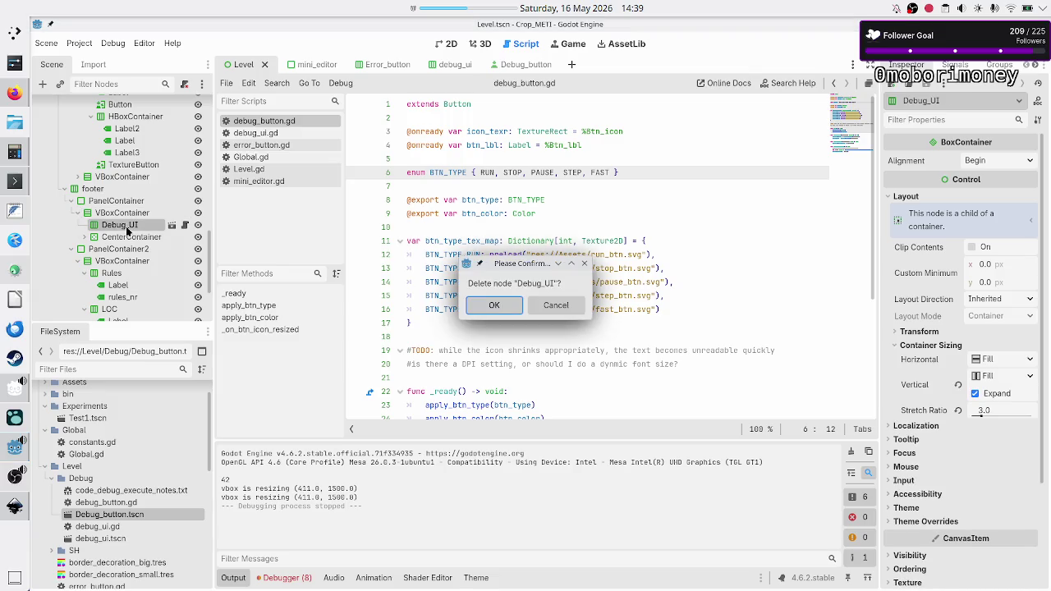
pyautogui.press('Return')
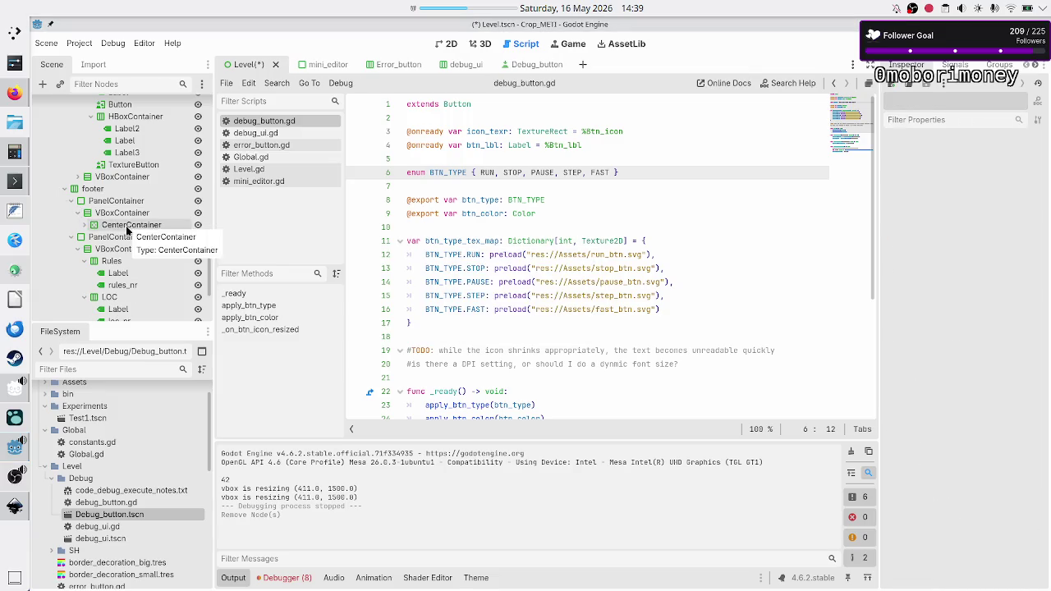
pyautogui.click(444, 43)
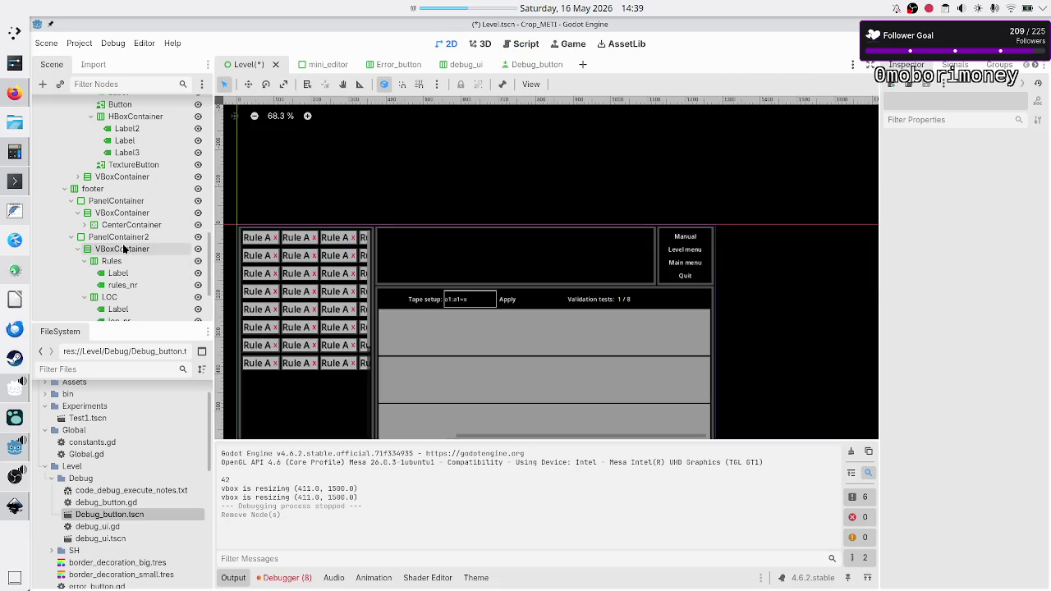
# - Select the footer's VBoxContainer as the parent and bring up the list of scenes to instance
pyautogui.click(124, 205)
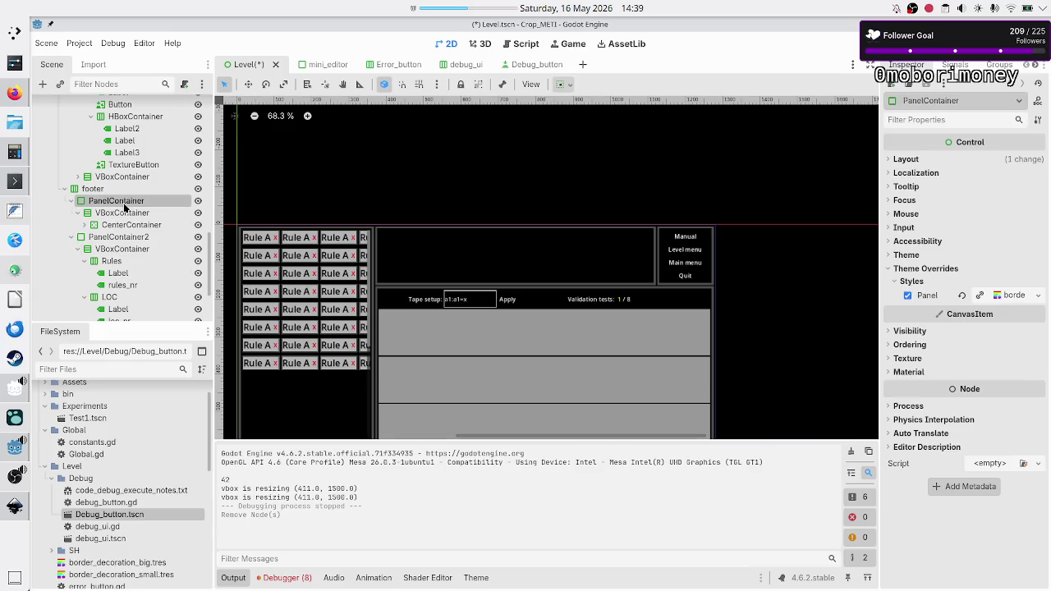
pyautogui.scroll(-5, 490, 275)
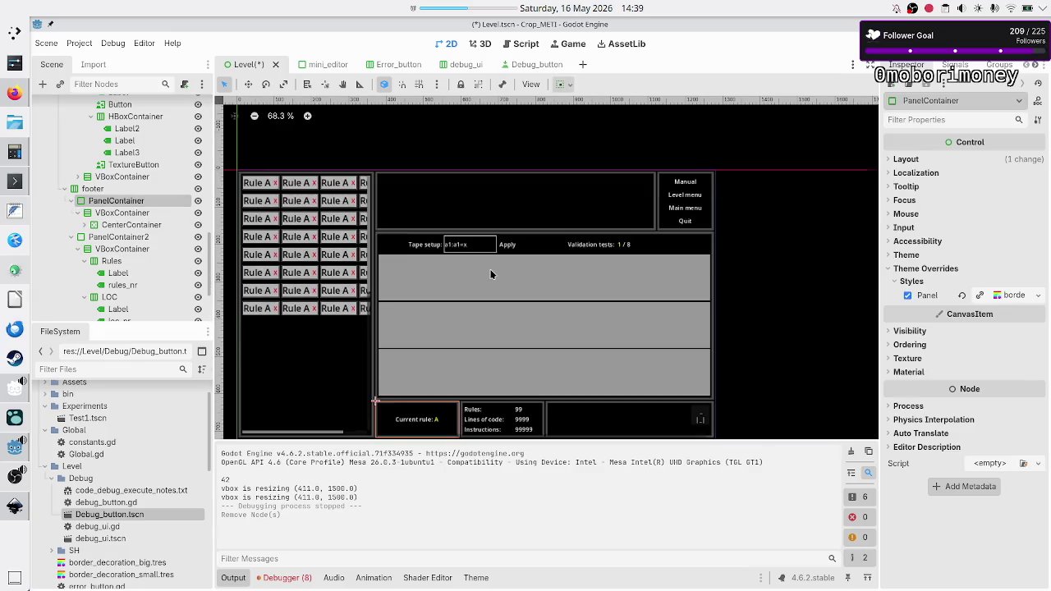
pyautogui.click(119, 213)
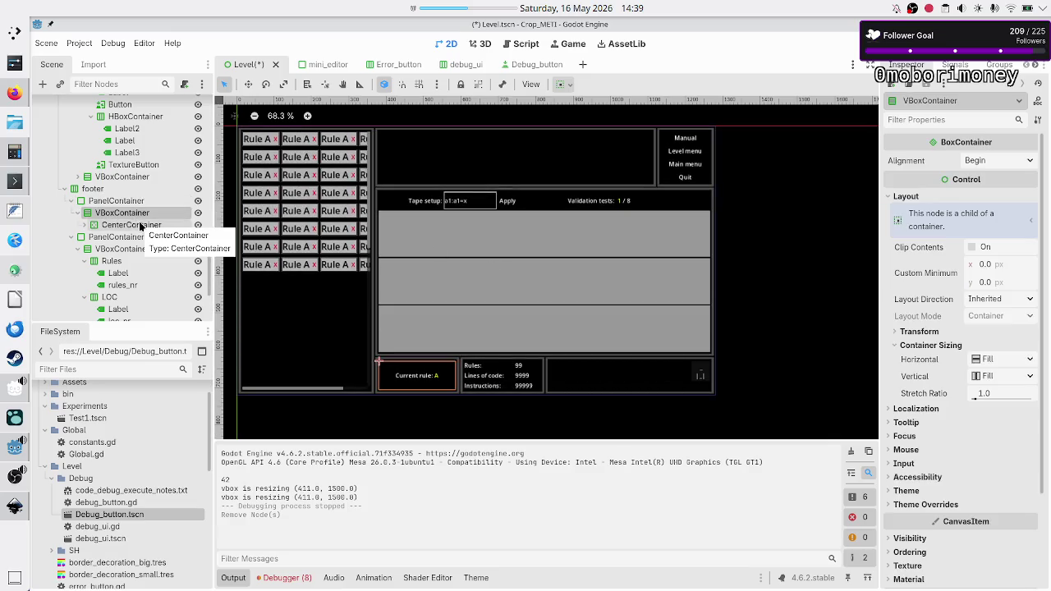
pyautogui.click(139, 225)
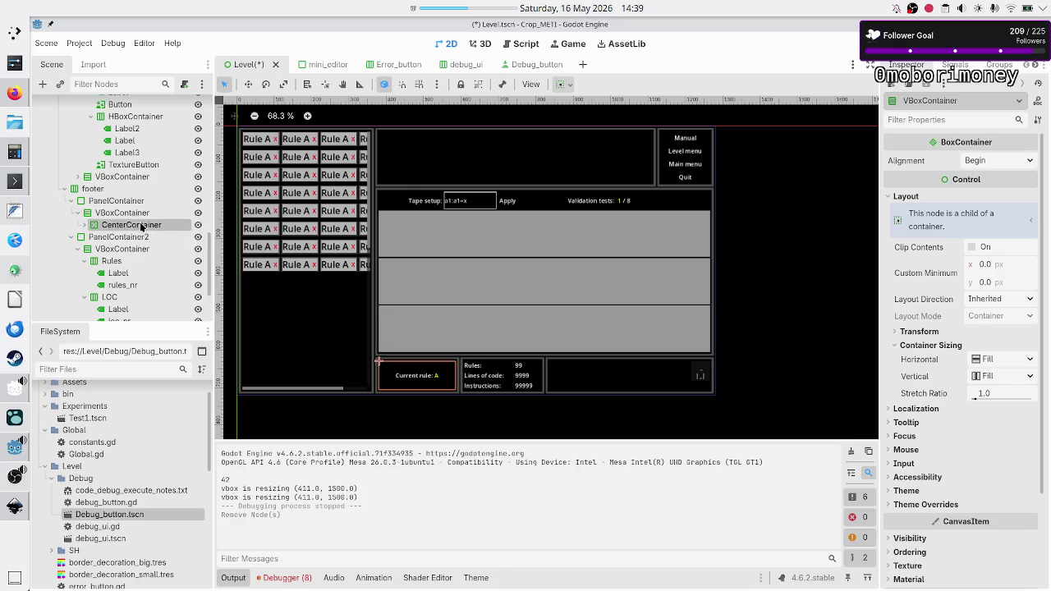
pyautogui.click(126, 215)
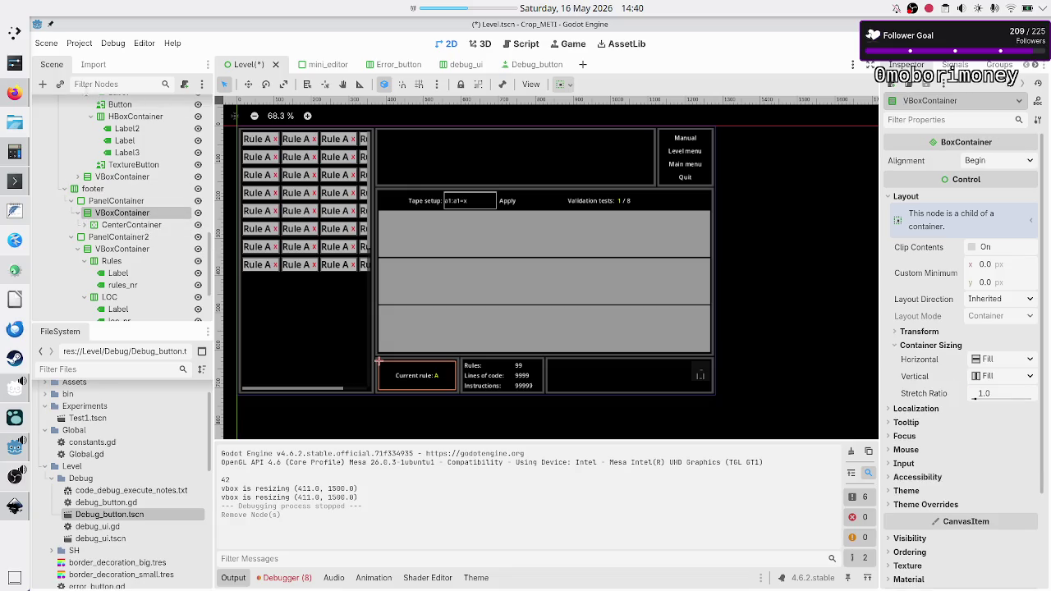
pyautogui.click(60, 85)
# - Instance debug_ui.tscn into the footer VBoxContainer and move Debug_UI above the CenterContainer
pyautogui.write('deb')
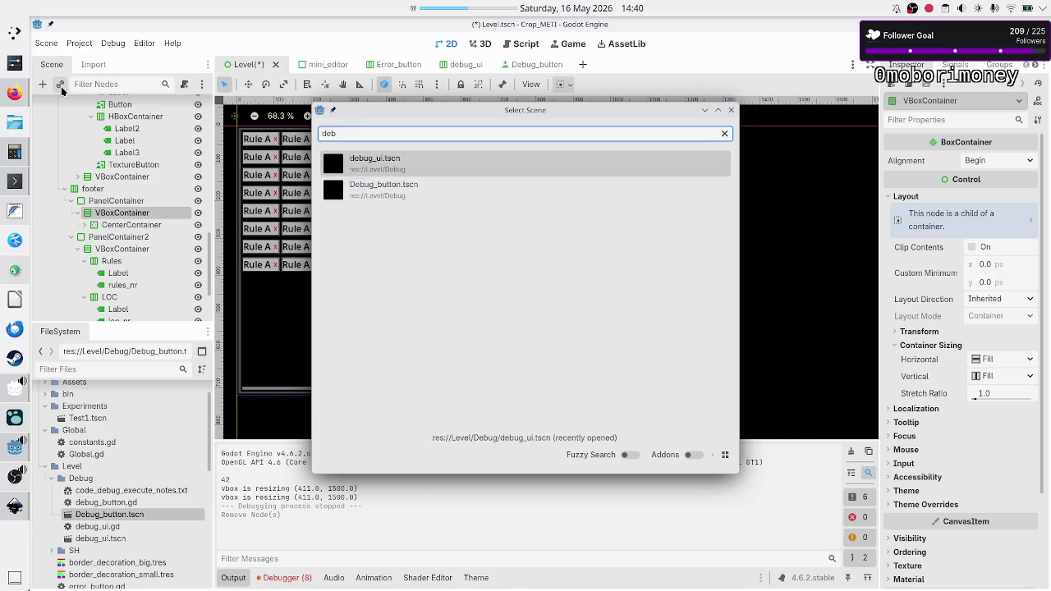
pyautogui.doubleClick(398, 167)
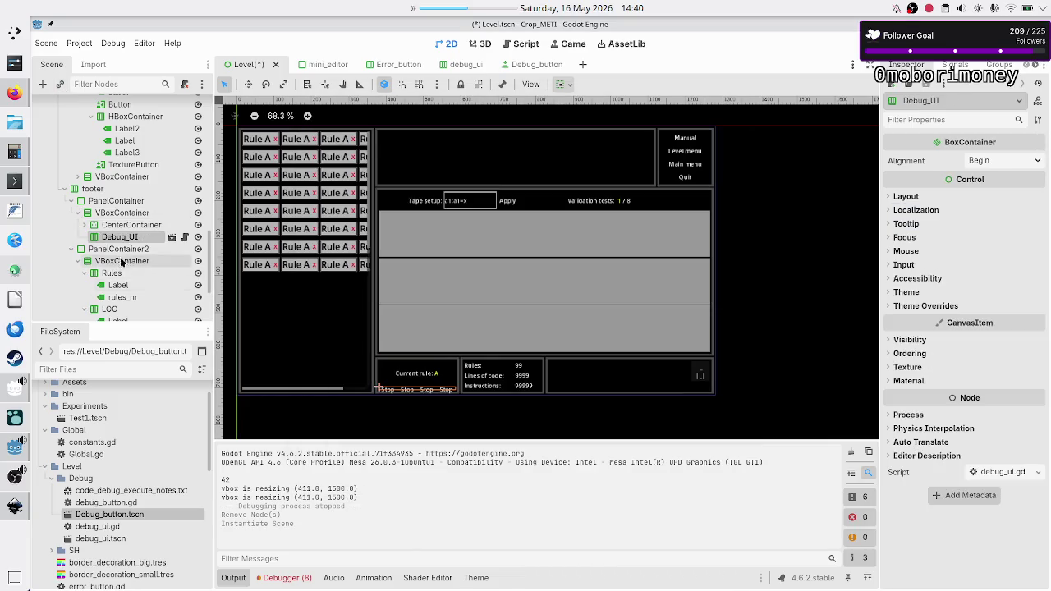
pyautogui.moveTo(119, 237); pyautogui.dragTo(111, 222)
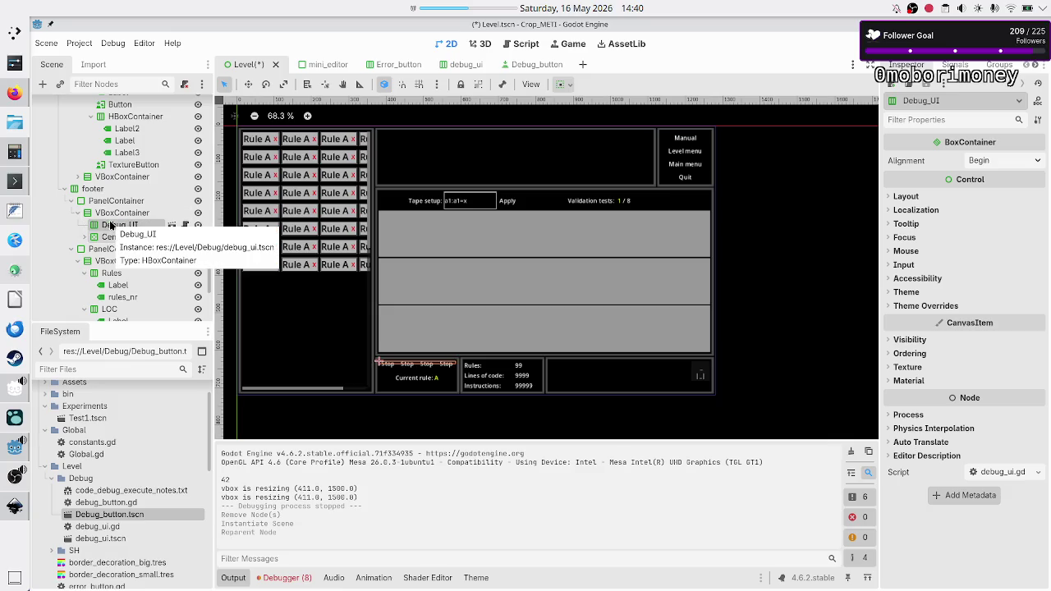
# - Make Debug_UI expand vertically with a Container Sizing stretch ratio of 4
pyautogui.click(930, 196)
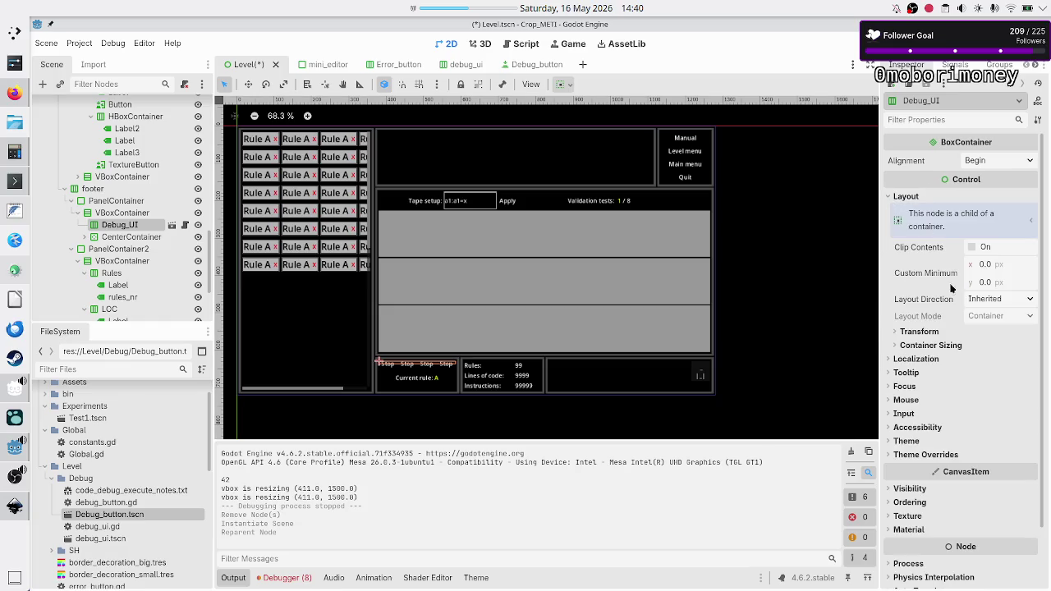
pyautogui.click(960, 346)
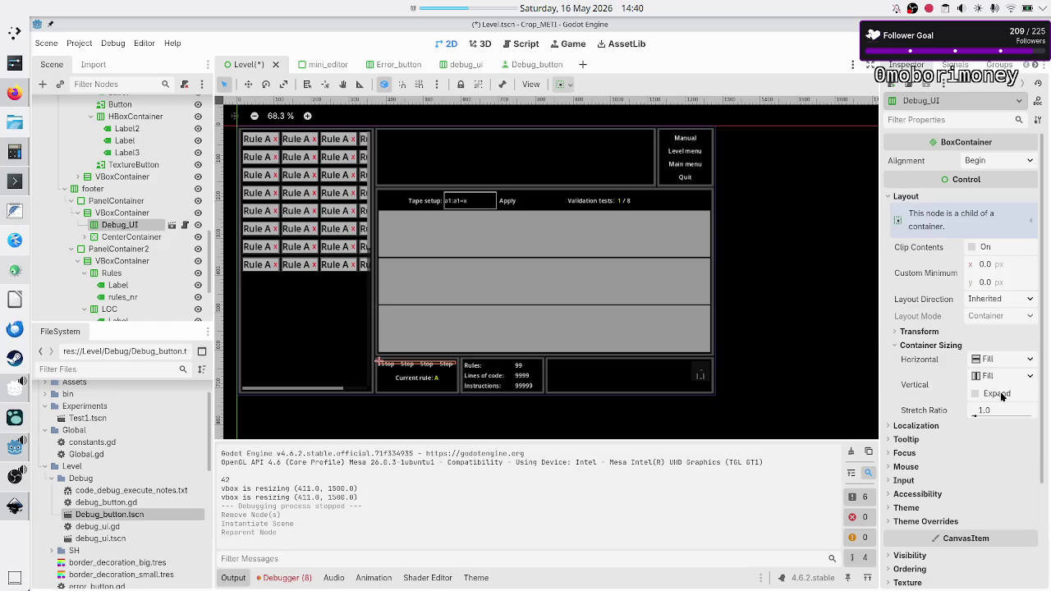
pyautogui.click(996, 394)
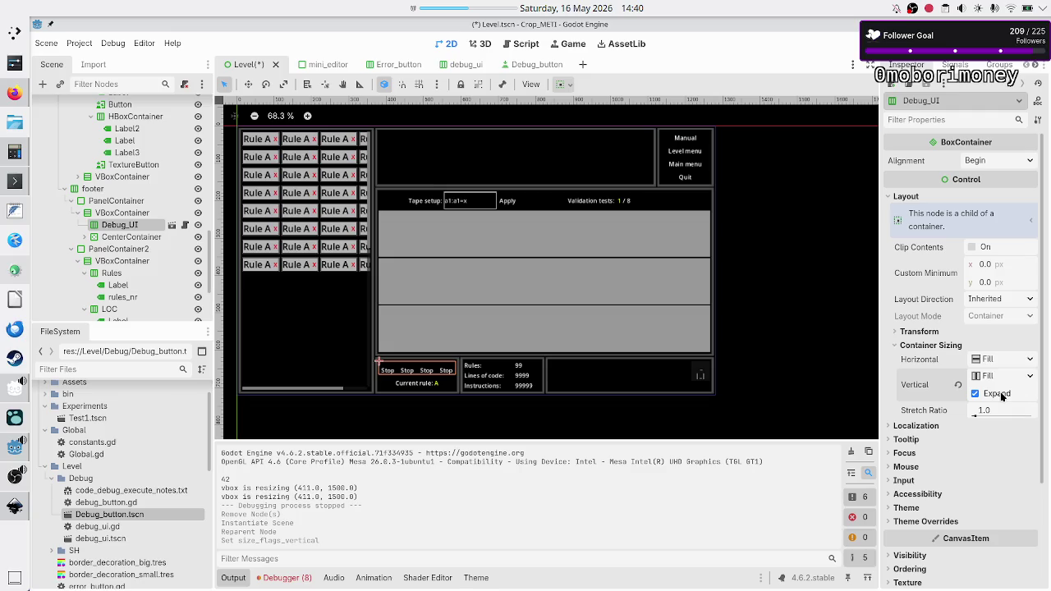
pyautogui.click(990, 416)
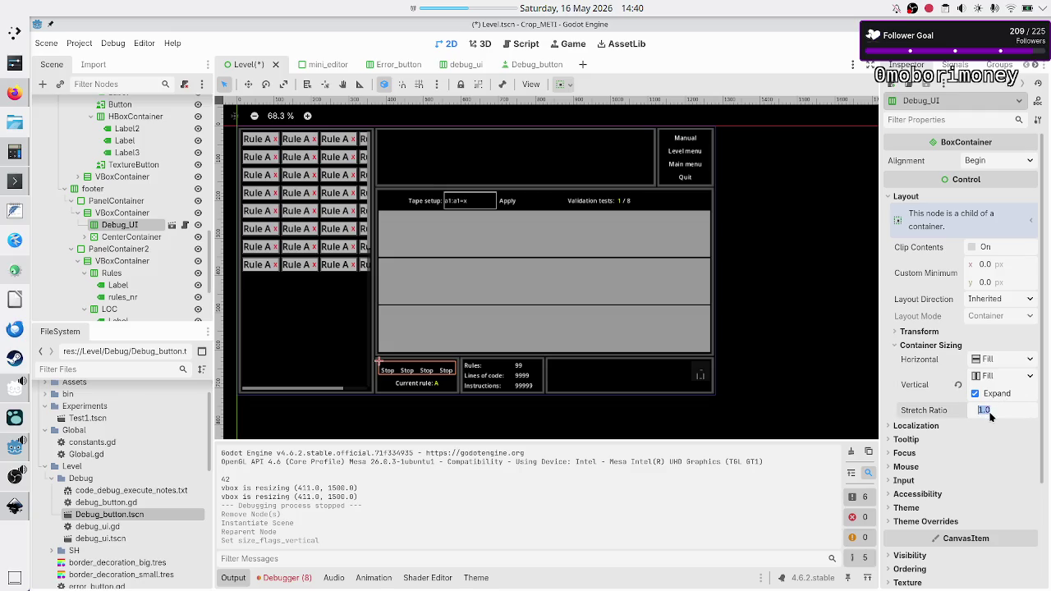
pyautogui.write('4')
pyautogui.press('Return')
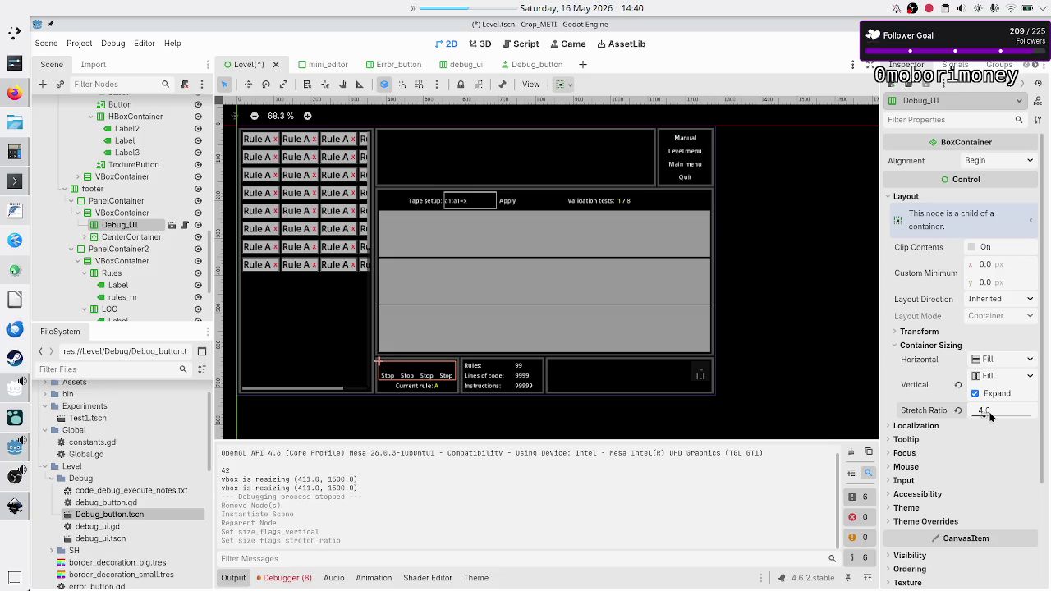
pyautogui.click(990, 417)
pyautogui.press('Escape')
# - Run the Level scene with F6, close the game window, and review the Output log
pyautogui.press('F6')
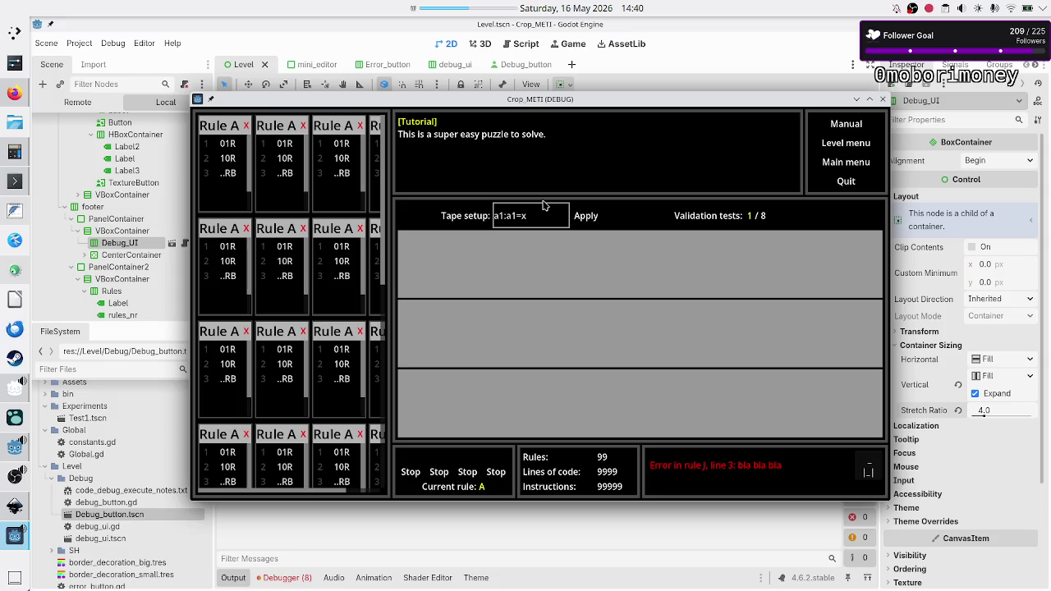
pyautogui.click(884, 99)
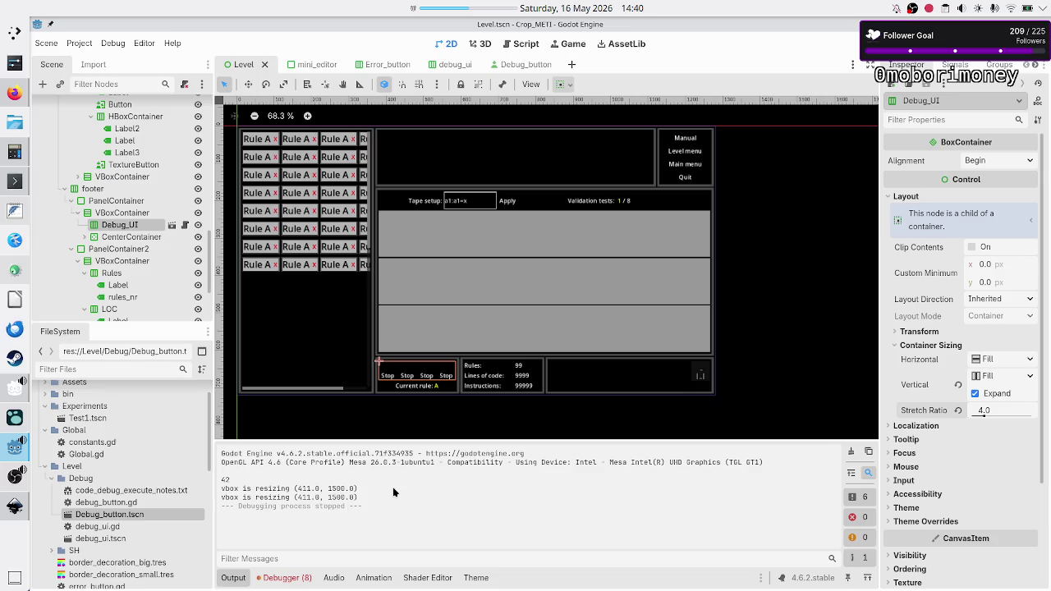
pyautogui.scroll(-5, 148, 476)
pyautogui.scroll(6, 148, 474)
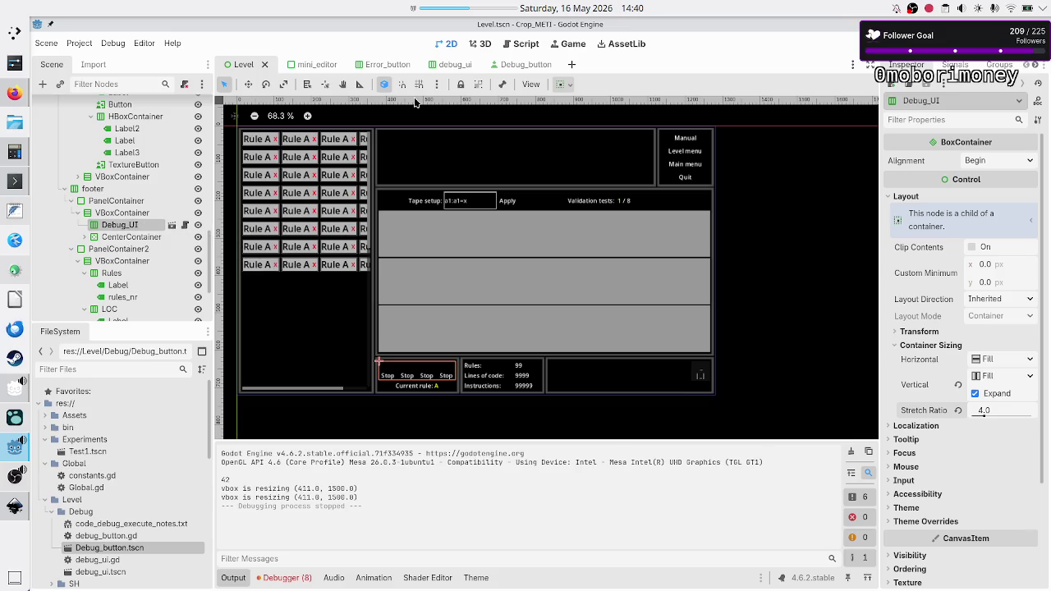
# - Check the debug_ui and Error_button scenes, return to Level, and detach Debug_UI's script
pyautogui.click(442, 64)
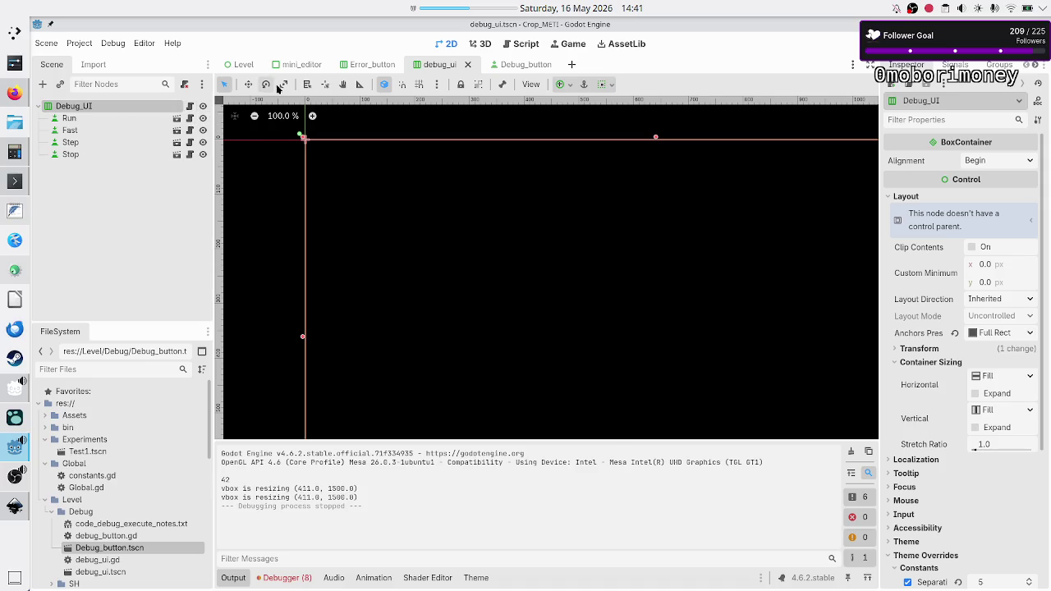
pyautogui.click(369, 64)
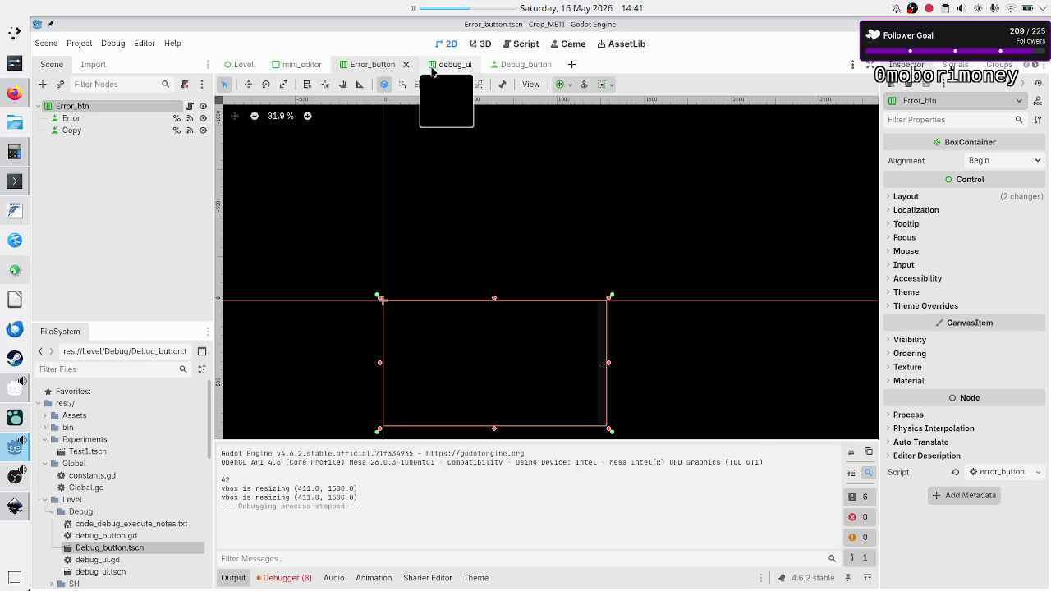
pyautogui.click(240, 71)
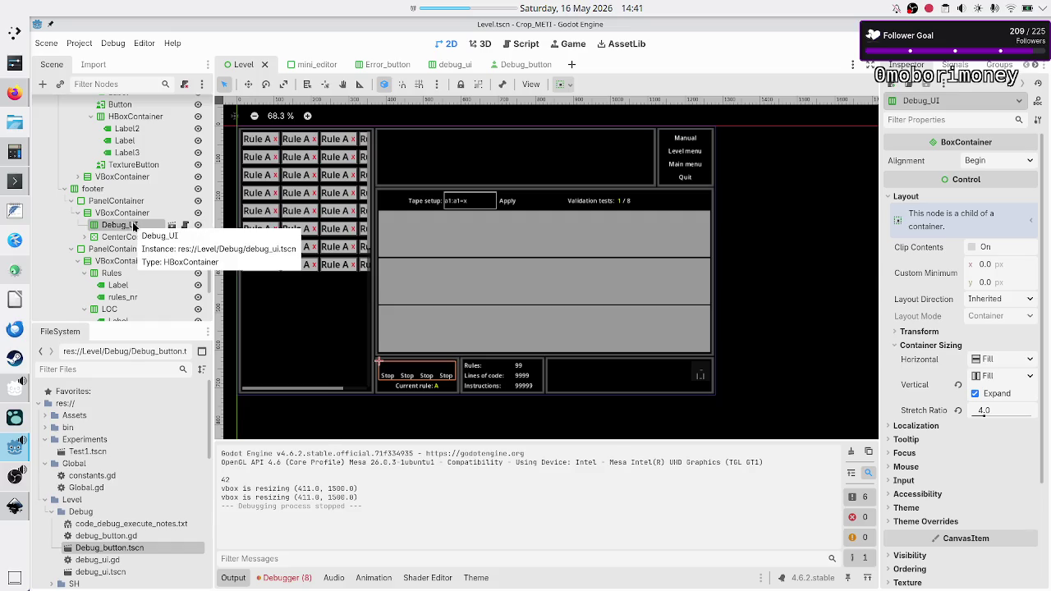
pyautogui.rightClick(134, 227)
pyautogui.click(208, 332)
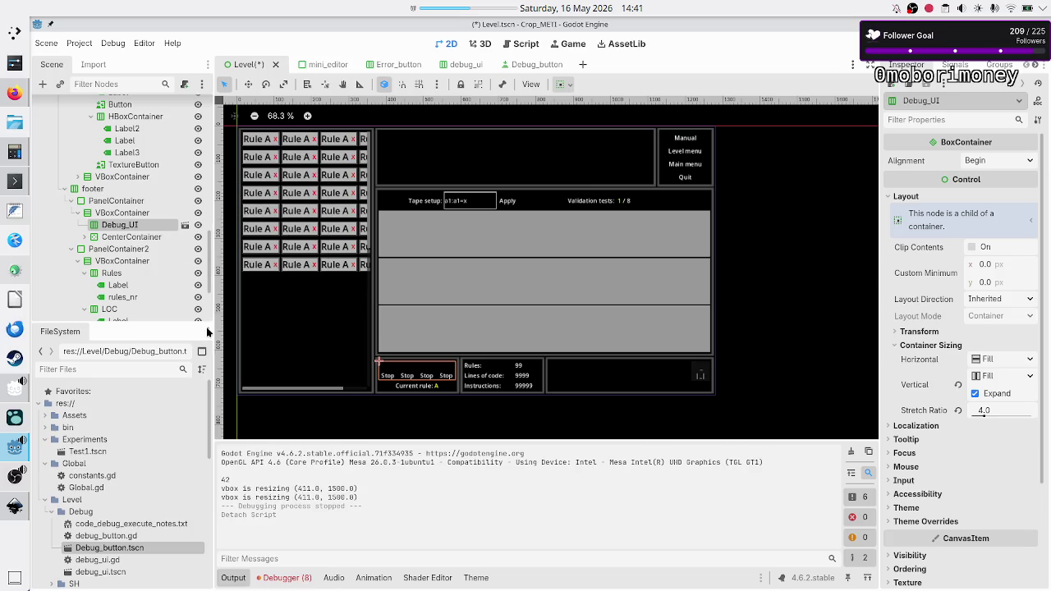
# - Delete the Debug_UI node from the Level footer and save the scene
pyautogui.click(138, 212)
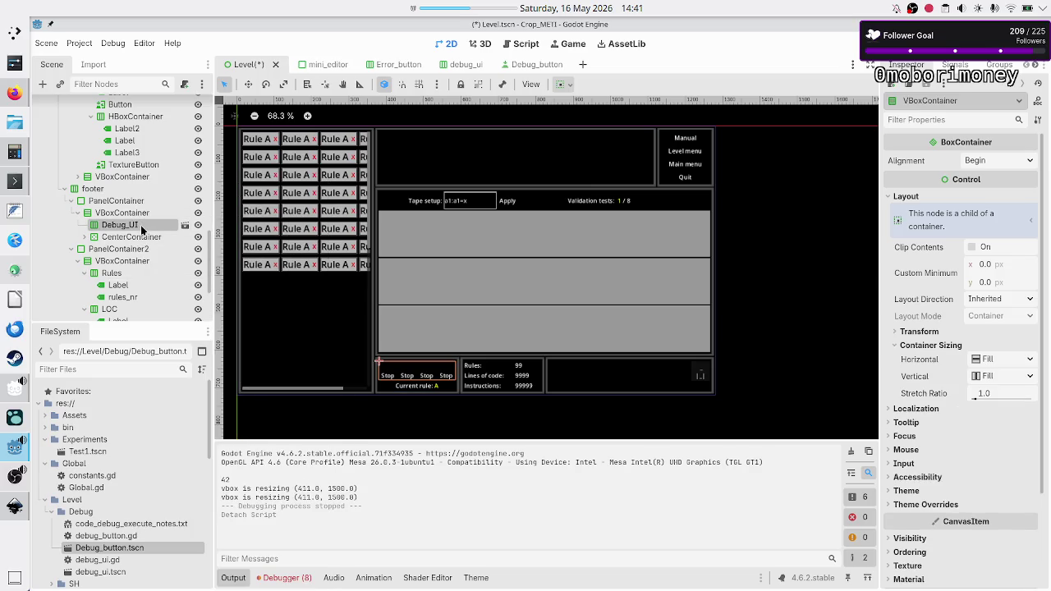
pyautogui.click(140, 225)
pyautogui.press('Delete')
pyautogui.press('Return')
pyautogui.hotkey('ctrl', 's')
pyautogui.click(81, 44)
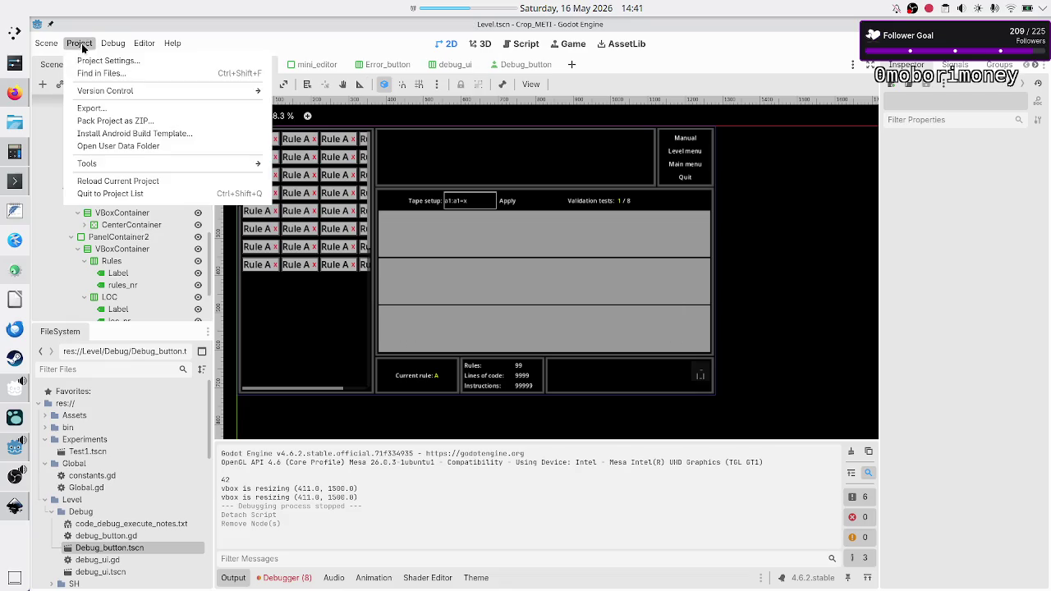
# - Reload the current project and scroll through the reopened Level scene
pyautogui.click(148, 182)
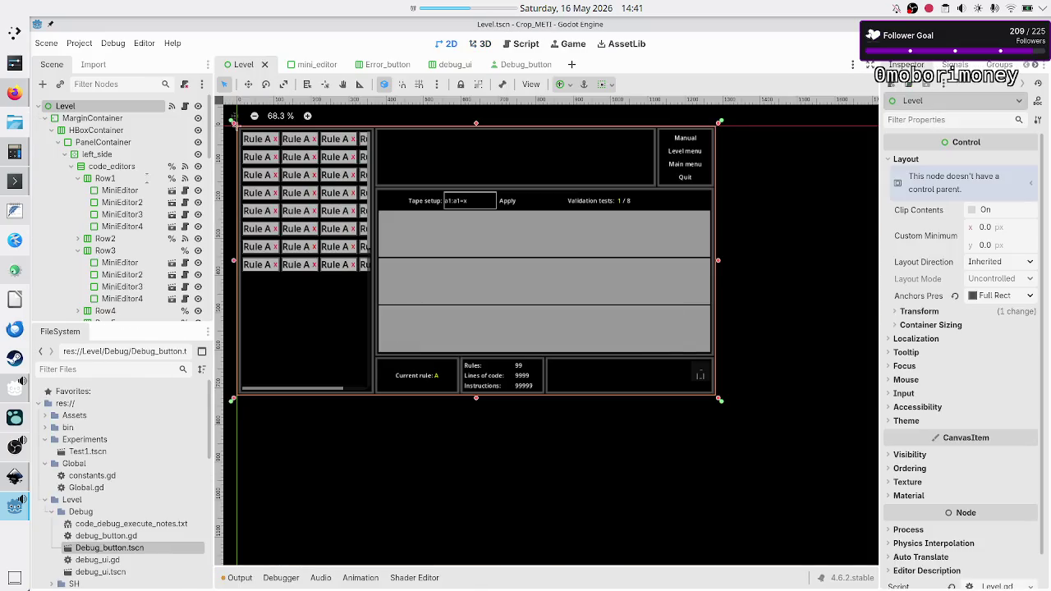
pyautogui.scroll(-8, 102, 185)
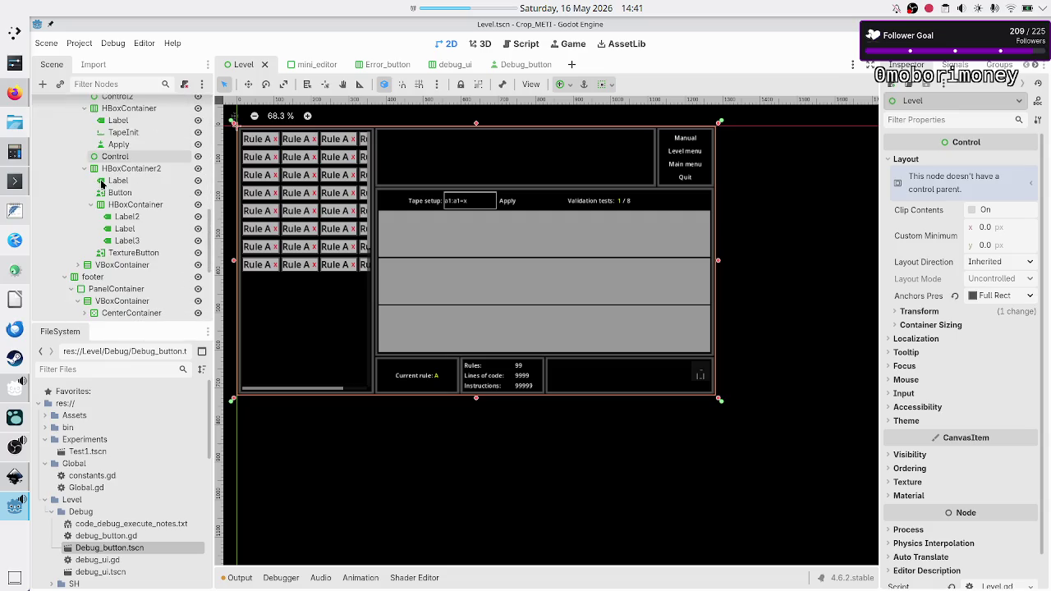
pyautogui.scroll(6, 102, 185)
pyautogui.scroll(3, 121, 220)
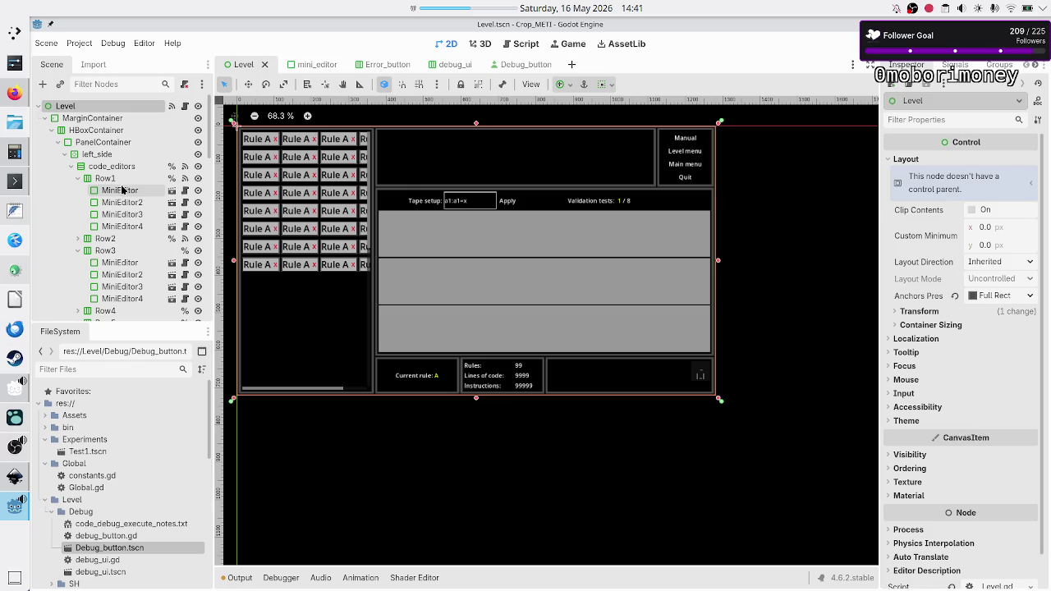
pyautogui.scroll(-5, 122, 190)
pyautogui.scroll(-2, 107, 263)
pyautogui.scroll(4, 115, 262)
pyautogui.scroll(-2, 127, 263)
pyautogui.scroll(-3, 128, 247)
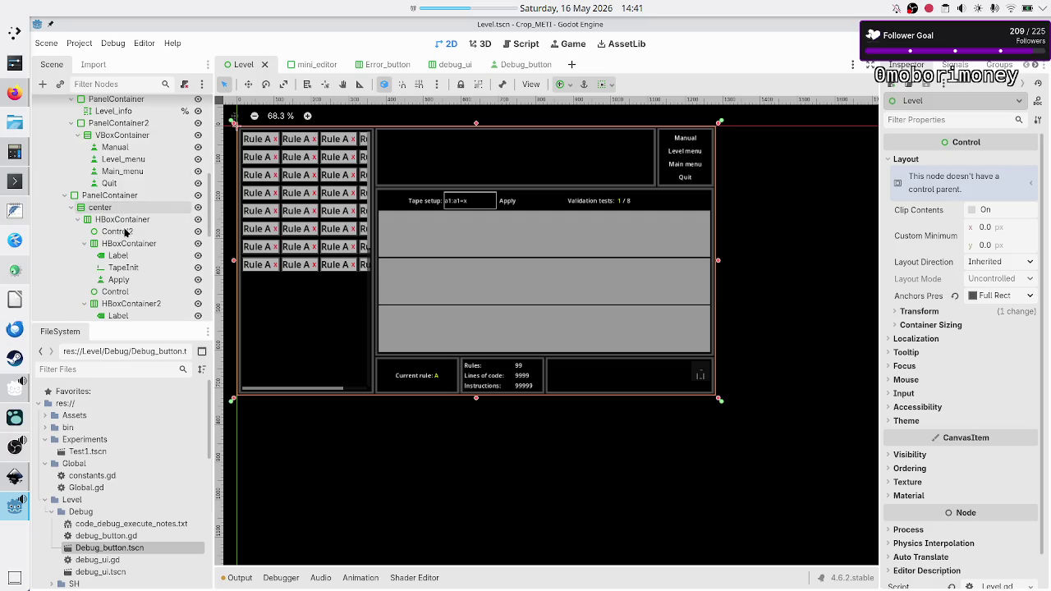
pyautogui.scroll(2, 146, 232)
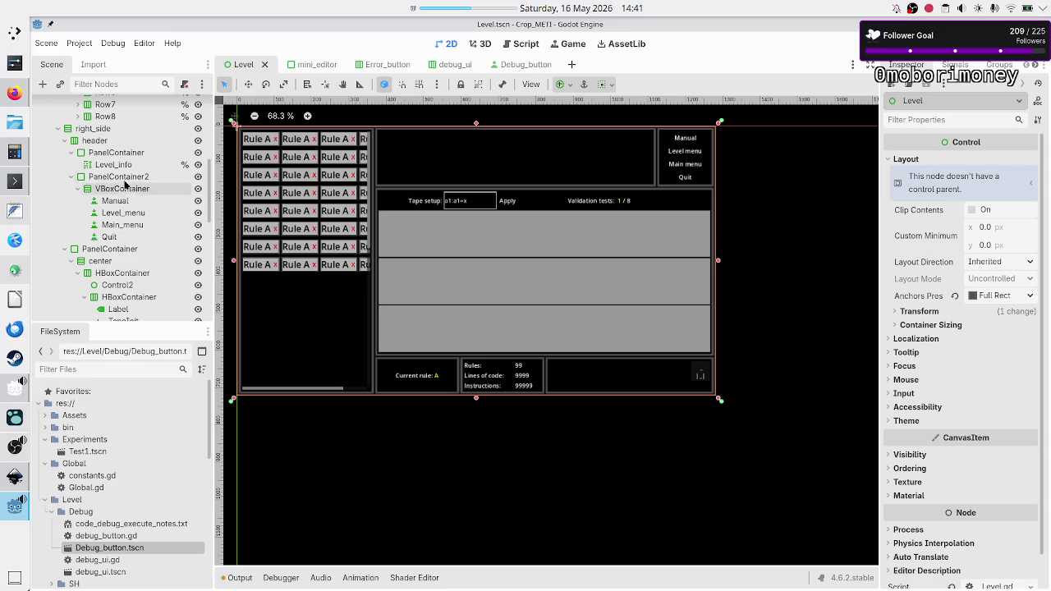
pyautogui.scroll(-8, 123, 188)
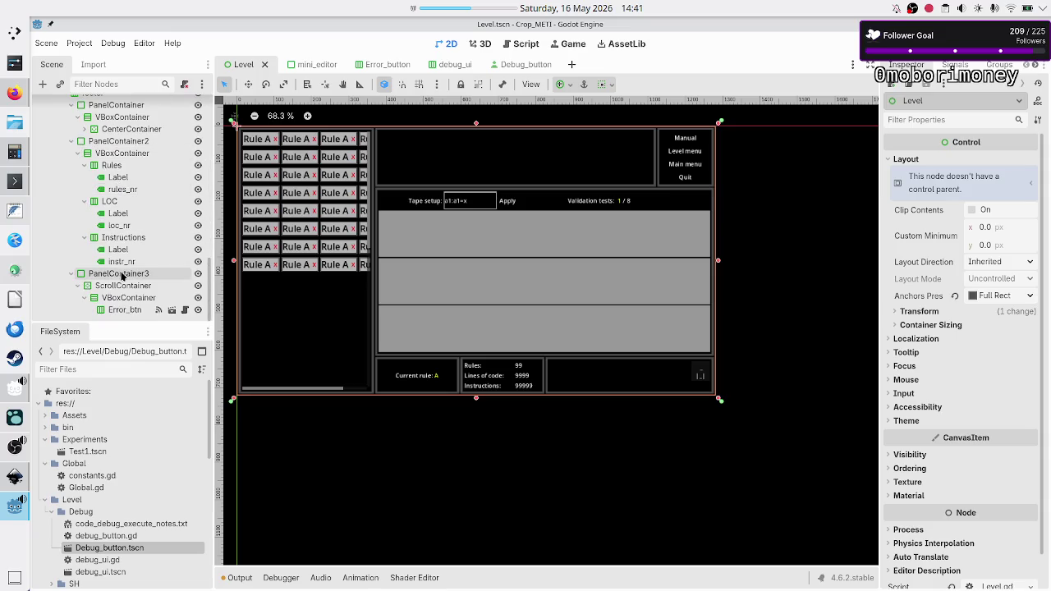
# - Inspect PanelContainer3, PanelContainer2, the first PanelContainer and CenterContainer, then select the footer VBoxContainer
pyautogui.click(121, 276)
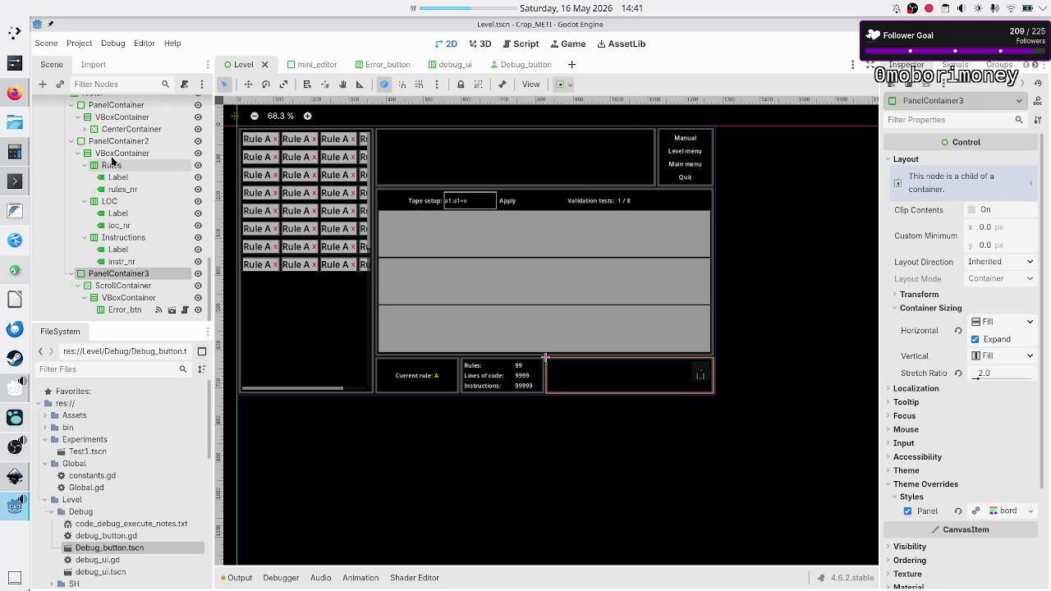
pyautogui.click(115, 141)
pyautogui.scroll(1, 111, 147)
pyautogui.scroll(2, 113, 147)
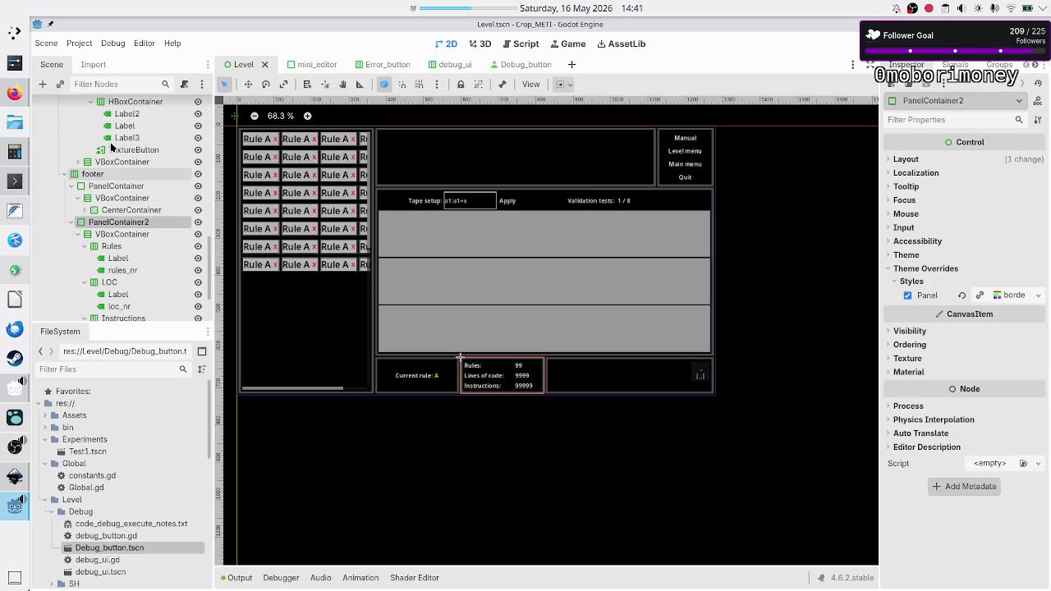
pyautogui.click(128, 187)
pyautogui.click(116, 211)
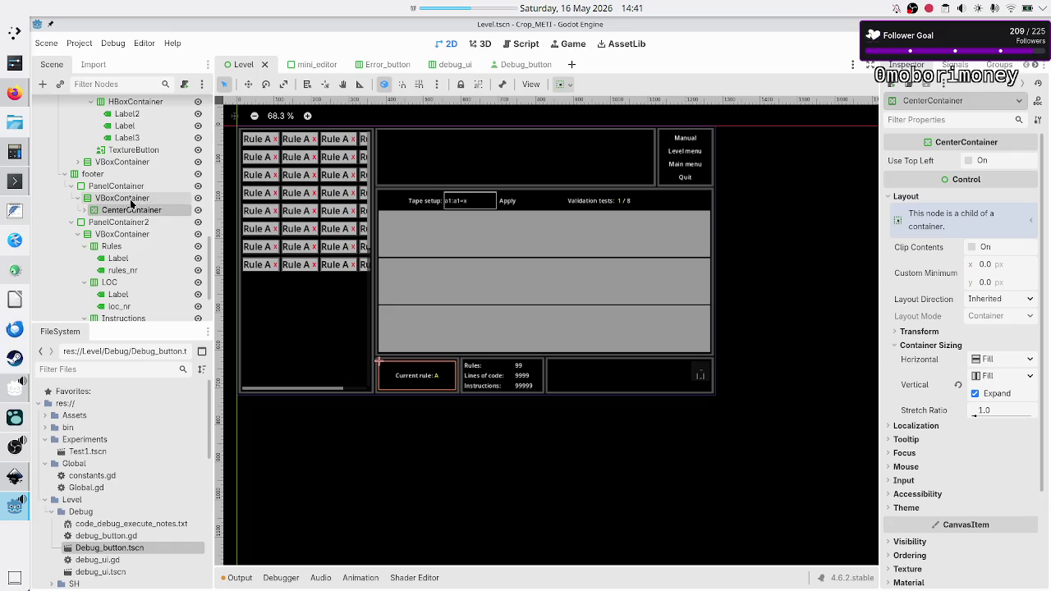
pyautogui.click(127, 198)
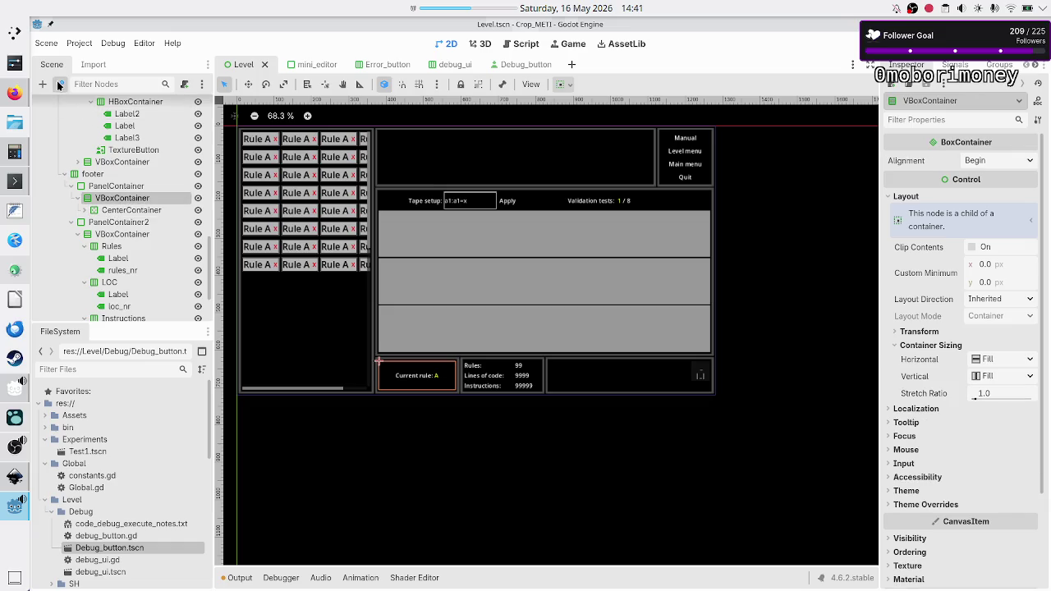
# - Instance debug_ui.tscn under the footer VBoxContainer and move it above CenterContainer
pyautogui.click(59, 83)
pyautogui.write('deb')
pyautogui.press('Return')
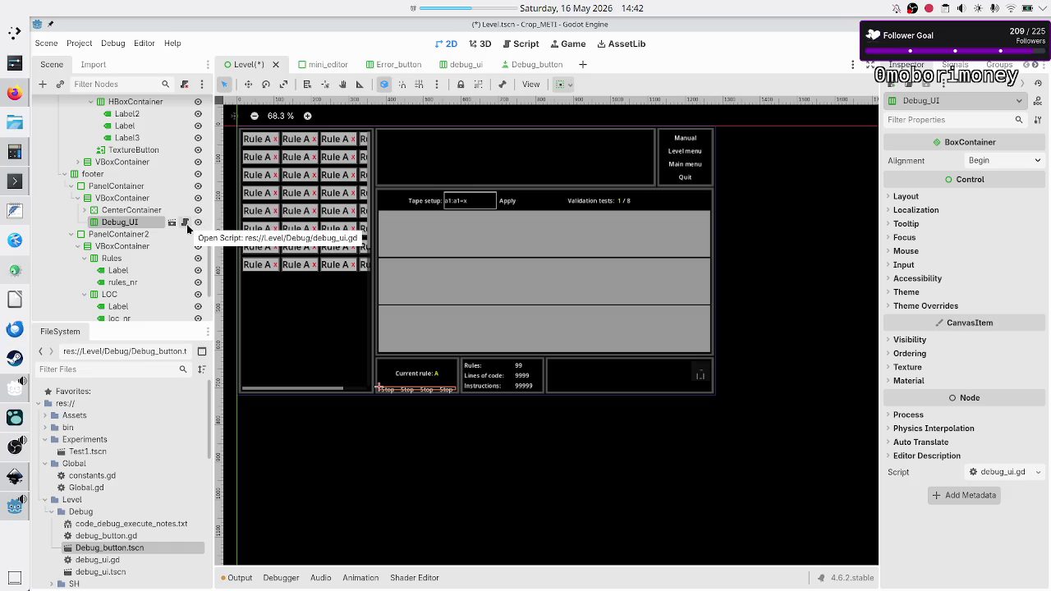
pyautogui.moveTo(125, 224); pyautogui.dragTo(123, 205)
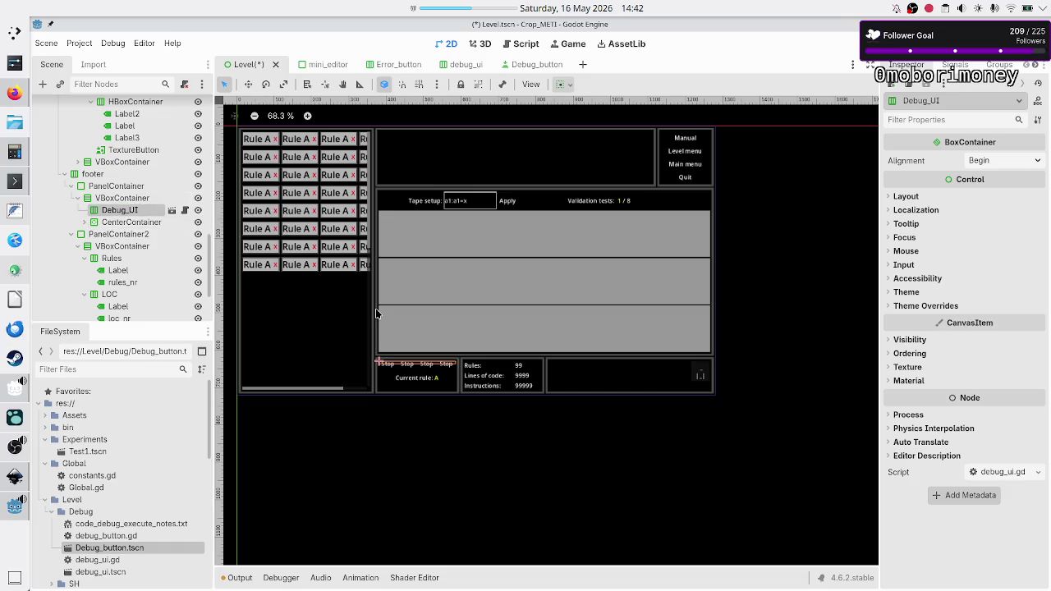
# - Make Debug_UI expand vertically with stretch ratio 4, then save and run the game
pyautogui.click(913, 203)
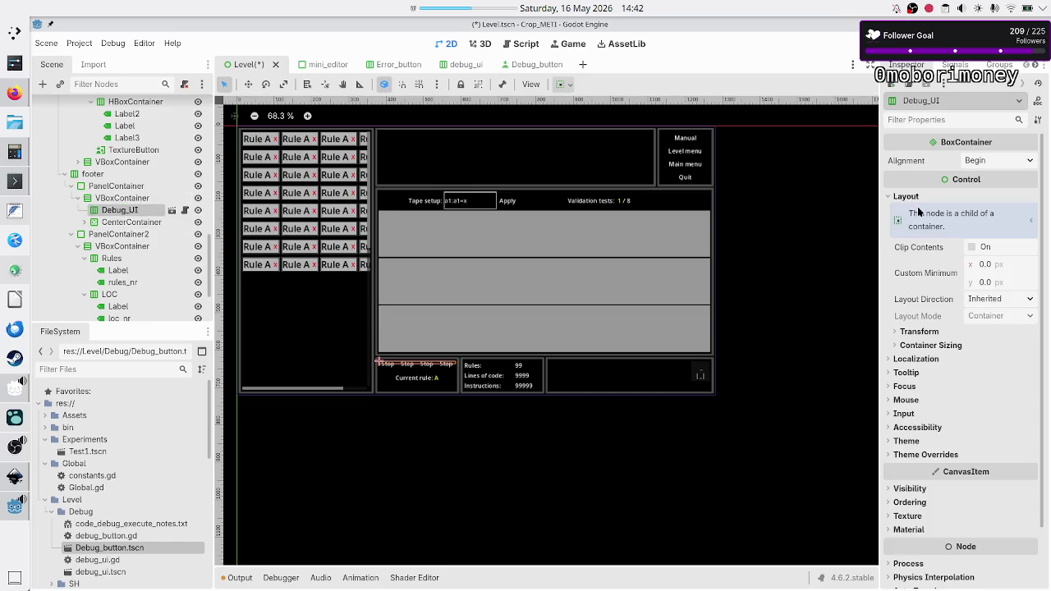
pyautogui.click(958, 346)
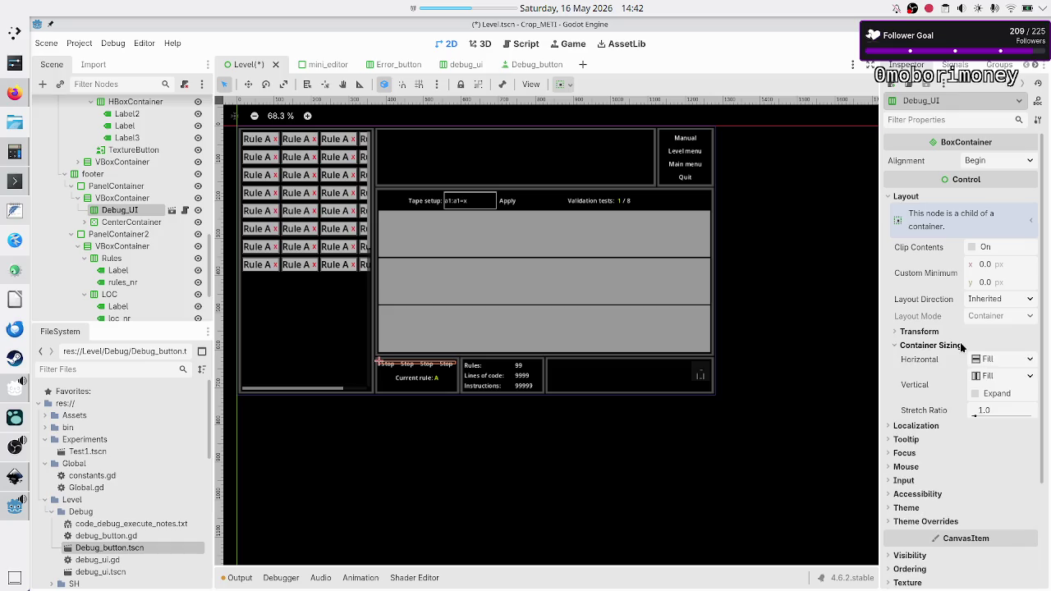
pyautogui.click(992, 397)
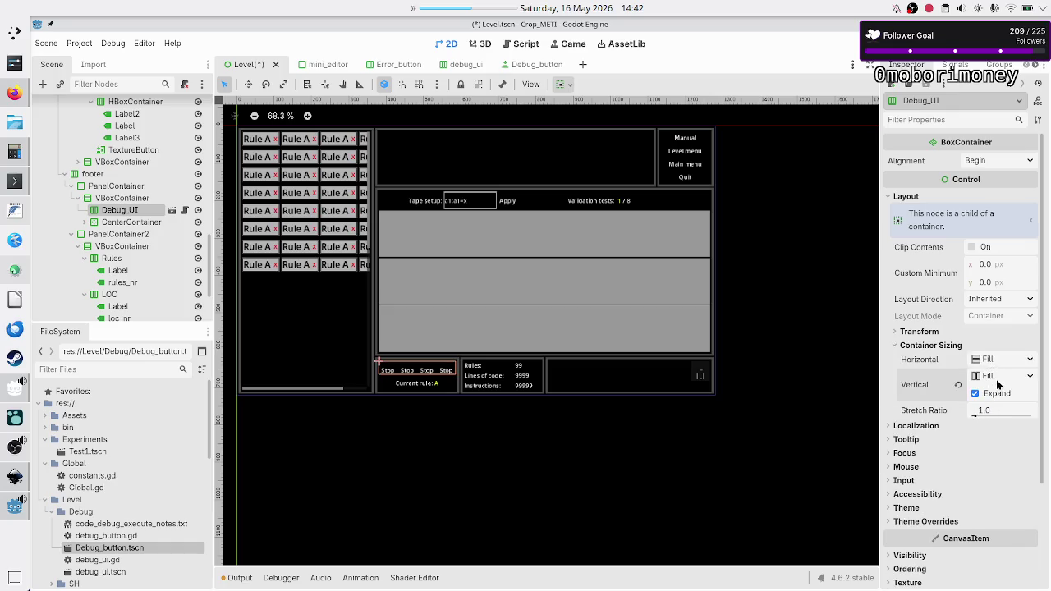
pyautogui.click(1003, 413)
pyautogui.write('3')
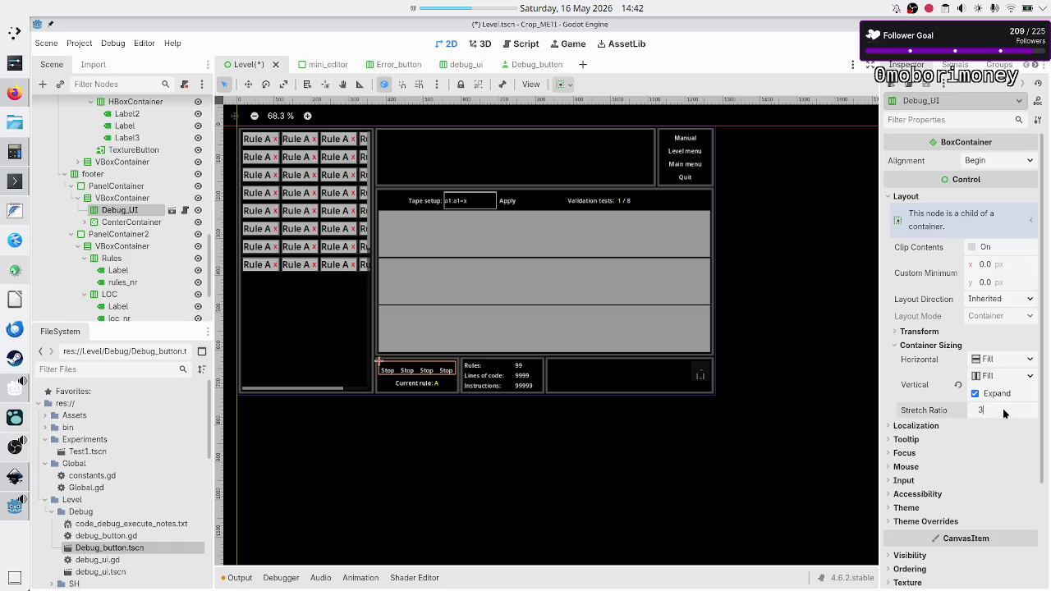
pyautogui.press('Return')
pyautogui.click(1003, 413)
pyautogui.write('4')
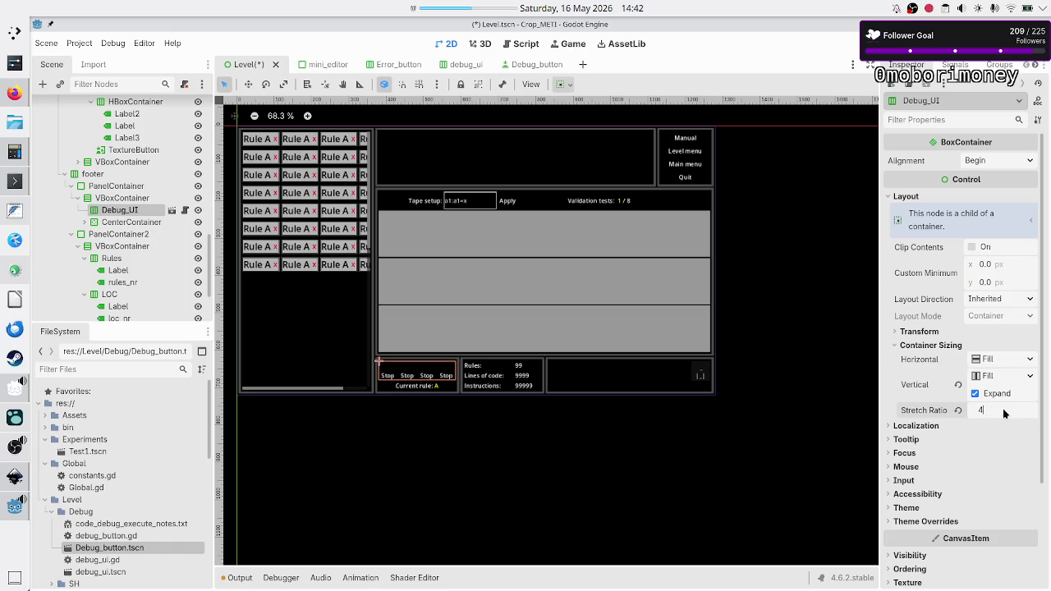
pyautogui.press('Return')
pyautogui.press('F6')
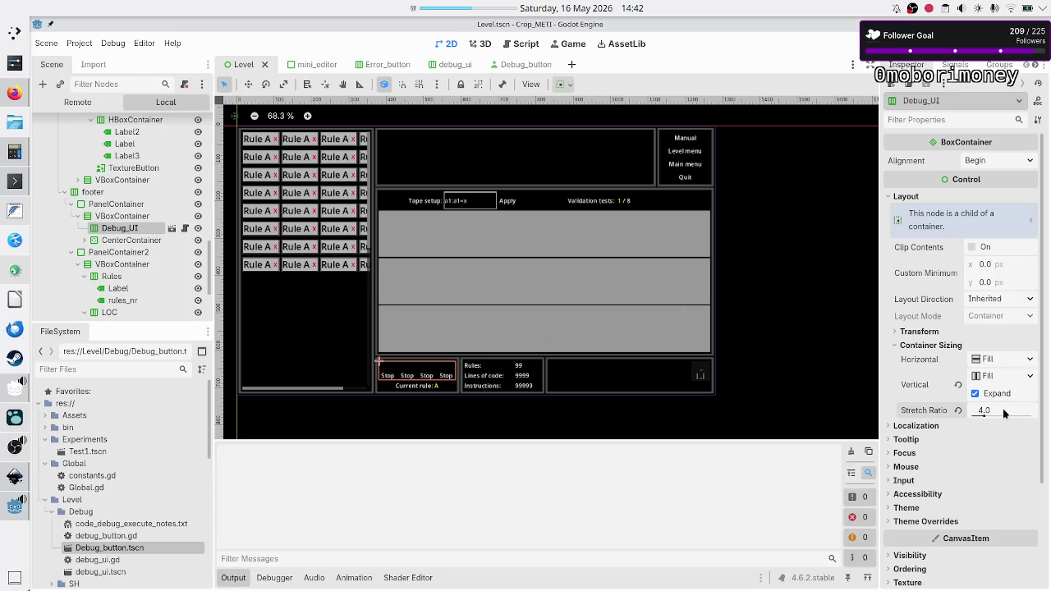
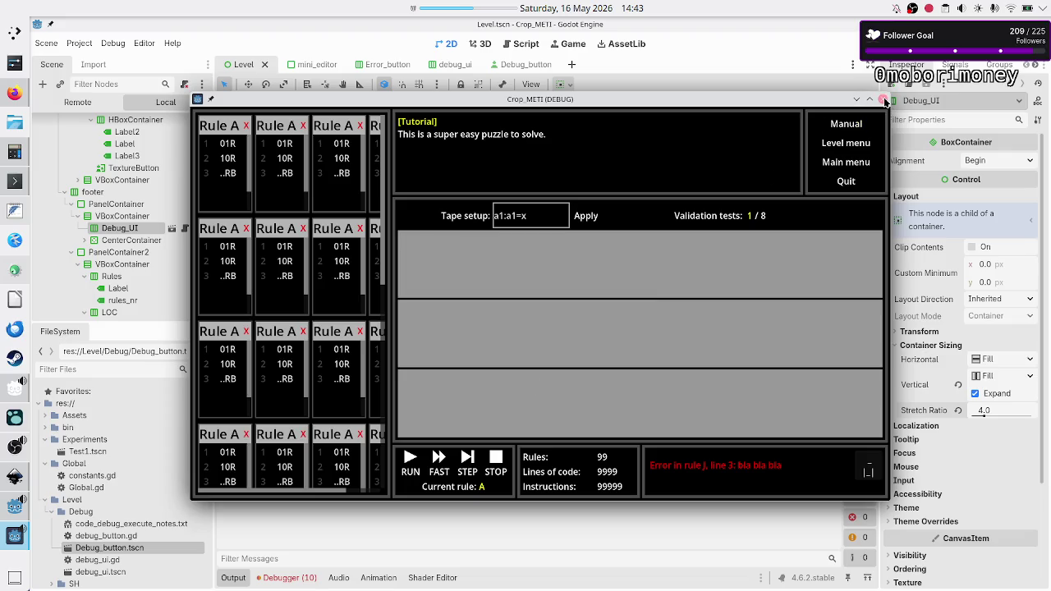
# - Close the running game and delete the Btn_lbl label from the Debug_button scene
pyautogui.click(882, 100)
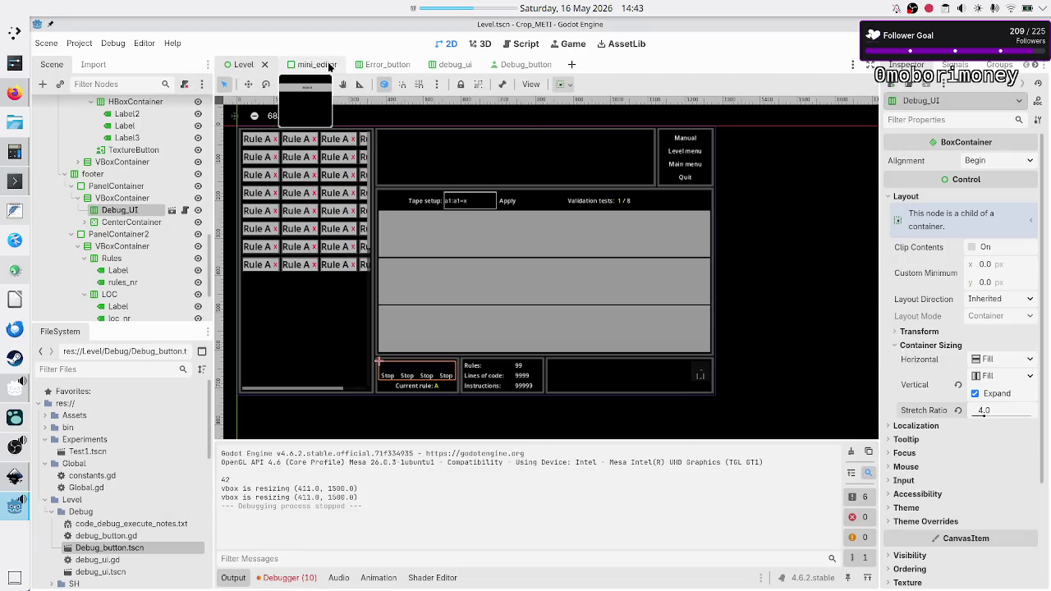
pyautogui.click(518, 64)
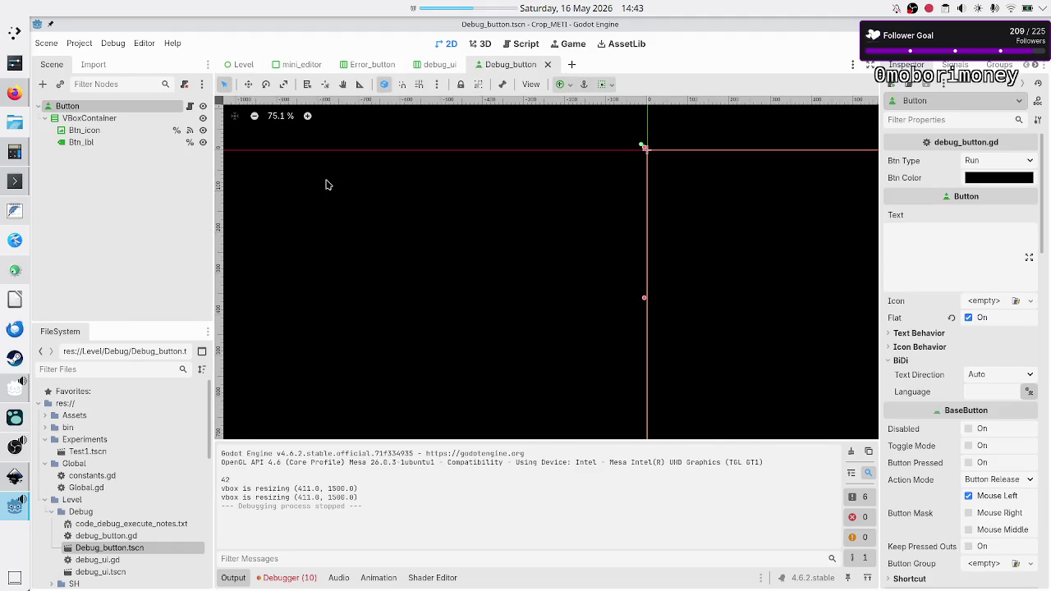
pyautogui.click(111, 142)
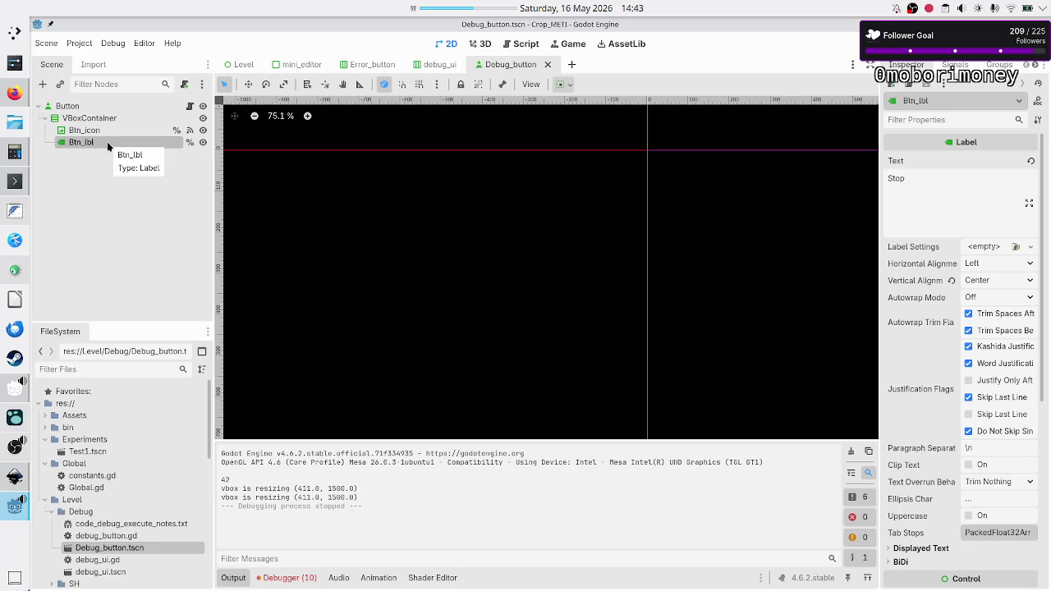
pyautogui.press('Delete')
pyautogui.press('Return')
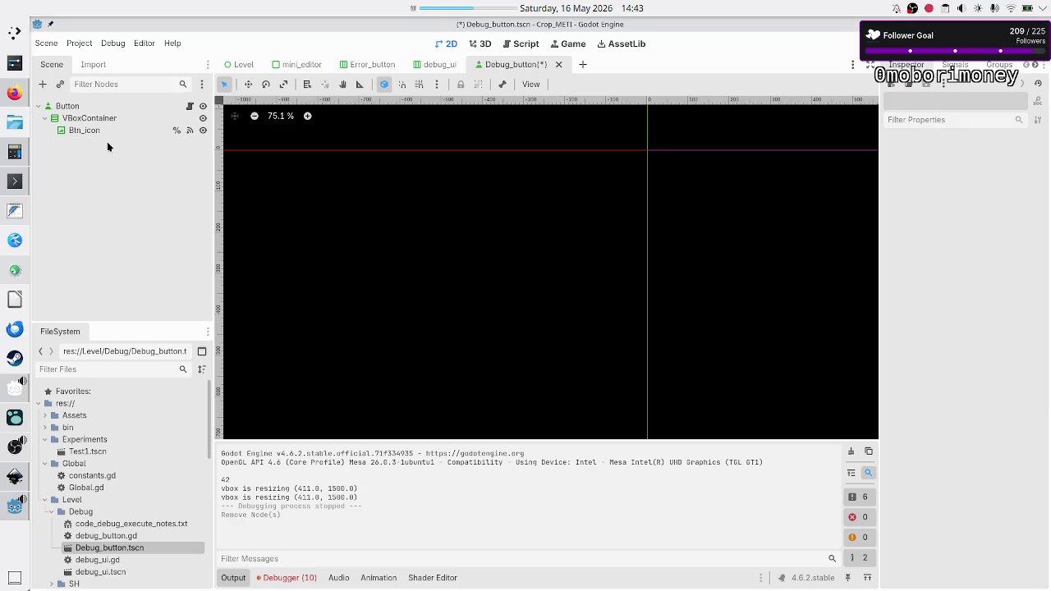
# - Move Btn_icon directly under Button and delete the emptied VBoxContainer
pyautogui.moveTo(91, 133); pyautogui.dragTo(77, 110)
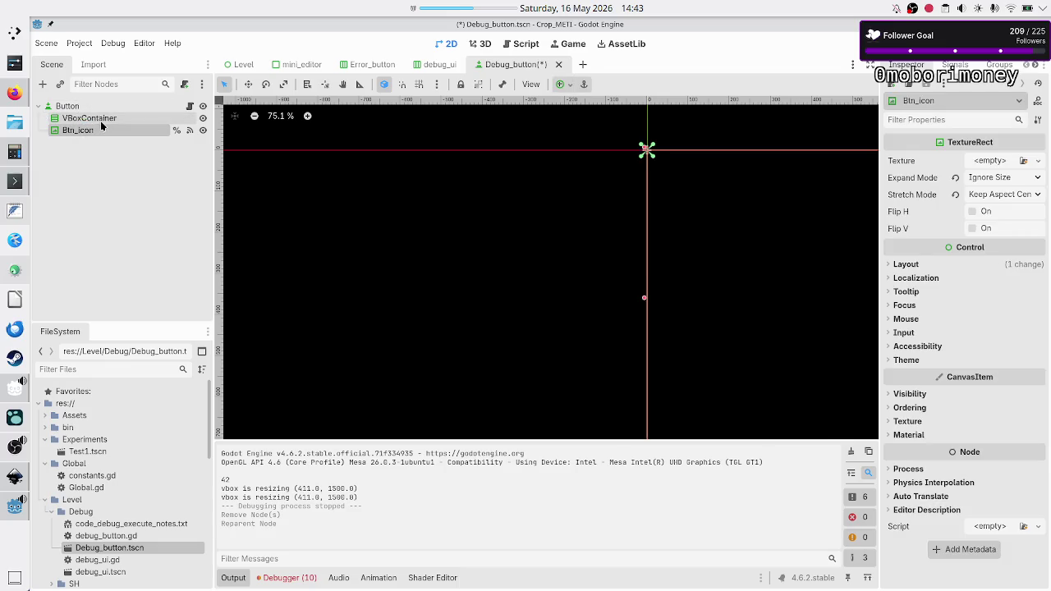
pyautogui.click(100, 119)
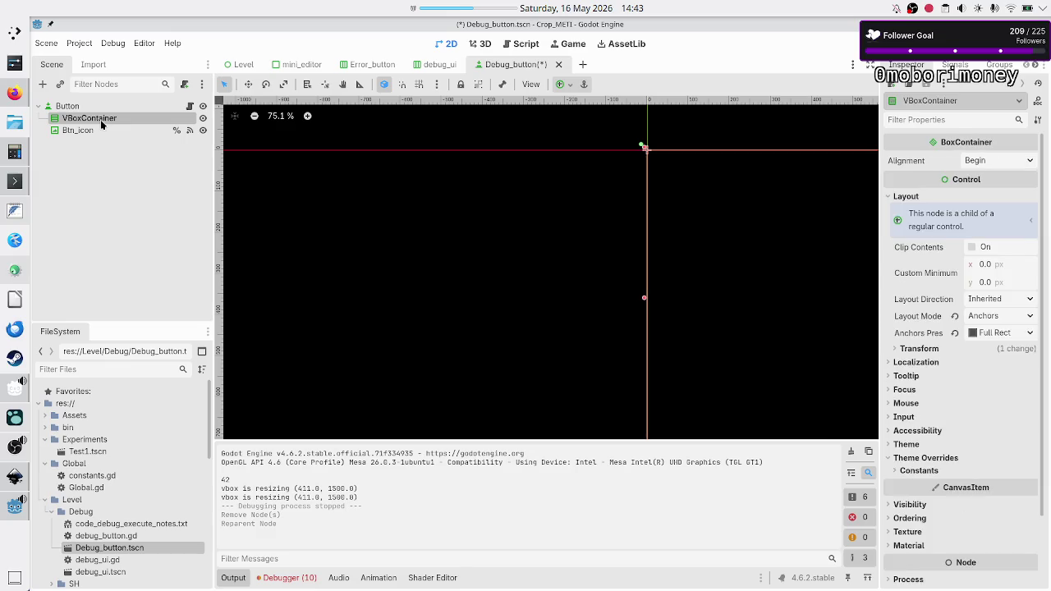
pyautogui.press('Delete')
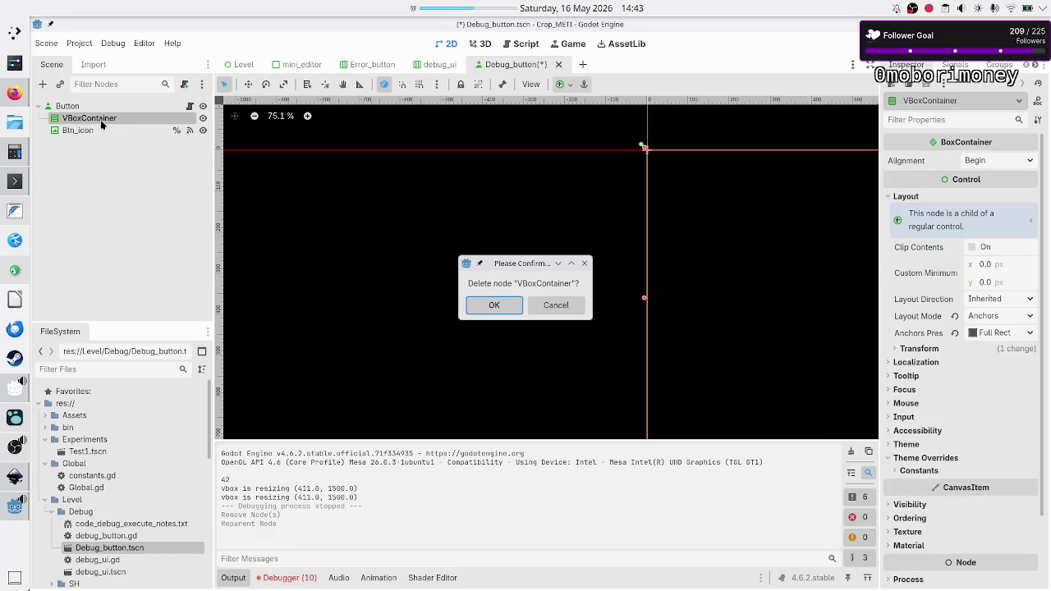
pyautogui.press('Return')
pyautogui.click(99, 118)
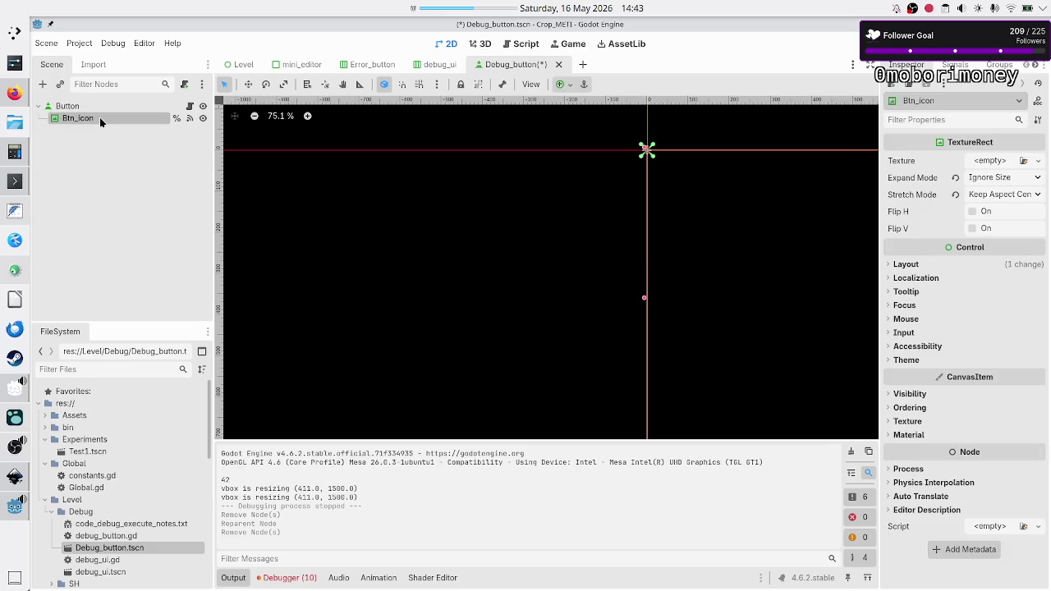
# - Anchor Btn_icon to Full Rect, save Debug_button.tscn, and open debug_button.gd
pyautogui.hscroll(5, 510, 220)
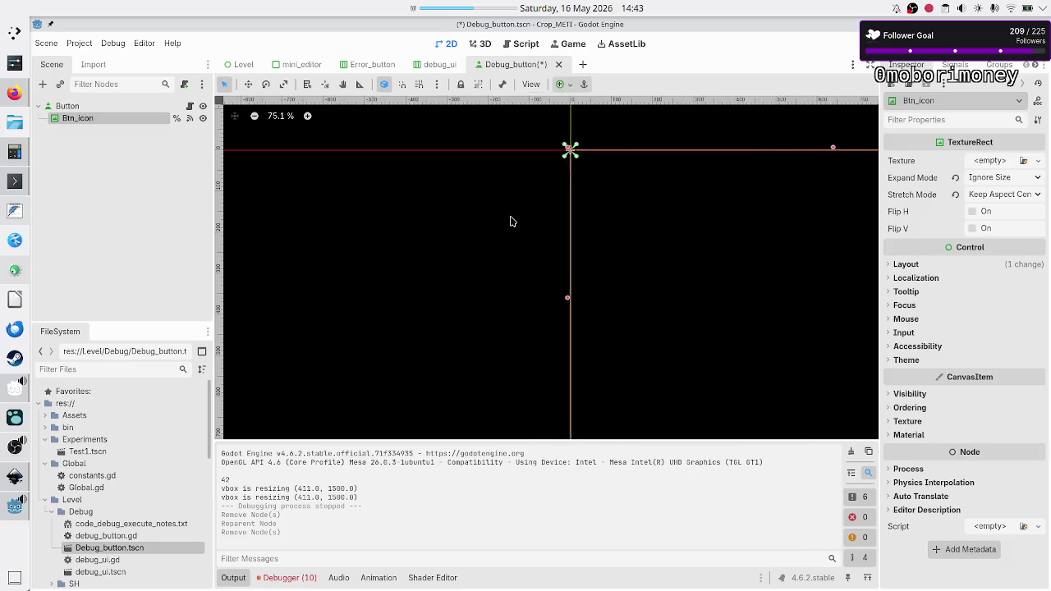
pyautogui.hscroll(2, 510, 221)
pyautogui.scroll(-4, 509, 220)
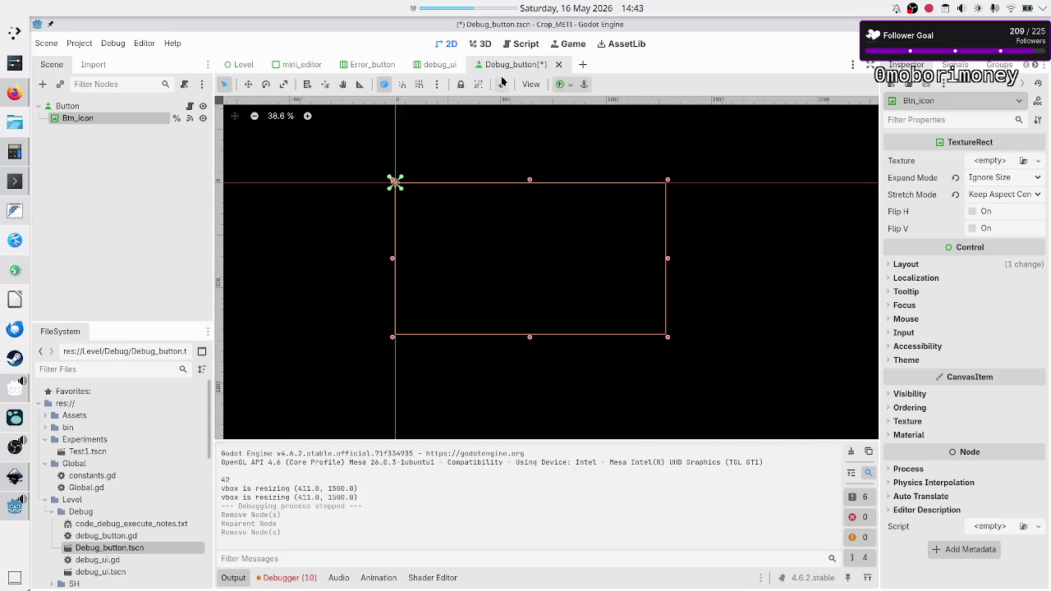
pyautogui.click(565, 85)
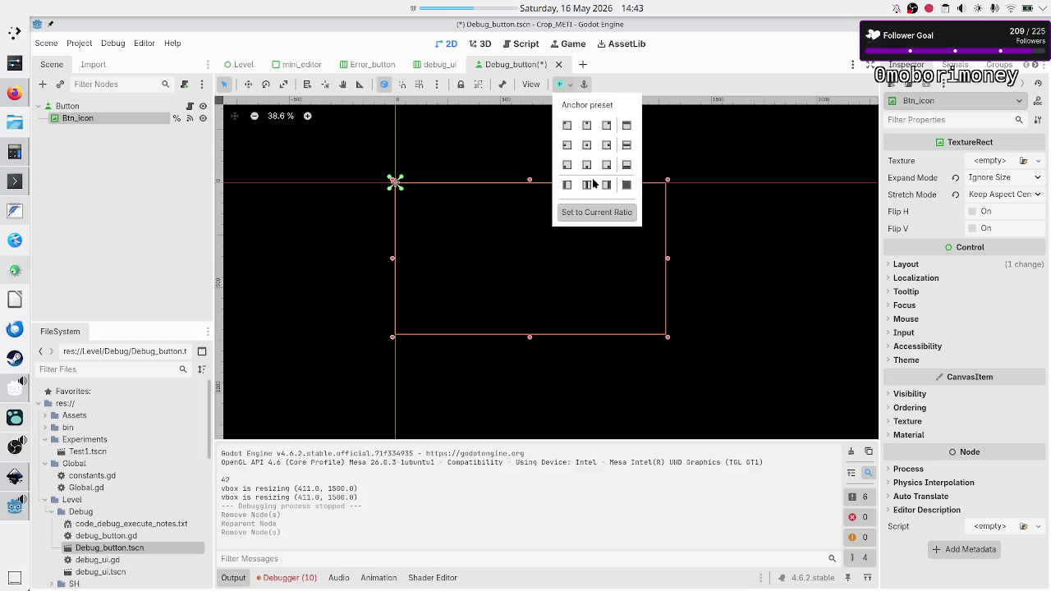
pyautogui.click(626, 185)
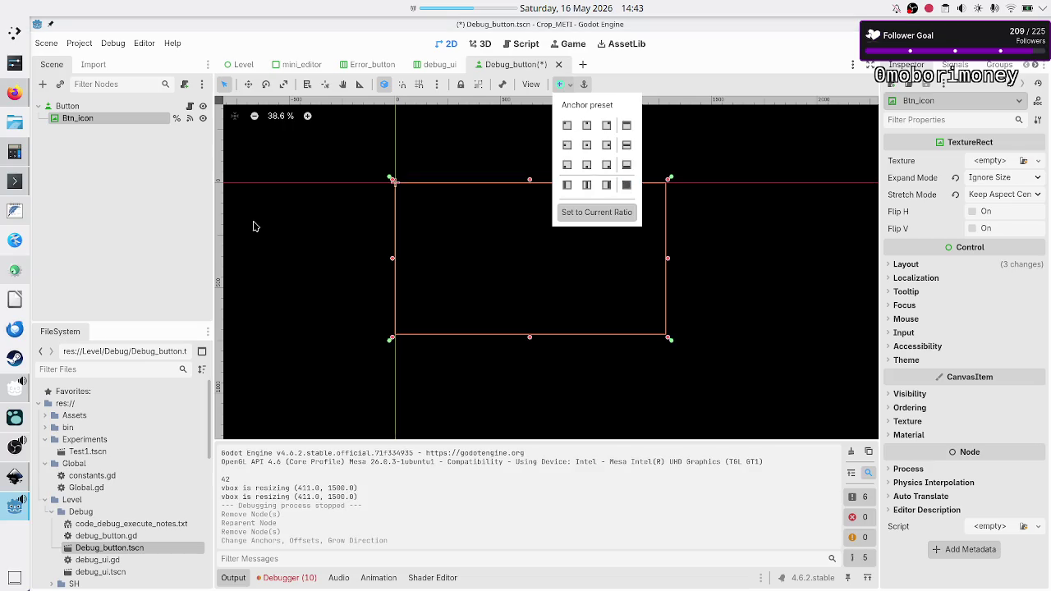
pyautogui.click(149, 199)
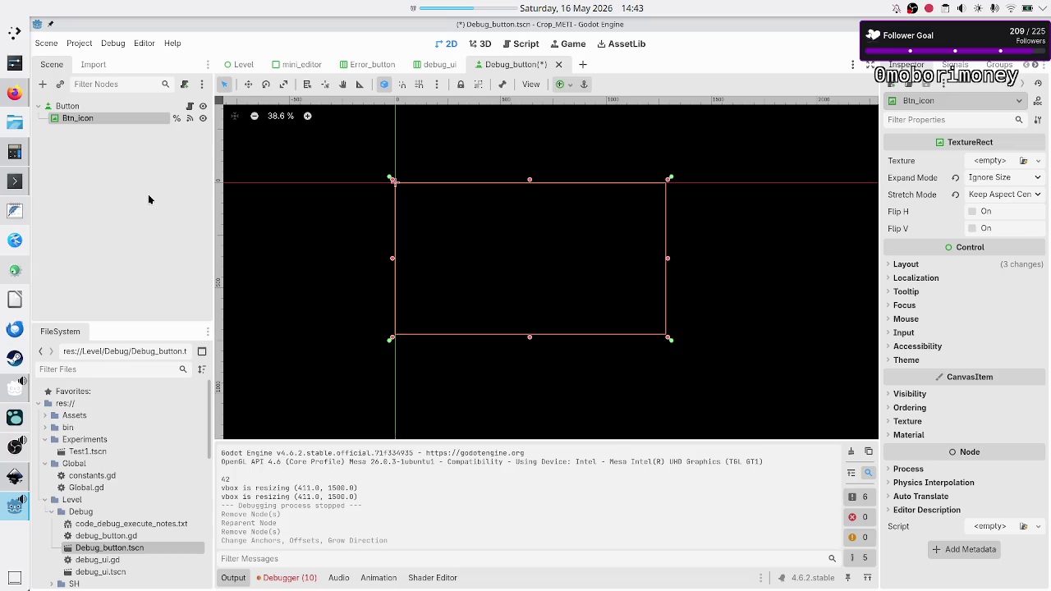
pyautogui.hotkey('ctrl', 's')
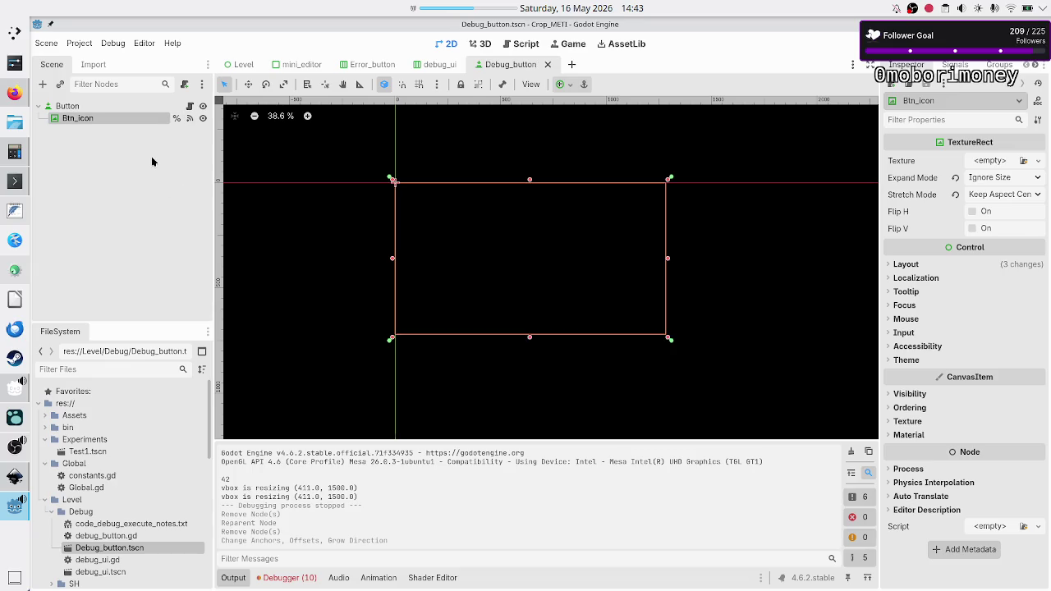
pyautogui.click(190, 106)
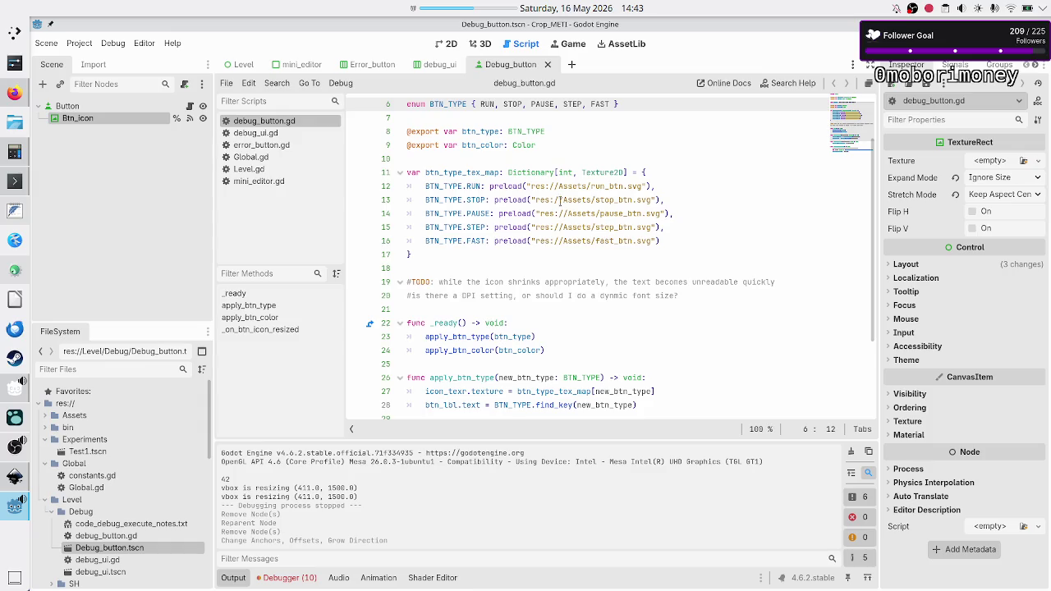
pyautogui.scroll(2, 558, 200)
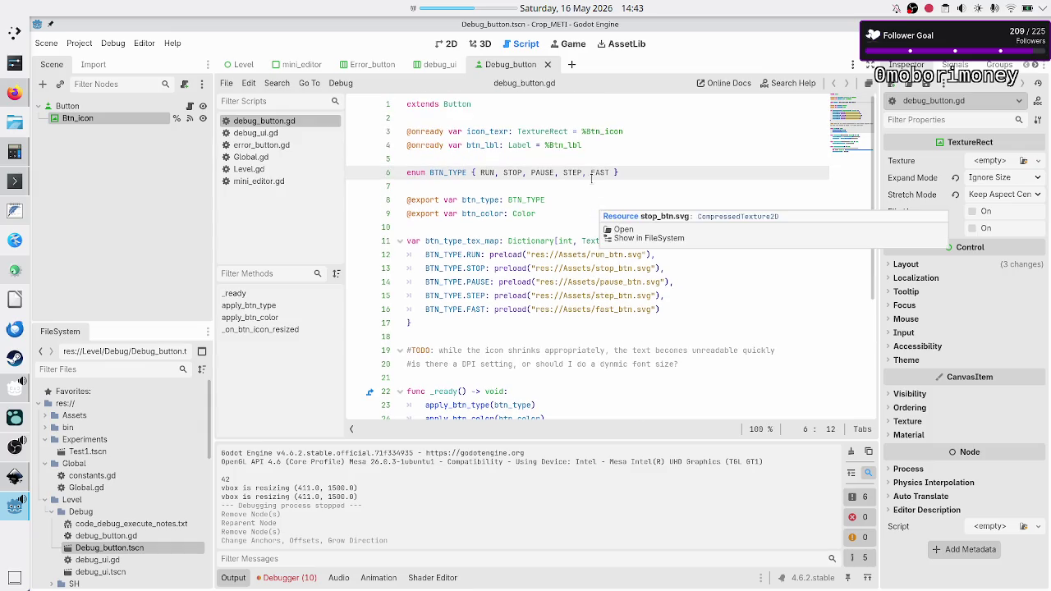
pyautogui.click(592, 187)
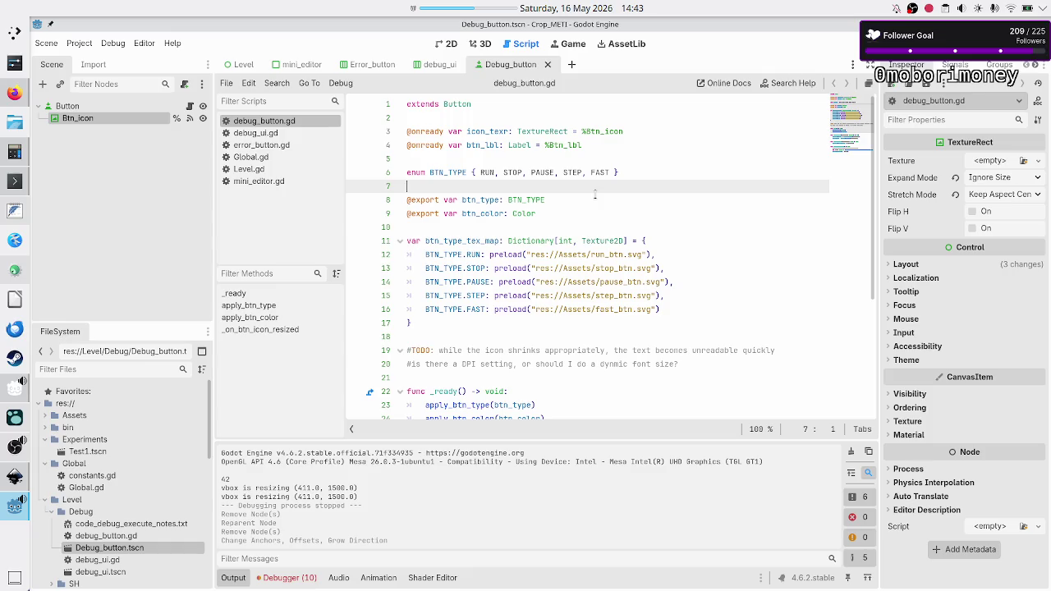
pyautogui.press('Up')
pyautogui.press('Up')
pyautogui.press('Up')
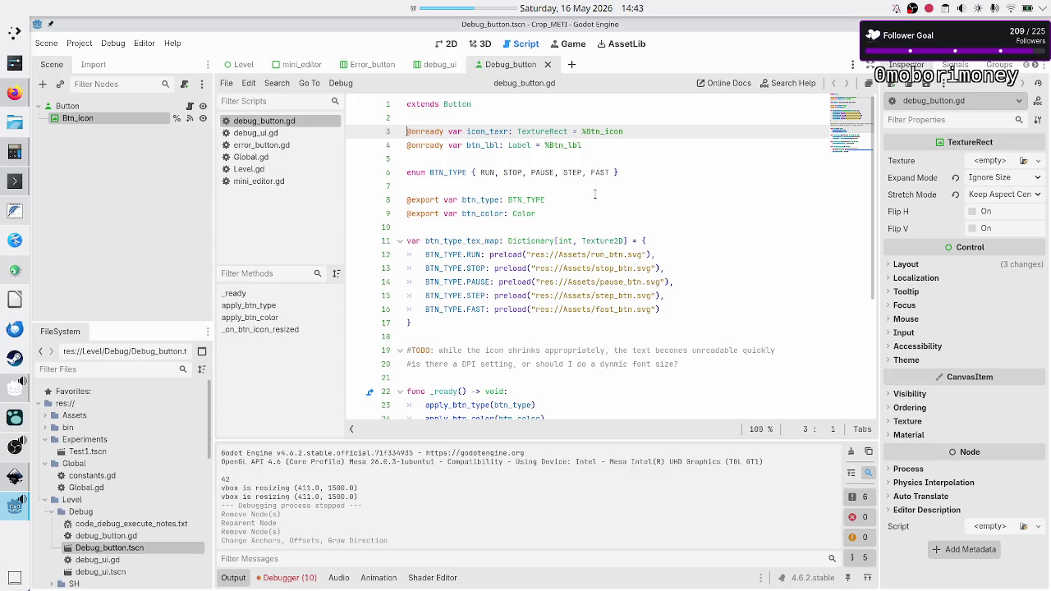
pyautogui.press('Down')
pyautogui.hotkey('shift', 'End')
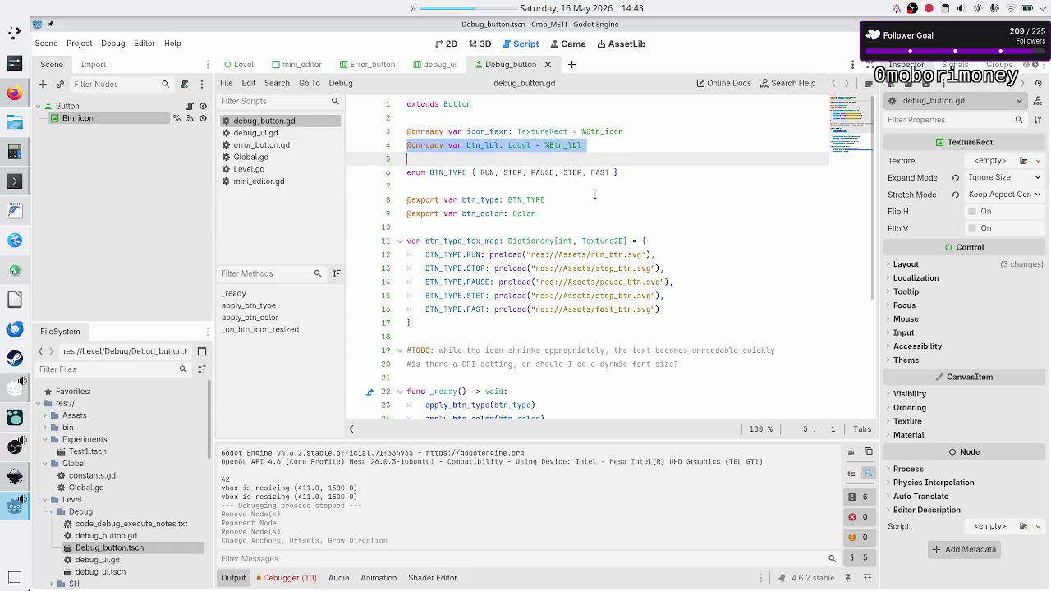
pyautogui.press('BackSpace')
pyautogui.press('Delete')
pyautogui.press('Down')
pyautogui.press('End')
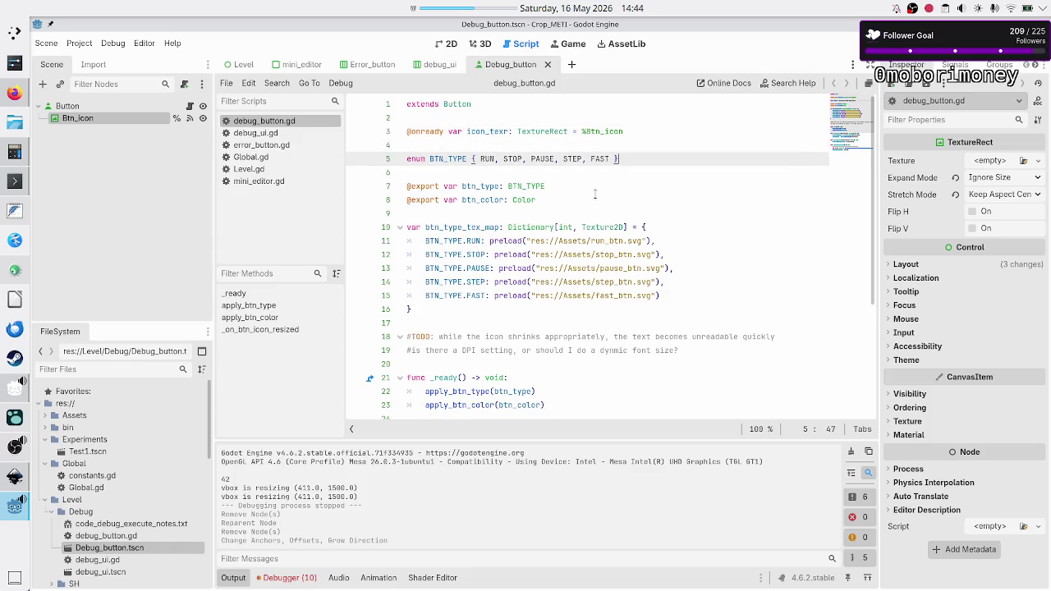
pyautogui.press('Down')
pyautogui.press('Down')
pyautogui.press('Down')
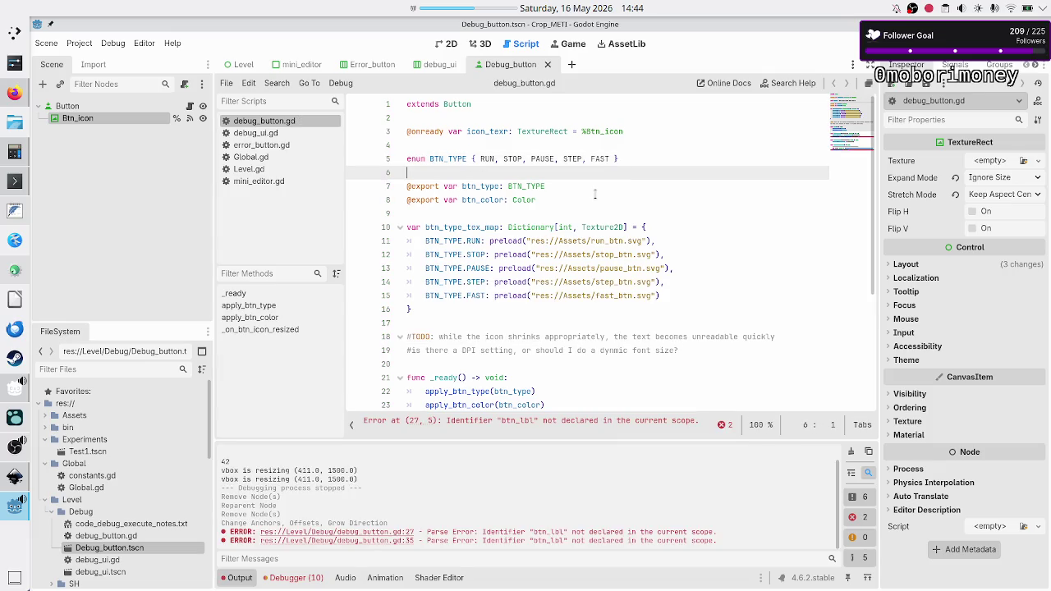
pyautogui.press('Down')
pyautogui.press('Down')
pyautogui.press('Down')
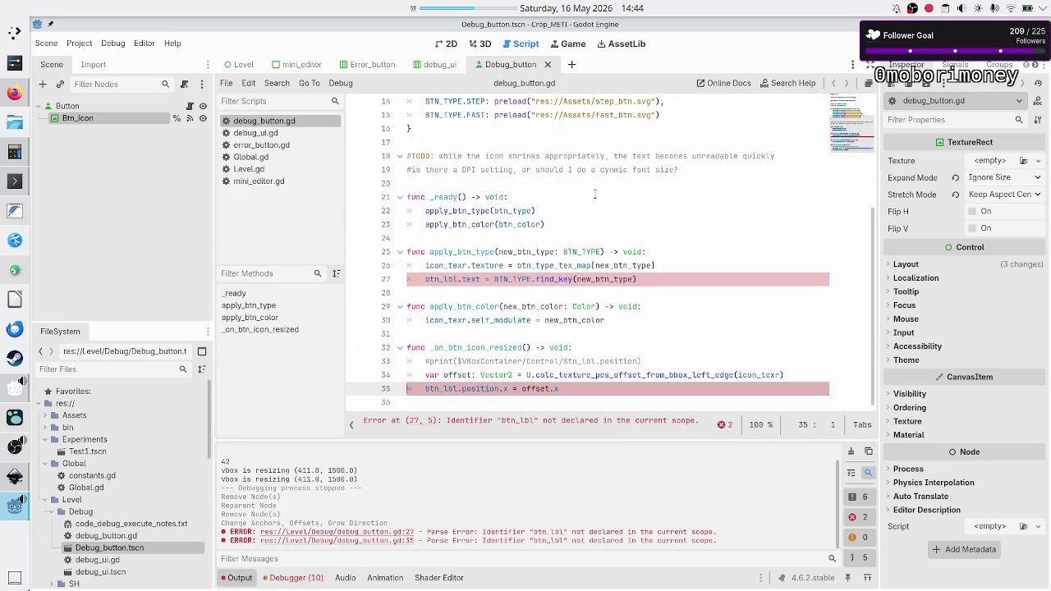
pyautogui.press('Up')
pyautogui.press('Up')
pyautogui.press('Up')
pyautogui.press('Down')
pyautogui.press('Down')
pyautogui.press('Down')
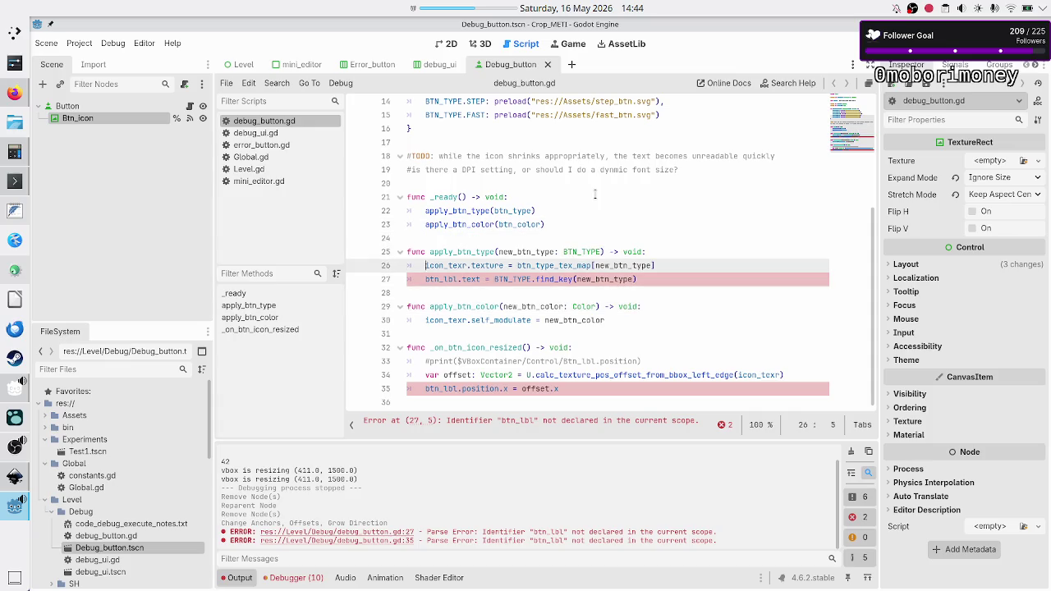
pyautogui.press('Home')
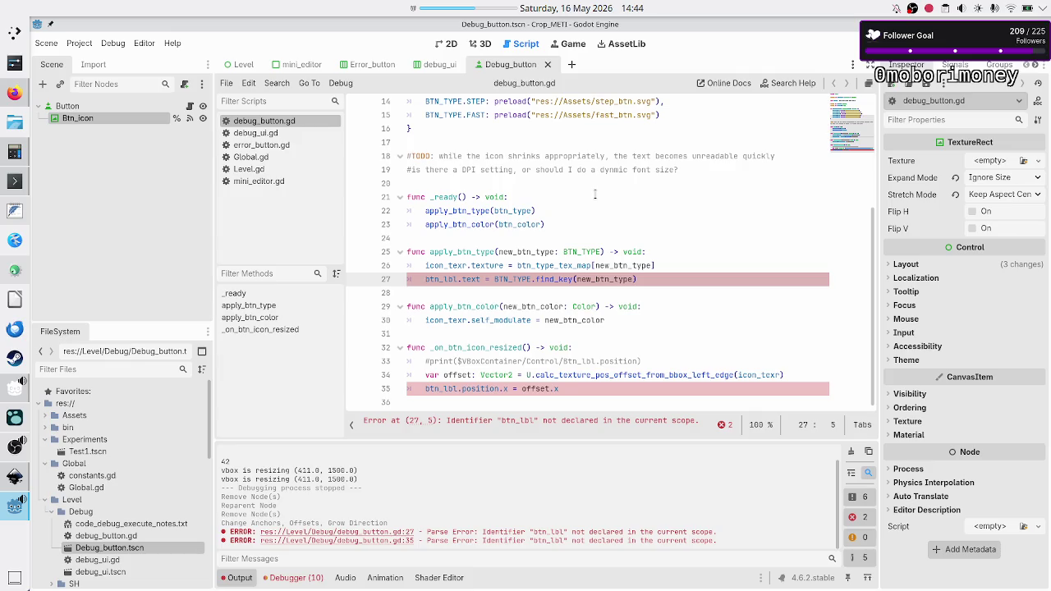
pyautogui.scroll(5, 624, 284)
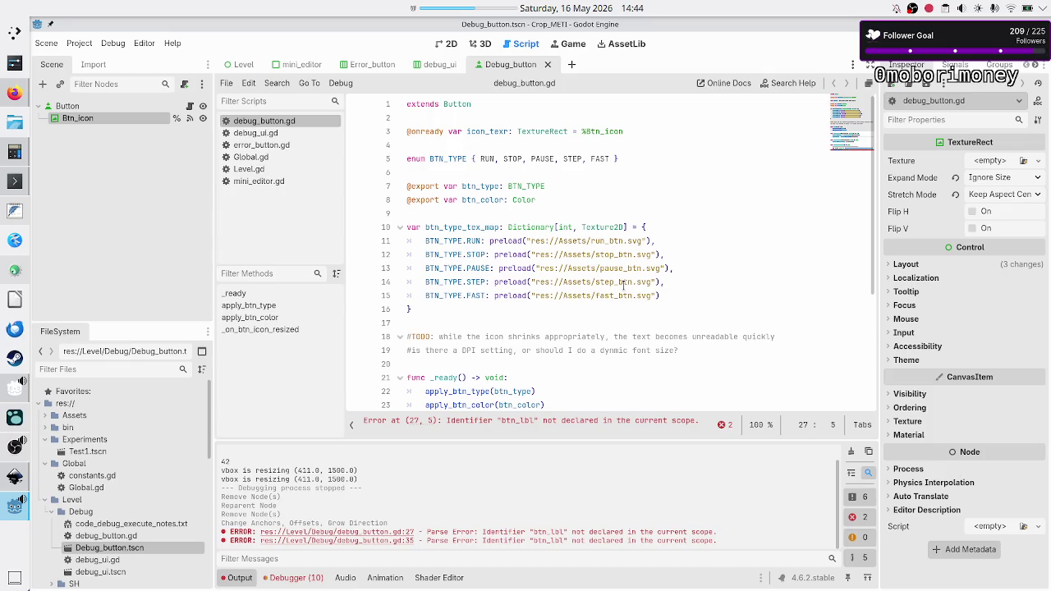
pyautogui.scroll(-5, 624, 284)
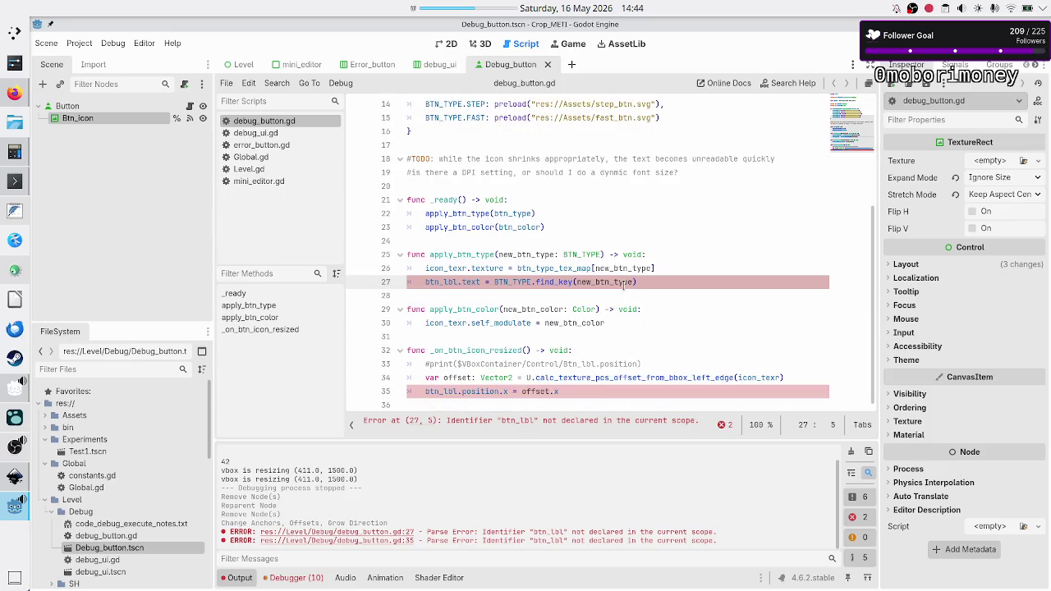
pyautogui.doubleClick(518, 282)
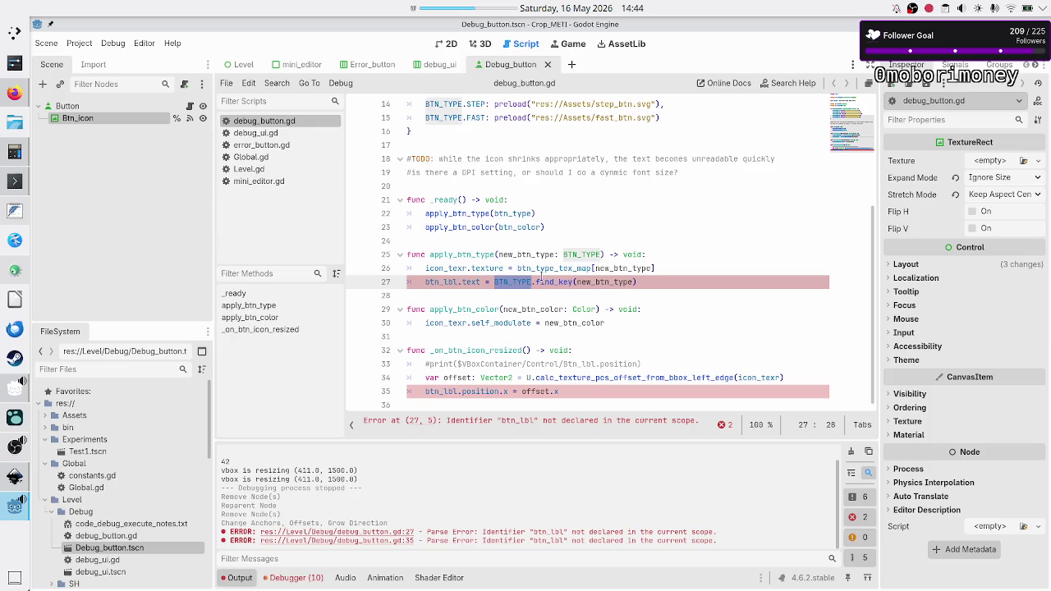
pyautogui.doubleClick(541, 282)
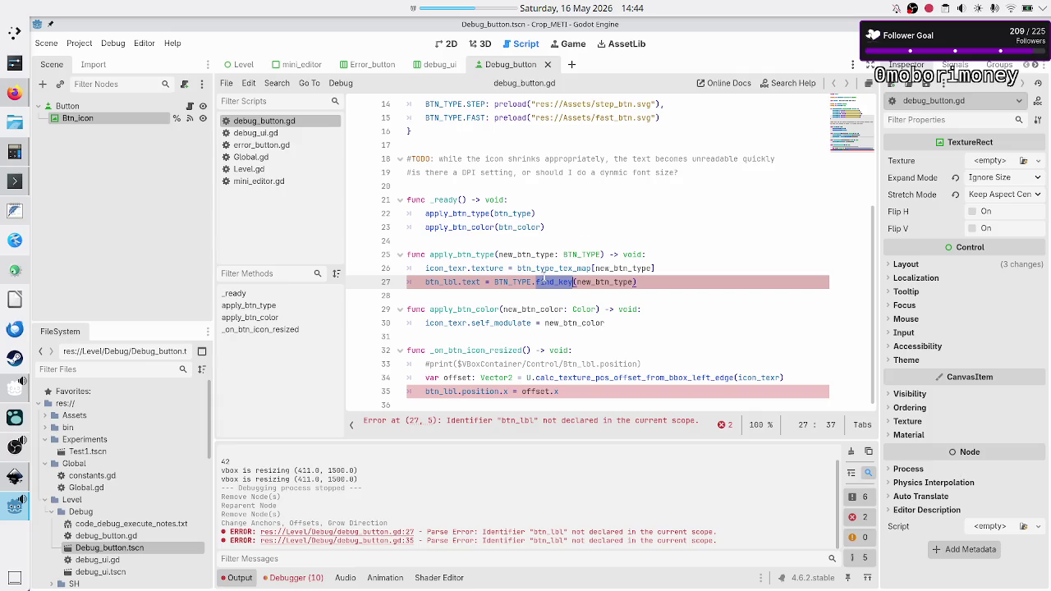
pyautogui.click(555, 282)
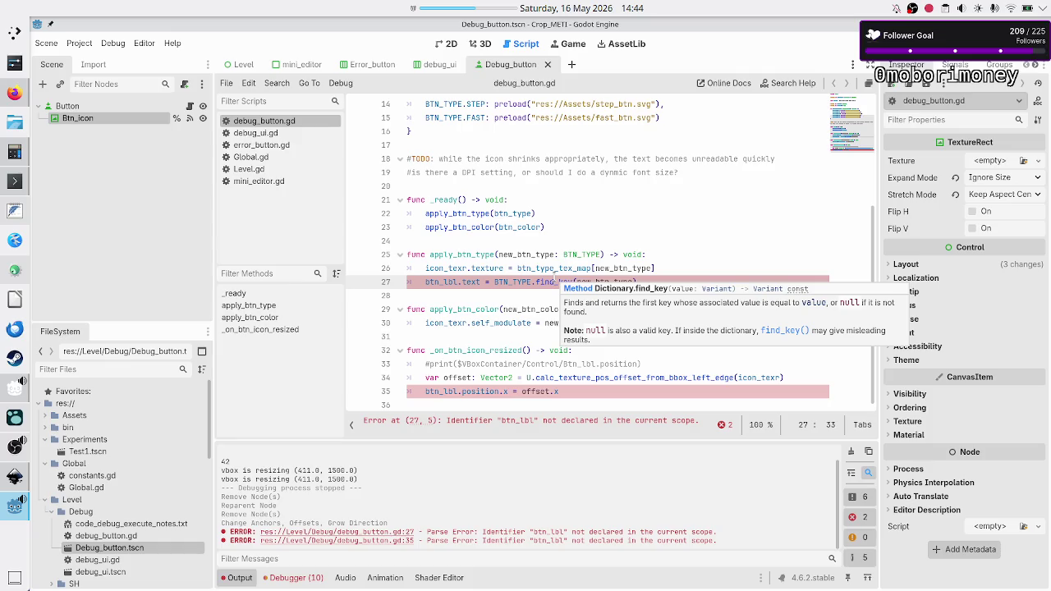
pyautogui.doubleClick(521, 282)
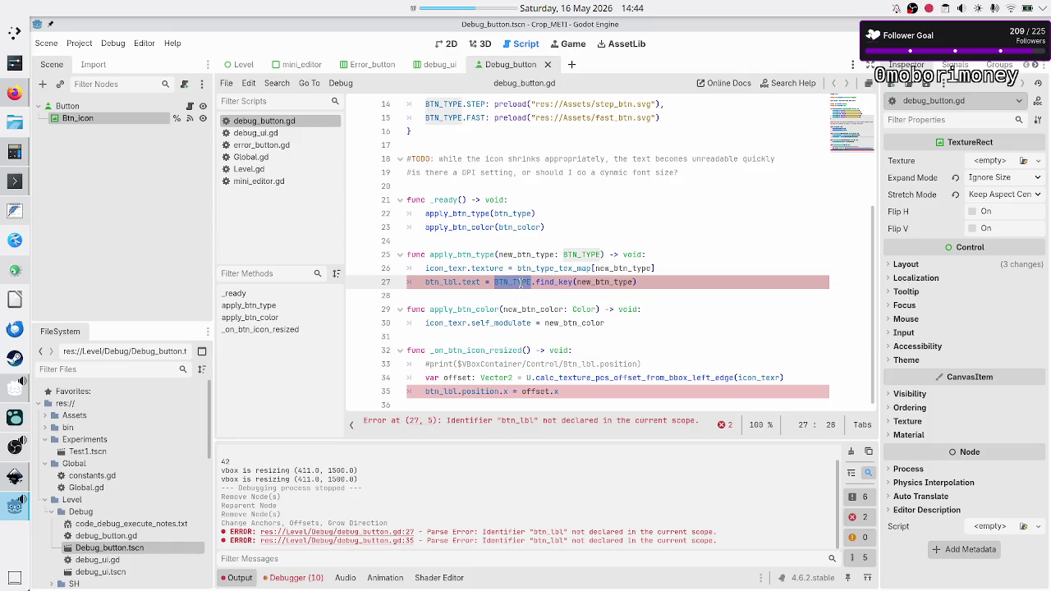
pyautogui.scroll(4, 581, 207)
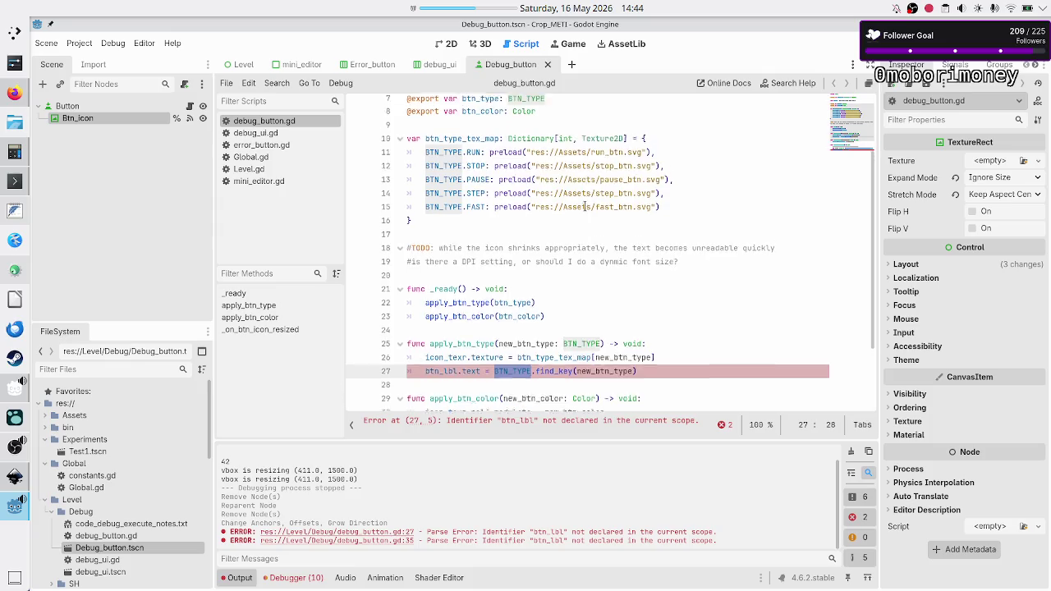
pyautogui.scroll(-4, 584, 206)
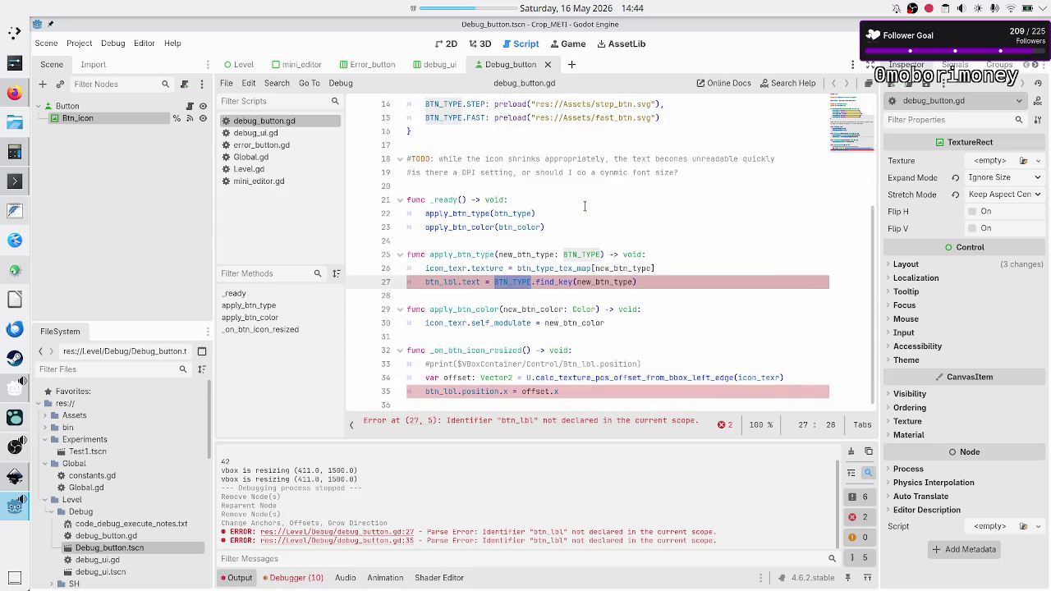
pyautogui.scroll(3, 585, 206)
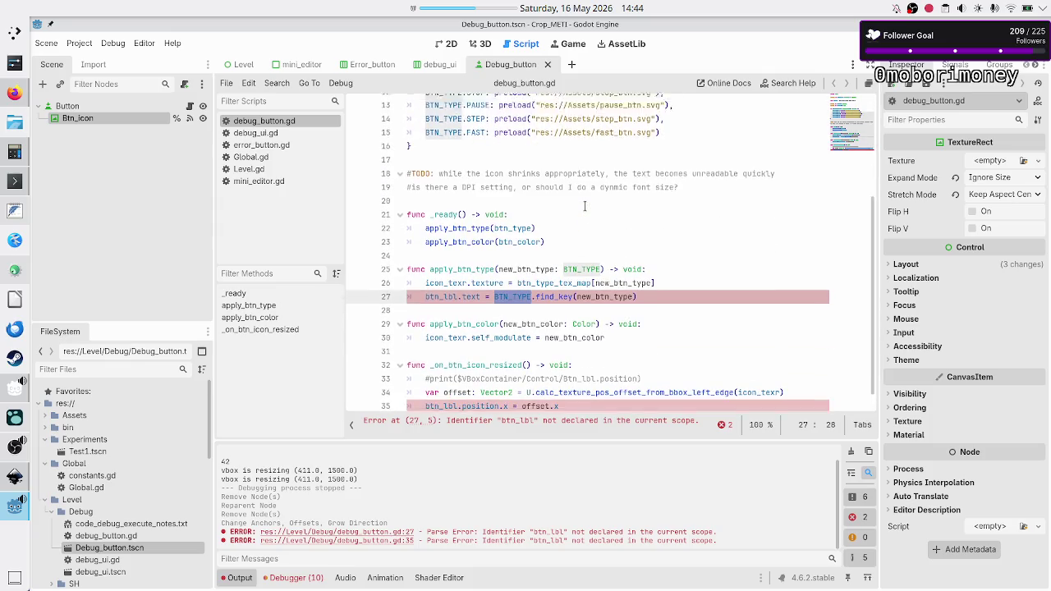
pyautogui.scroll(-3, 585, 206)
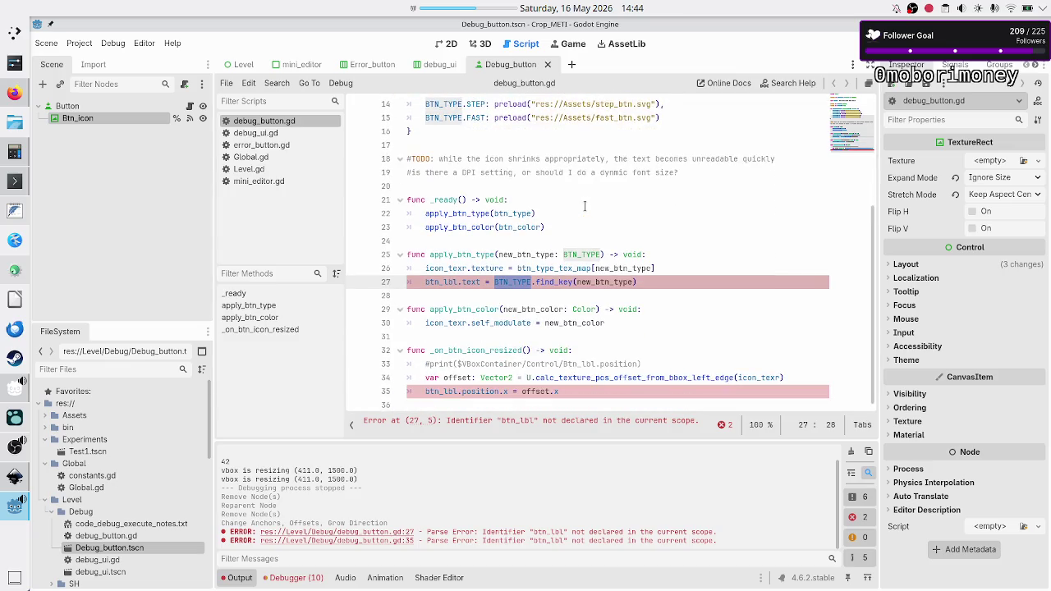
pyautogui.scroll(1, 585, 206)
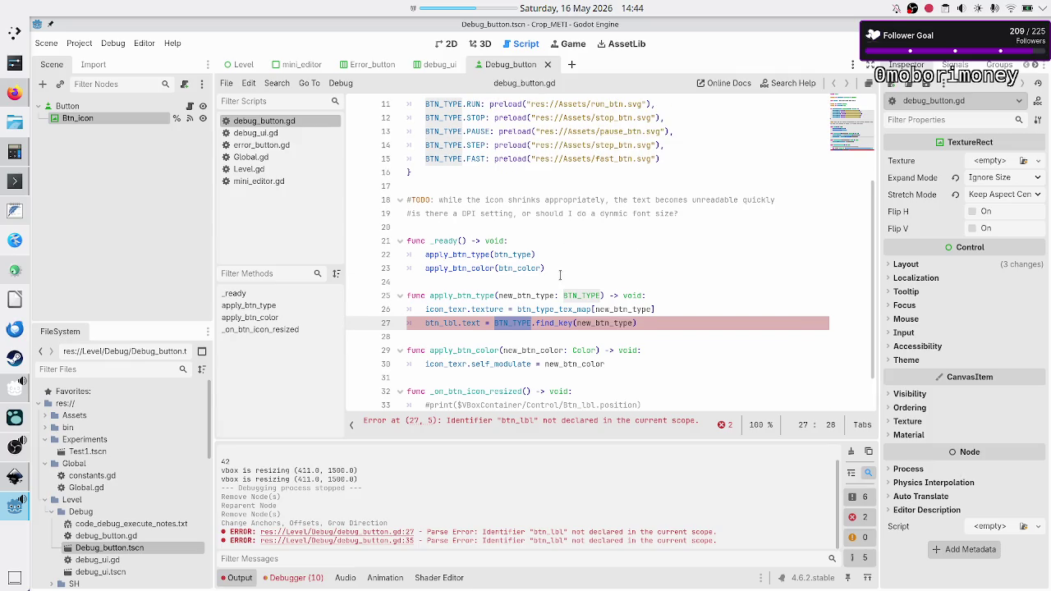
pyautogui.scroll(4, 560, 275)
pyautogui.scroll(-3, 560, 275)
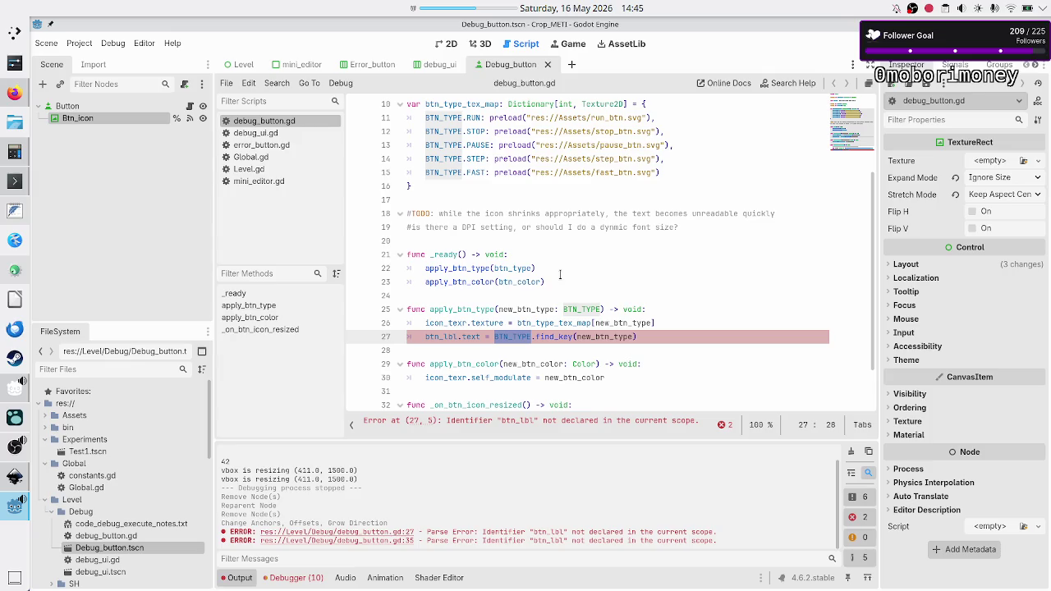
pyautogui.scroll(3, 560, 274)
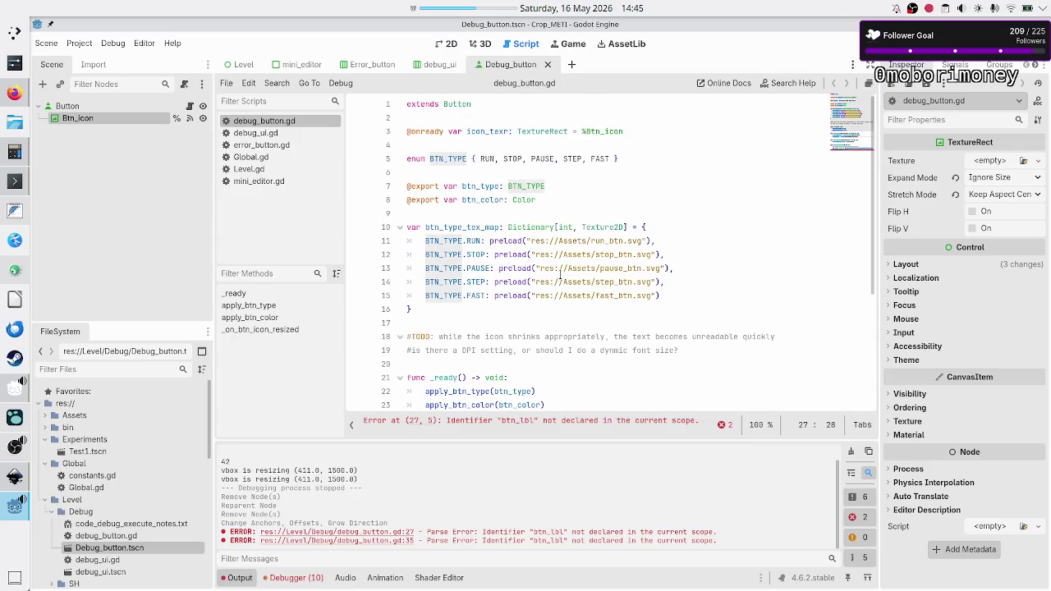
pyautogui.scroll(-4, 560, 274)
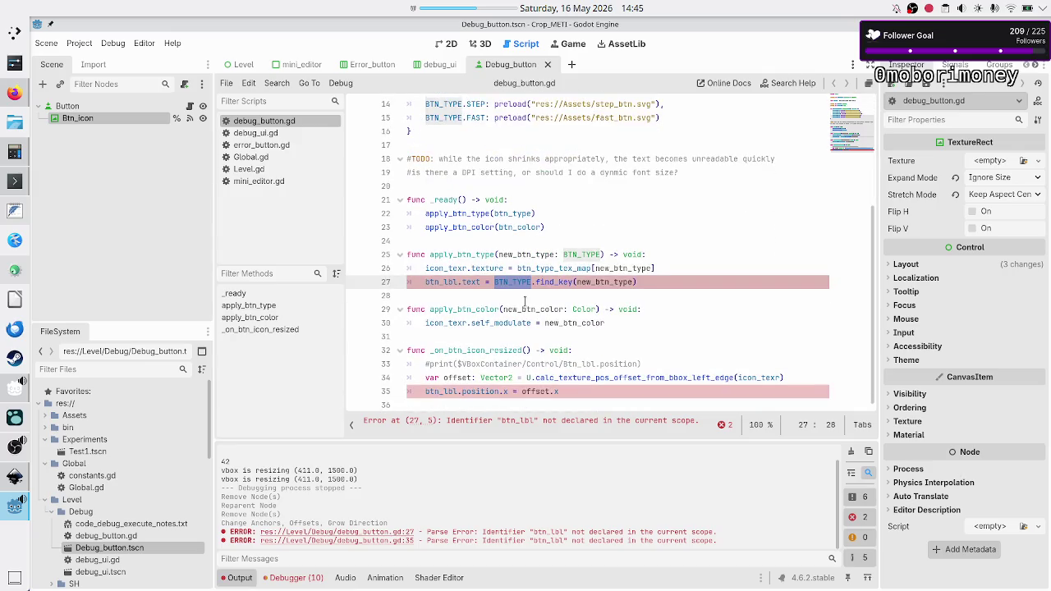
pyautogui.doubleClick(597, 281)
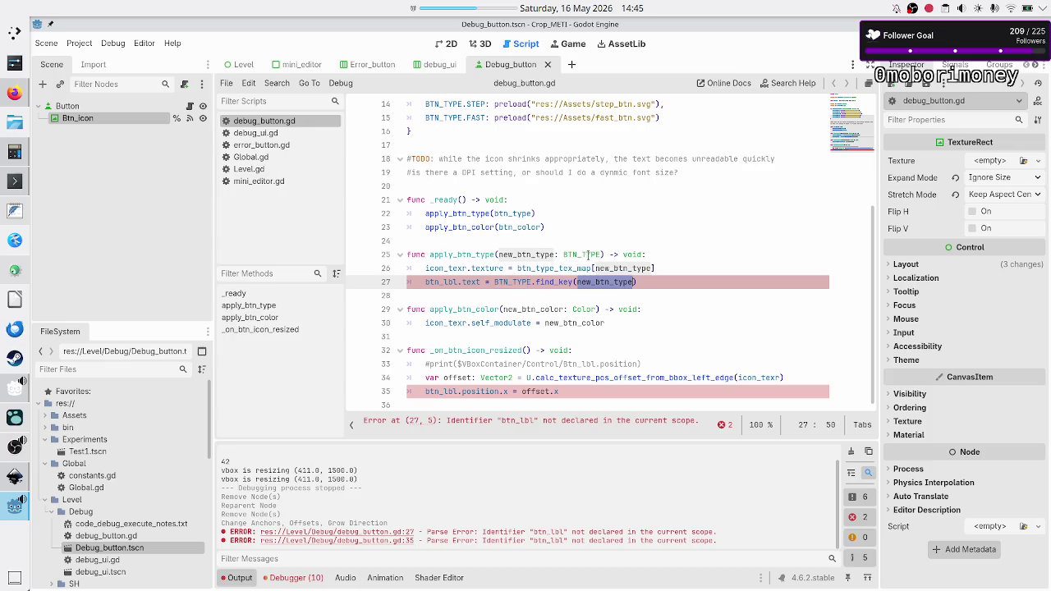
pyautogui.scroll(4, 550, 268)
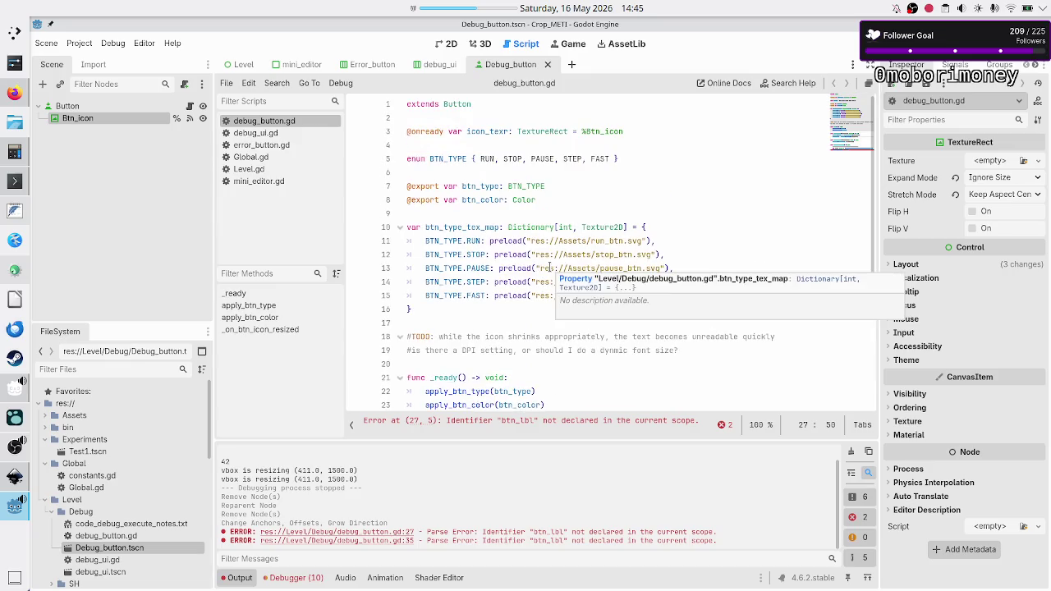
pyautogui.scroll(-4, 550, 268)
pyautogui.click(686, 268)
# - Delete the btn_lbl.text, btn_lbl.position and commented-out #print lines
pyautogui.press('Right')
pyautogui.hotkey('shift', 'Down')
pyautogui.press('Delete')
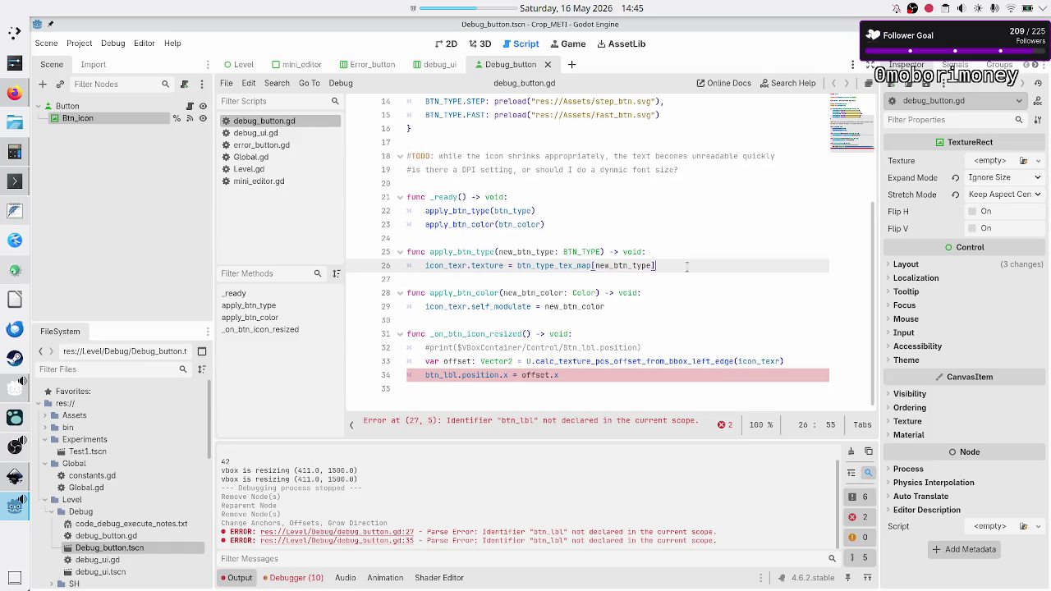
pyautogui.press('Down')
pyautogui.press('Down')
pyautogui.press('Down')
pyautogui.press('Down')
pyautogui.press('Down')
pyautogui.hotkey('shift', 'End')
pyautogui.press('BackSpace')
pyautogui.press('BackSpace')
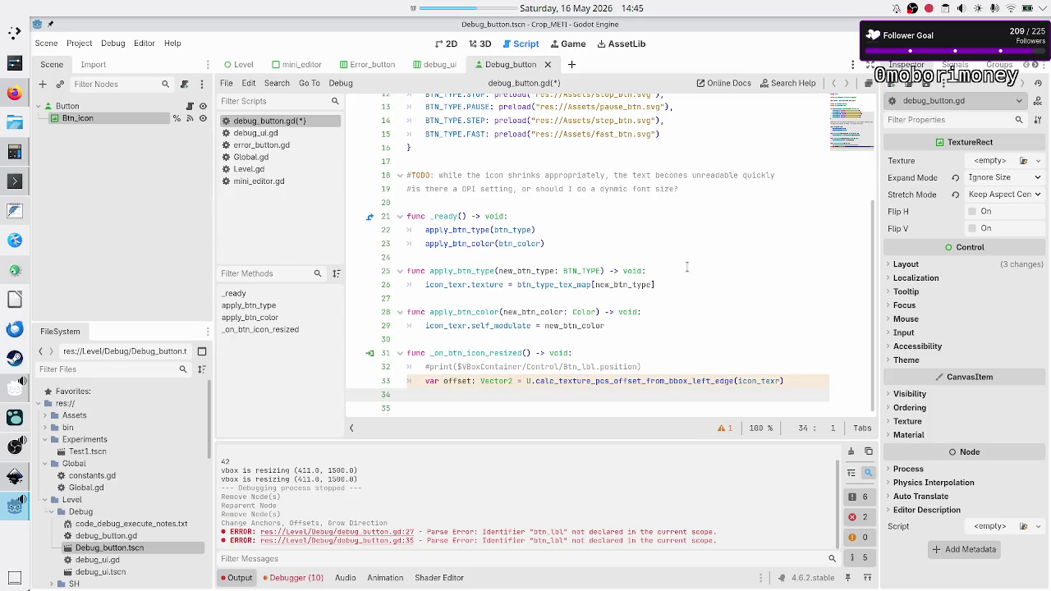
pyautogui.press('Up')
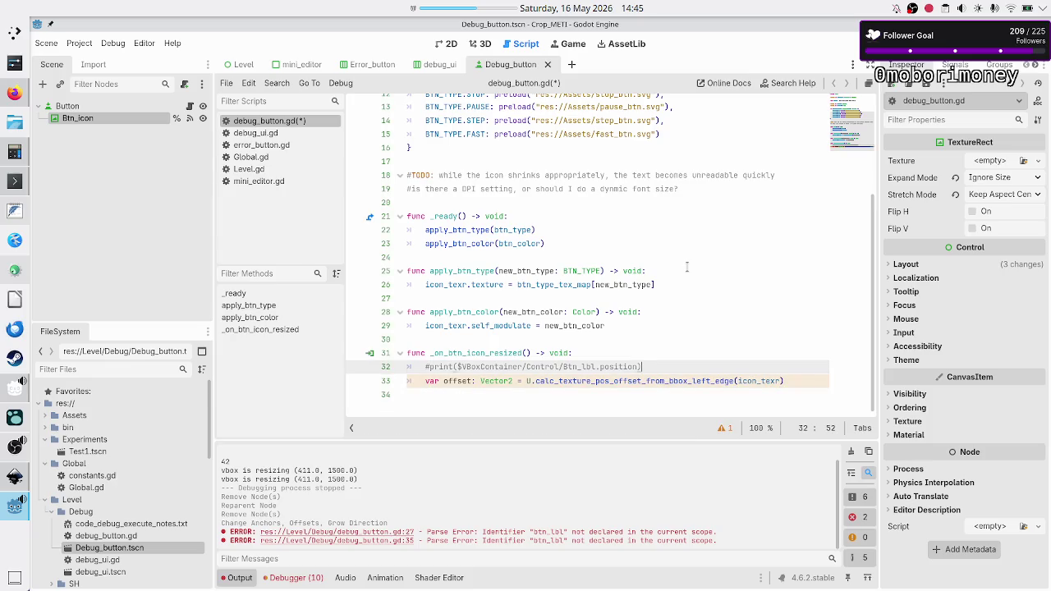
pyautogui.press('Up')
pyautogui.press('Home')
pyautogui.press('Down')
pyautogui.hotkey('shift', 'End')
pyautogui.press('BackSpace')
pyautogui.press('BackSpace')
pyautogui.press('BackSpace')
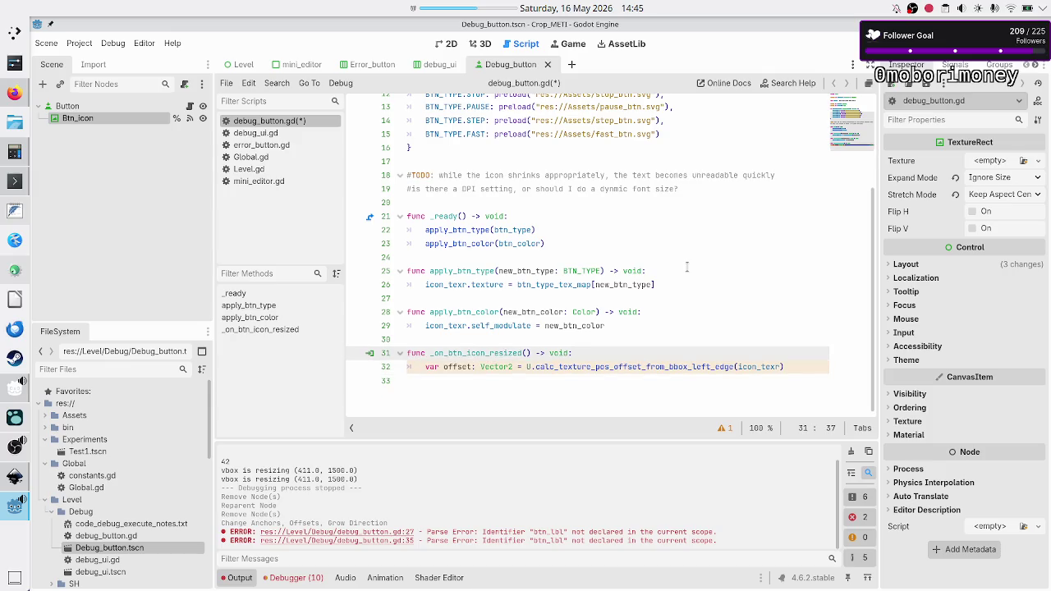
# - Undo to restore the #print and btn_lbl.position lines
pyautogui.press('Up')
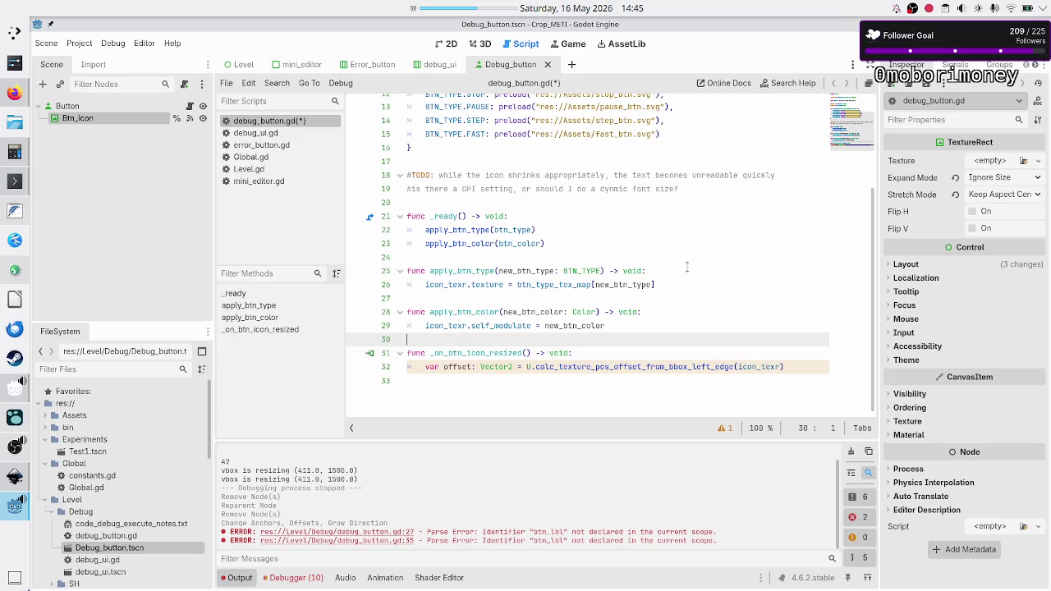
pyautogui.press('Down')
pyautogui.press('Right')
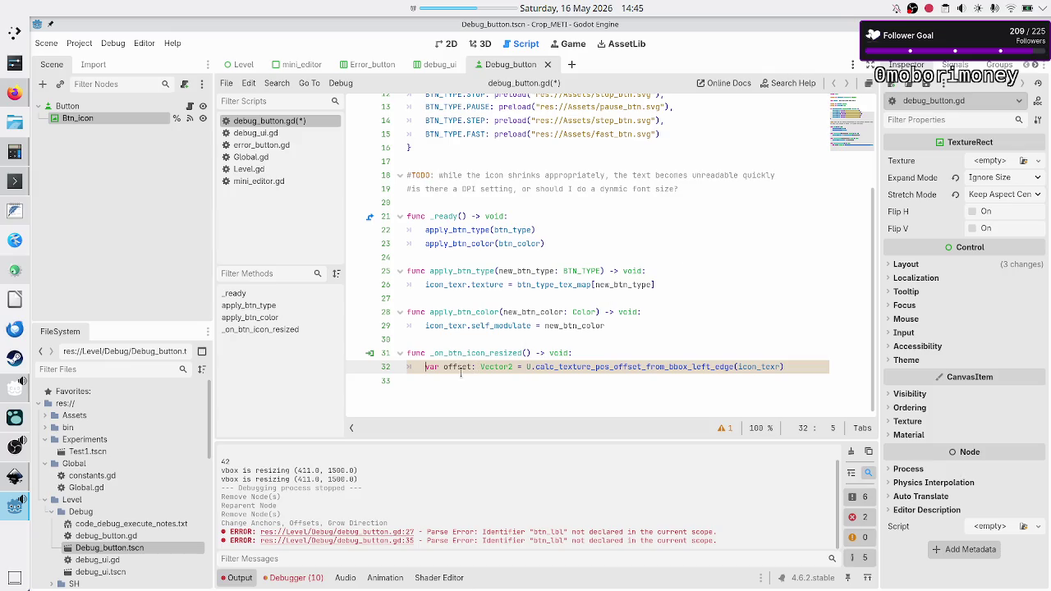
pyautogui.click(524, 381)
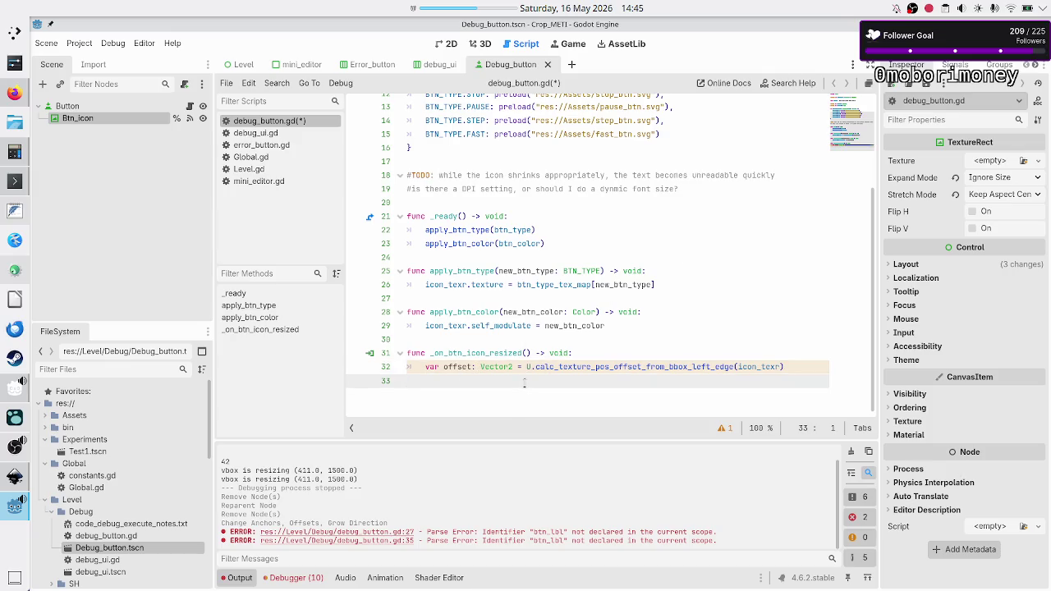
pyautogui.hotkey('ctrl', 'z')
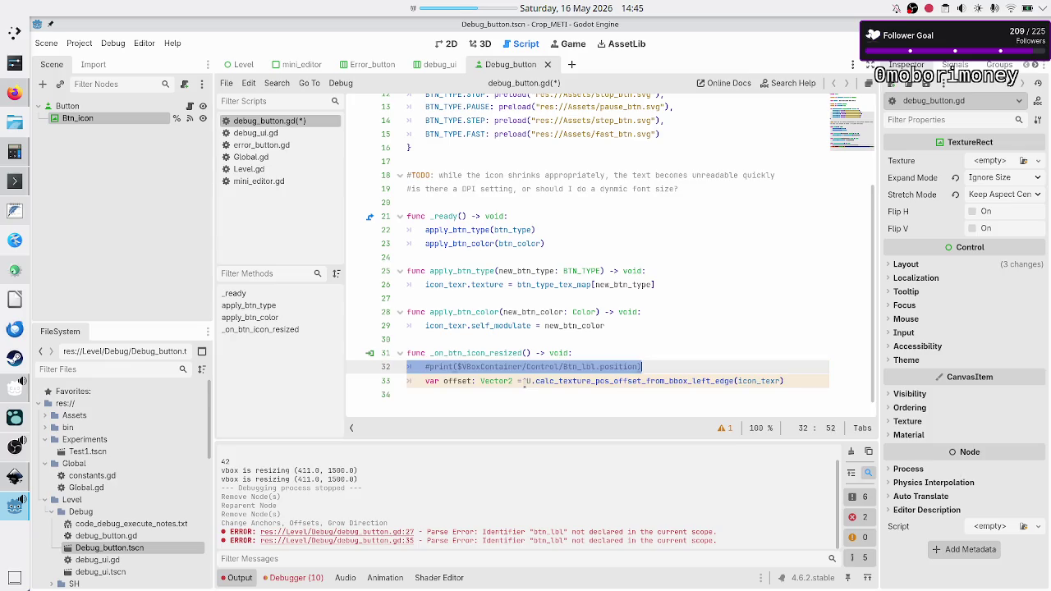
pyautogui.press('Down')
pyautogui.hotkey('ctrl', 'z')
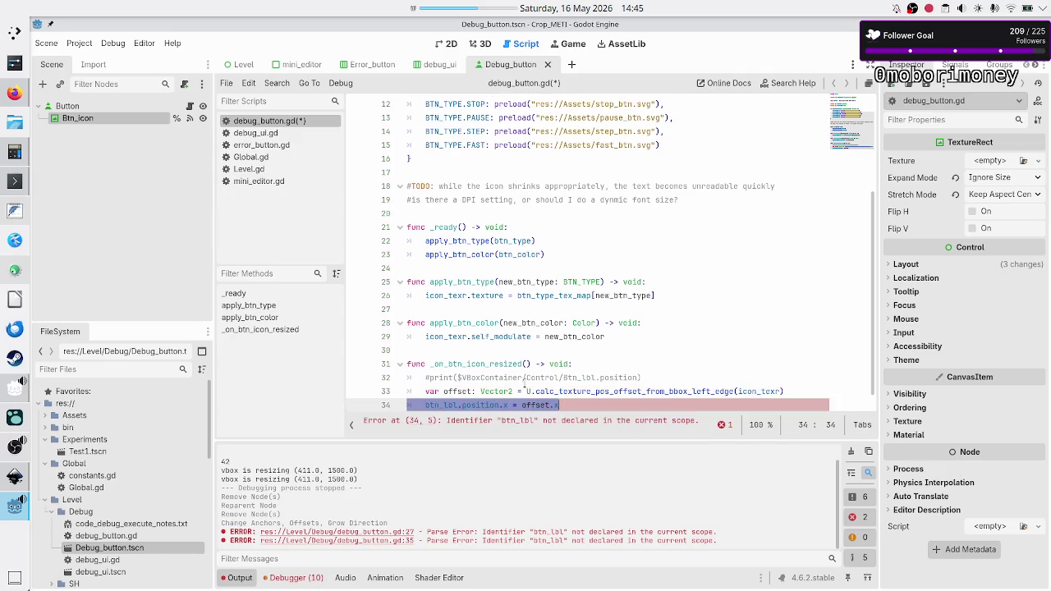
# - Delete the entire _on_btn_icon_resized function and save debug_button.gd
pyautogui.press('Down')
pyautogui.press('Up')
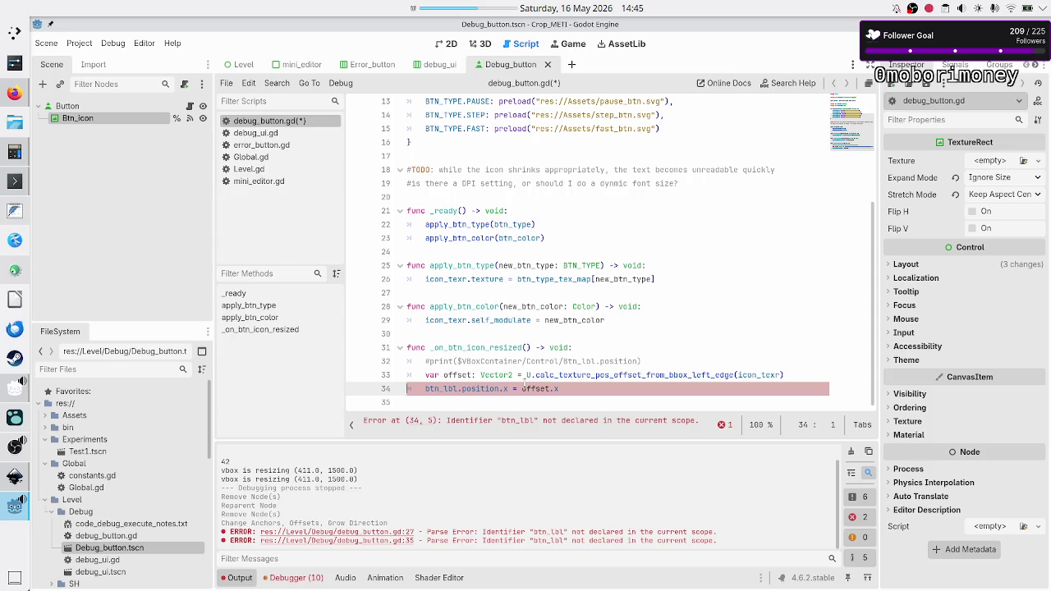
pyautogui.press('Up')
pyautogui.press('Up')
pyautogui.press('Up')
pyautogui.hotkey('shift', 'Down')
pyautogui.hotkey('shift', 'Down')
pyautogui.hotkey('shift', 'Down')
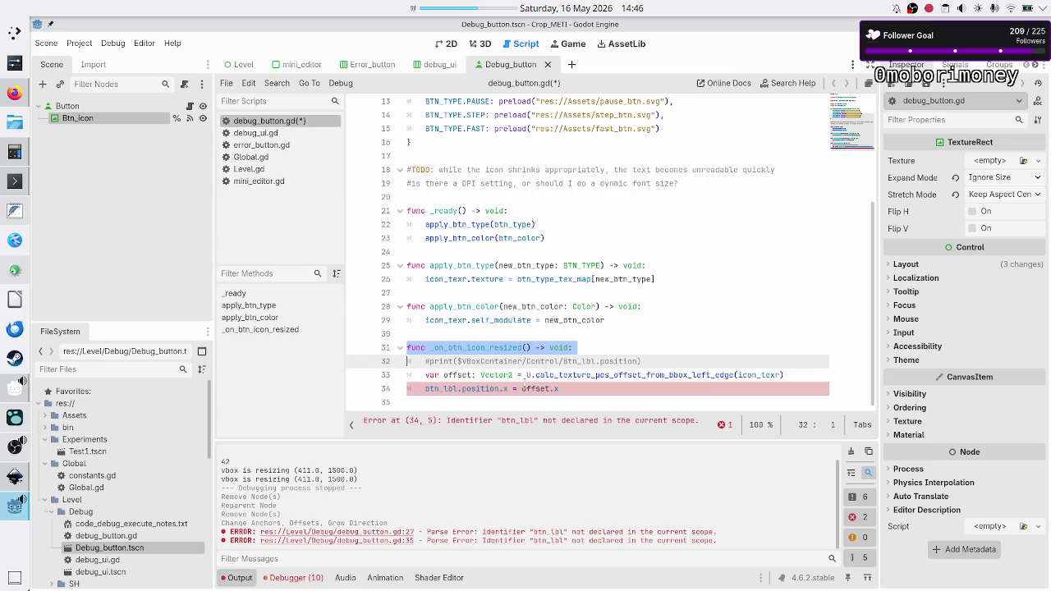
pyautogui.press('BackSpace')
pyautogui.press('BackSpace')
pyautogui.hotkey('ctrl', 's')
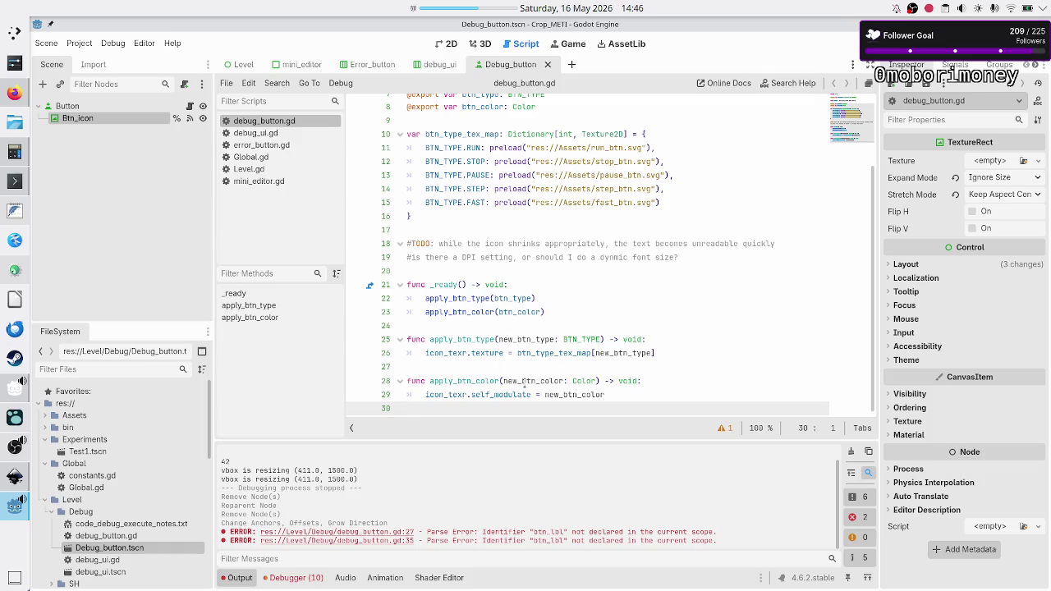
# - Delete the two TODO comment lines, including the DPI question
pyautogui.press('Up')
pyautogui.press('Up')
pyautogui.press('Up')
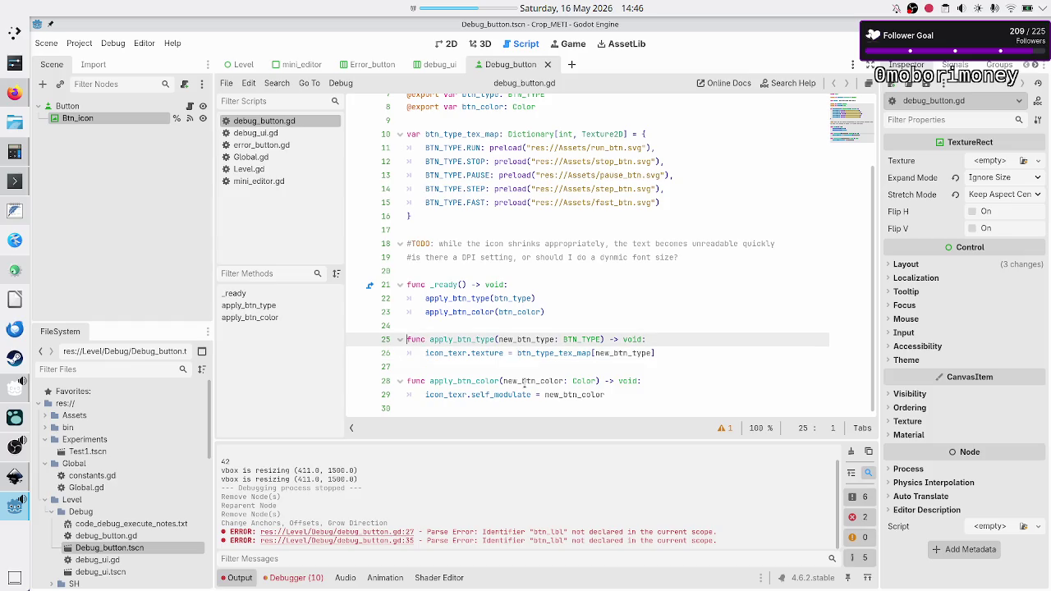
pyautogui.press('Up')
pyautogui.press('Up')
pyautogui.press('Up')
pyautogui.press('Down')
pyautogui.press('Down')
pyautogui.press('Down')
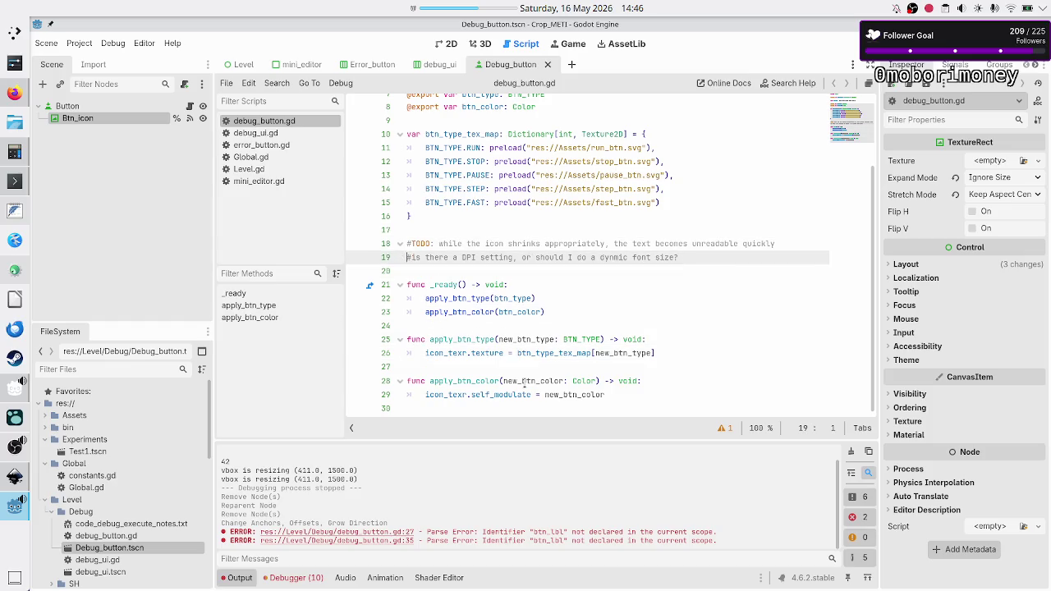
pyautogui.press('Up')
pyautogui.press('Up')
pyautogui.press('Up')
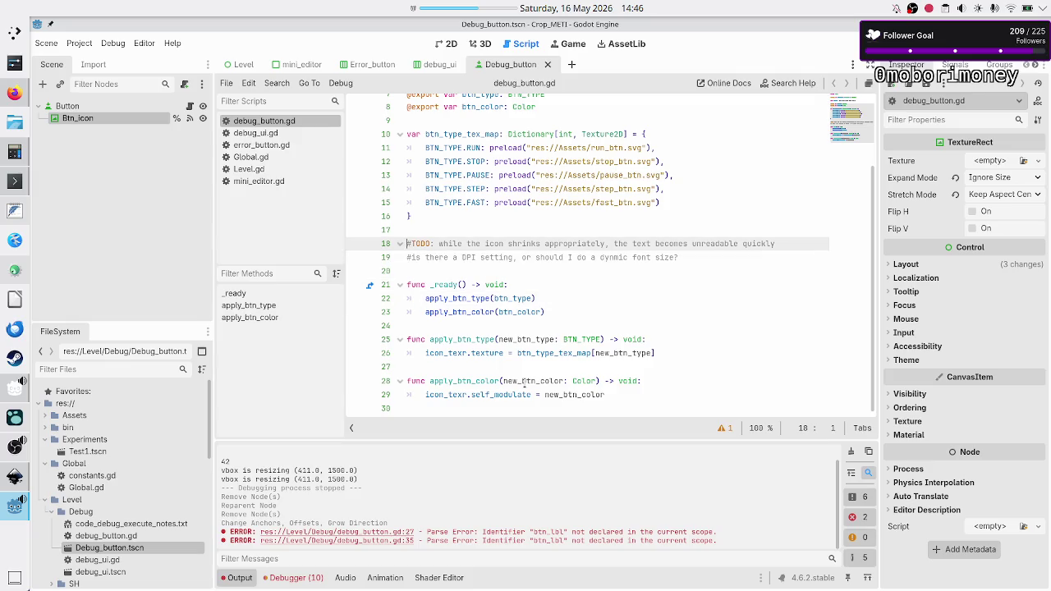
pyautogui.hotkey('shift', 'Down')
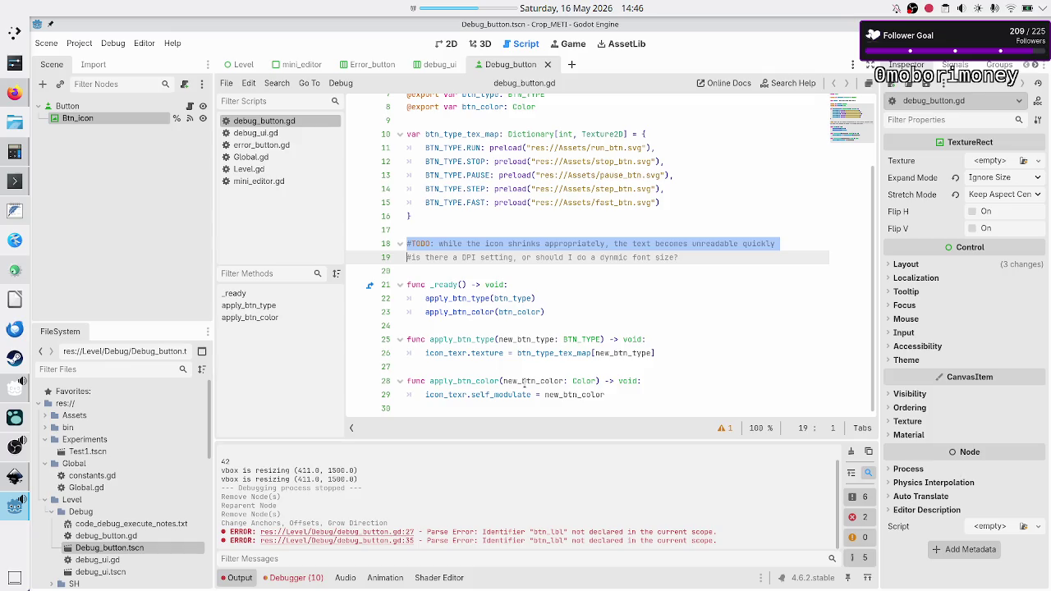
pyautogui.hotkey('shift', 'Left')
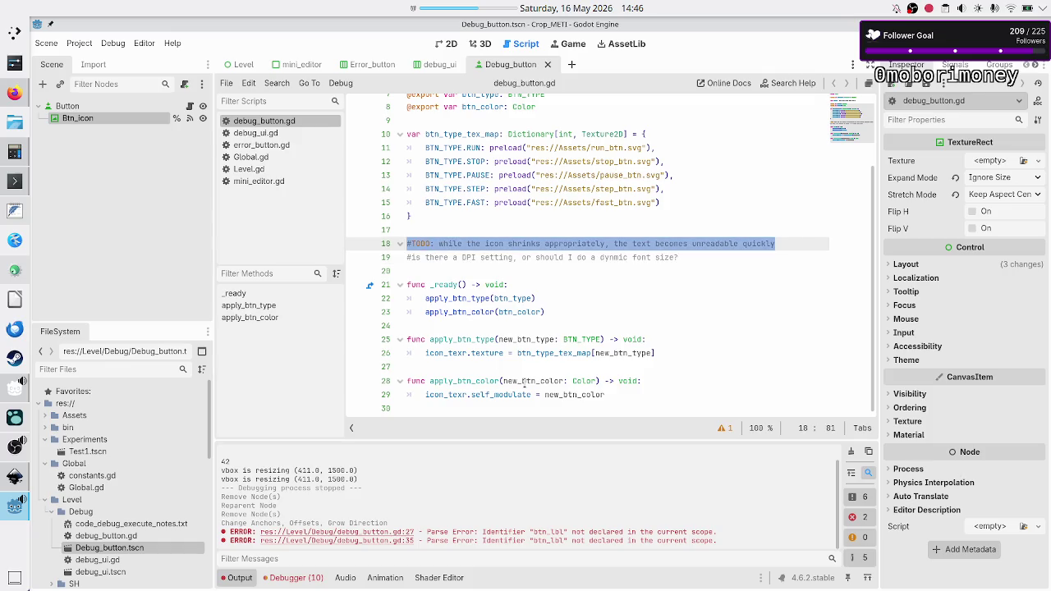
pyautogui.hotkey('shift', 'Down')
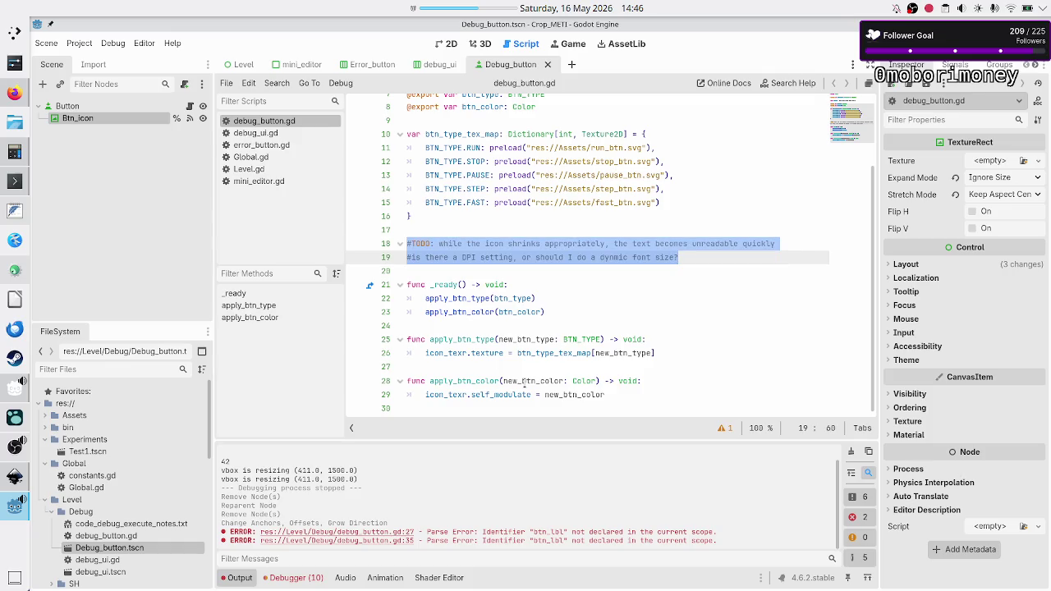
pyautogui.press('BackSpace')
pyautogui.press('BackSpace')
pyautogui.press('BackSpace')
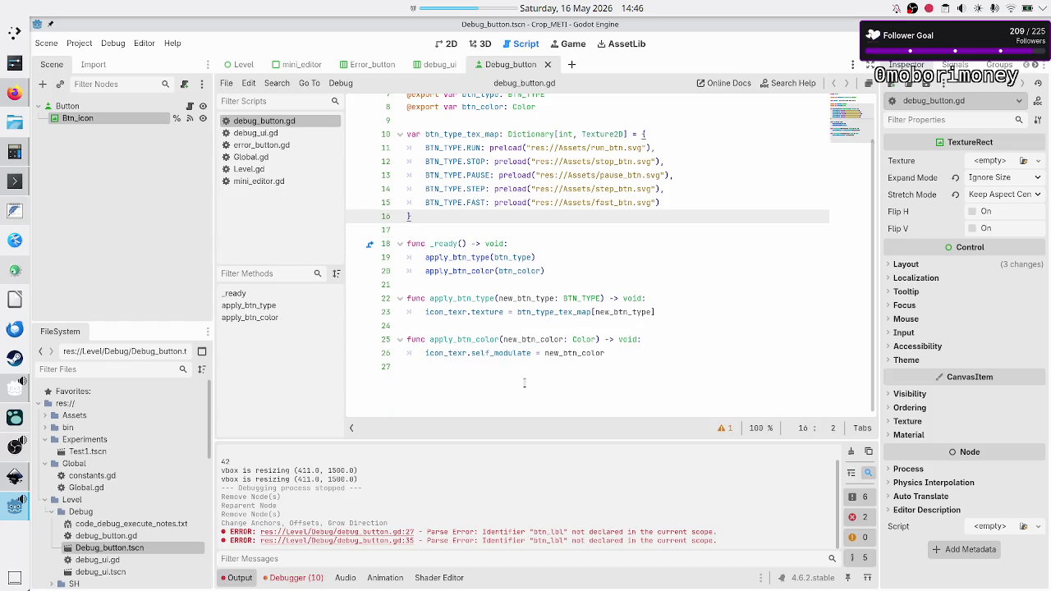
pyautogui.press('Down')
pyautogui.press('Up')
pyautogui.press('Up')
pyautogui.press('Up')
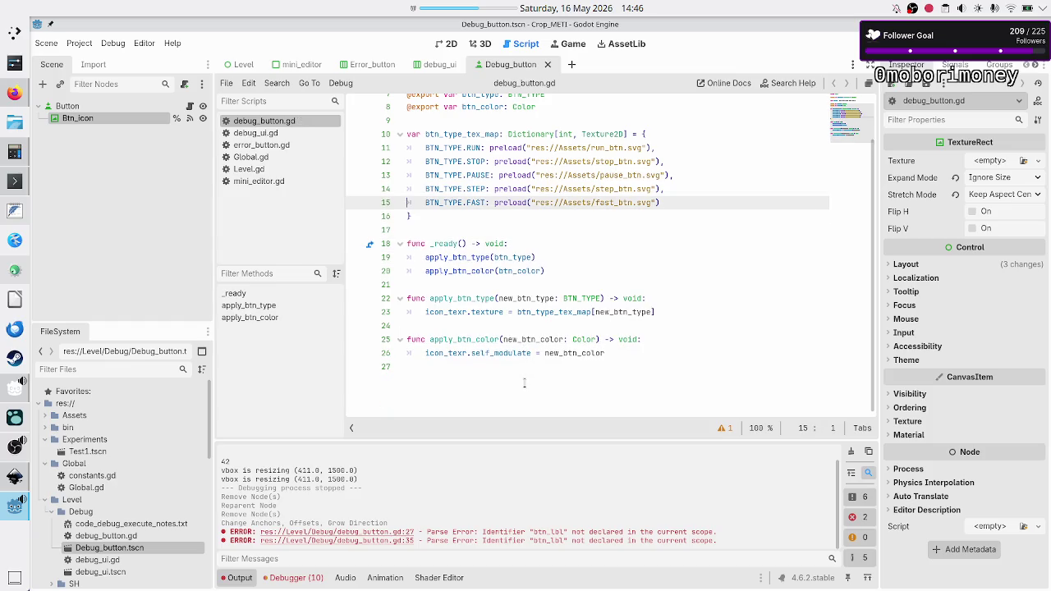
pyautogui.press('Down')
pyautogui.press('Down')
pyautogui.press('Down')
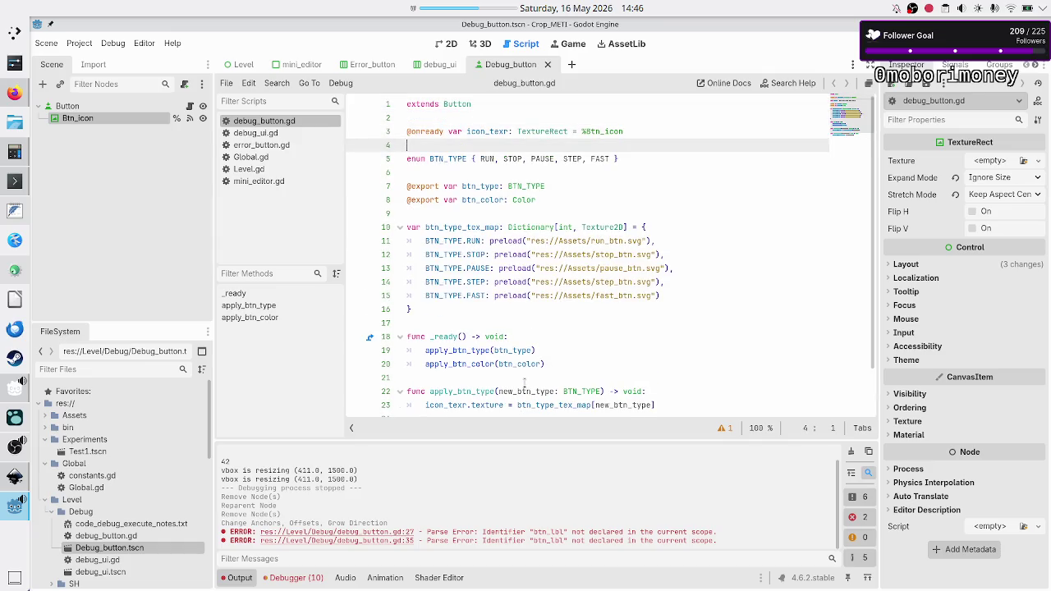
pyautogui.press('Down')
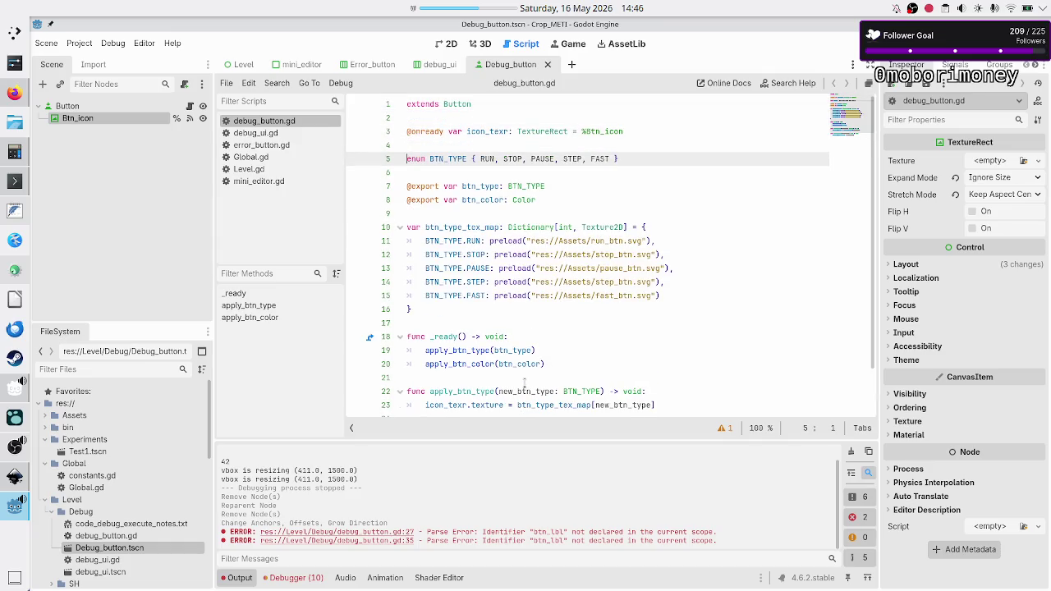
pyautogui.press('Up')
pyautogui.press('Up')
pyautogui.hotkey('shift', 'Down')
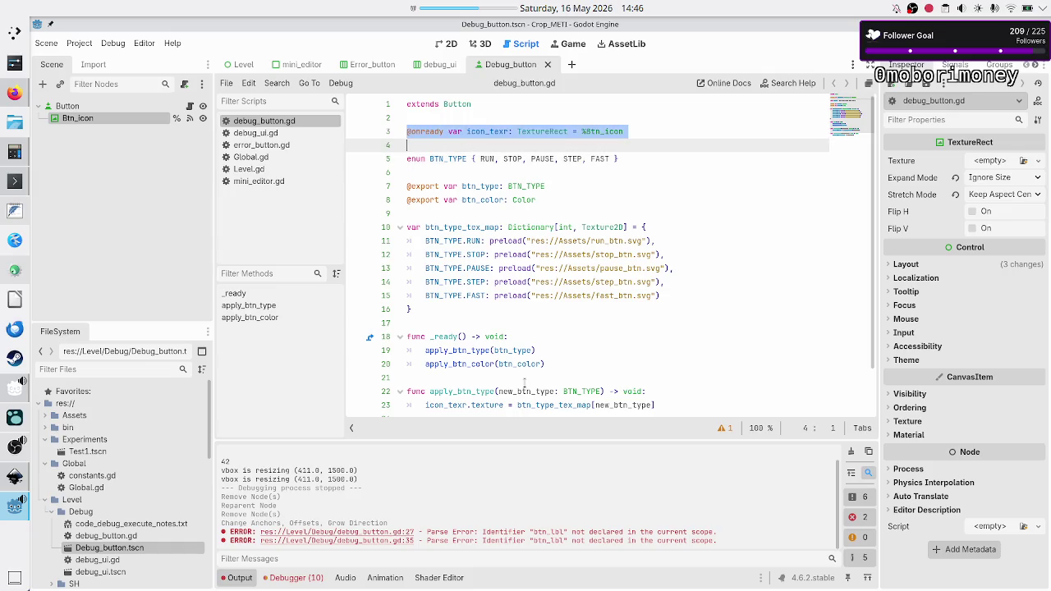
pyautogui.hotkey('shift', 'Left')
pyautogui.hotkey('ctrl', 'c')
pyautogui.press('BackSpace')
pyautogui.press('BackSpace')
pyautogui.press('BackSpace')
pyautogui.press('Down')
pyautogui.press('Down')
pyautogui.press('Down')
pyautogui.hotkey('ctrl', 'v')
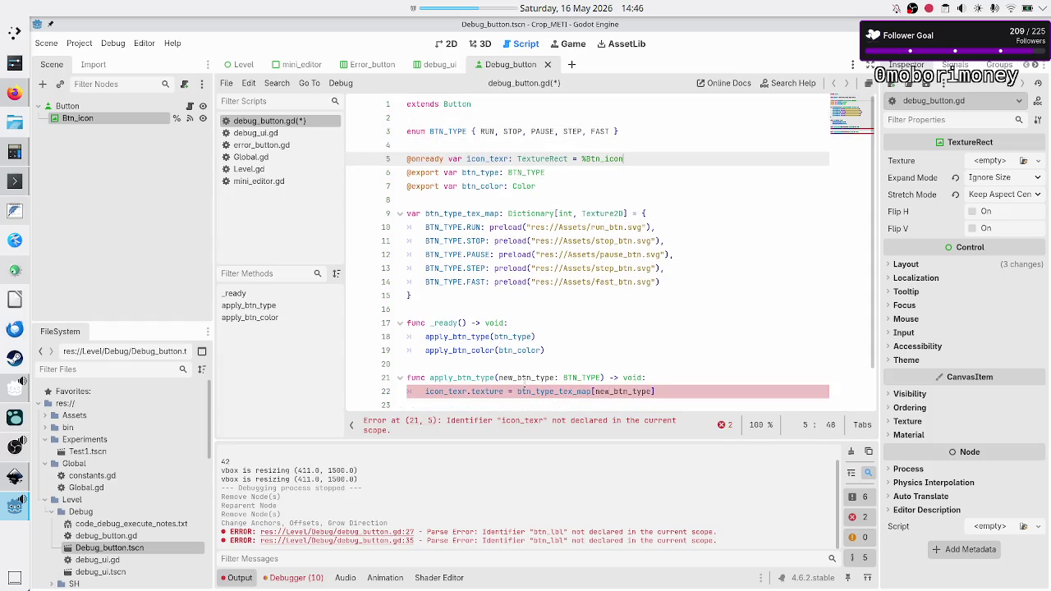
pyautogui.press('Up')
pyautogui.hotkey('ctrl', 's')
pyautogui.press('F5')
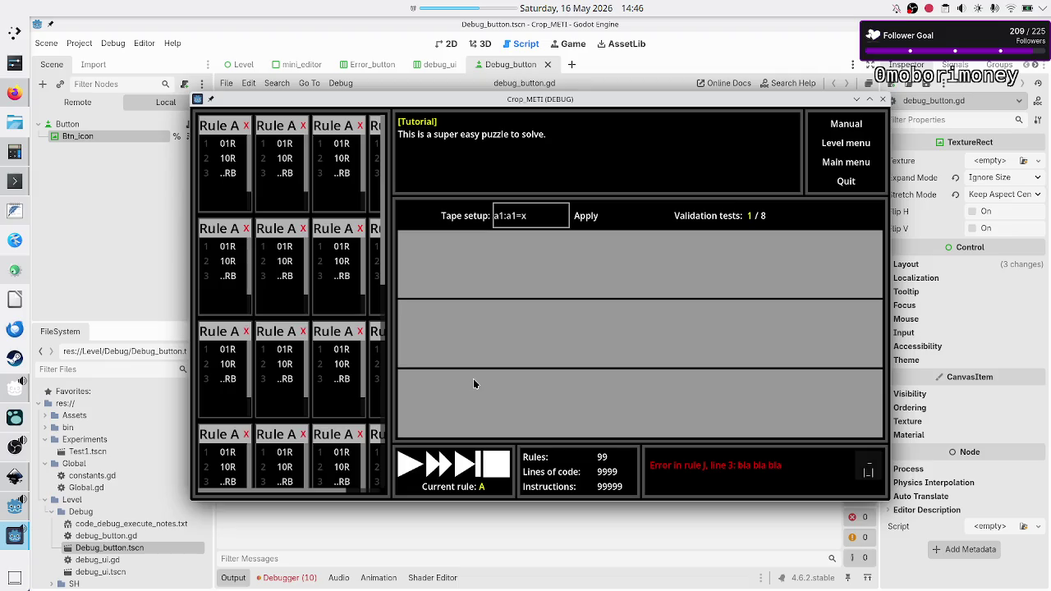
# - Show the debugger's Errors list and drag the panel splitter up to read all ten errors
pyautogui.click(288, 578)
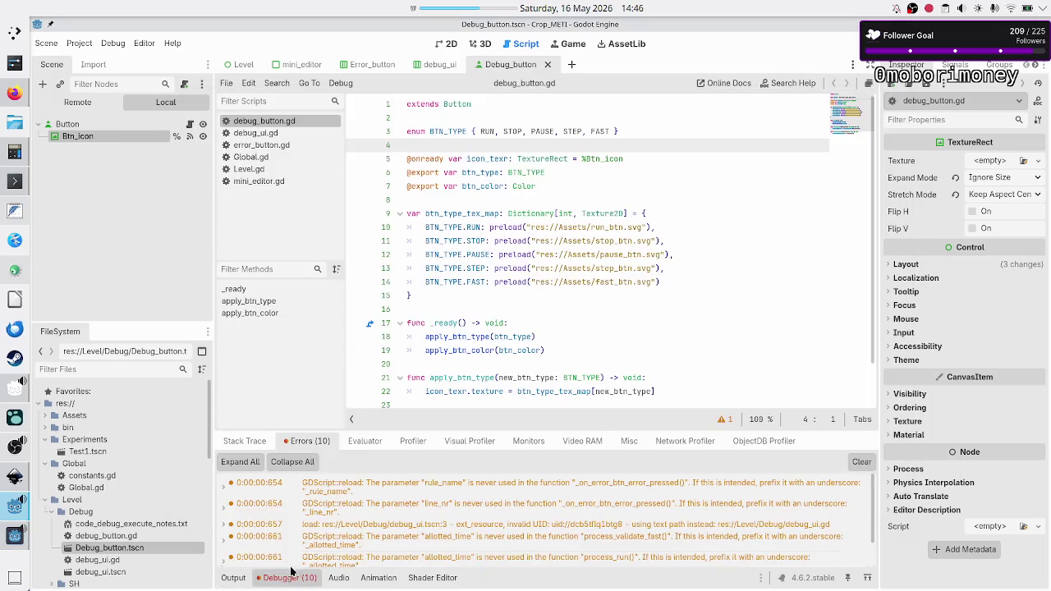
pyautogui.scroll(-3, 417, 522)
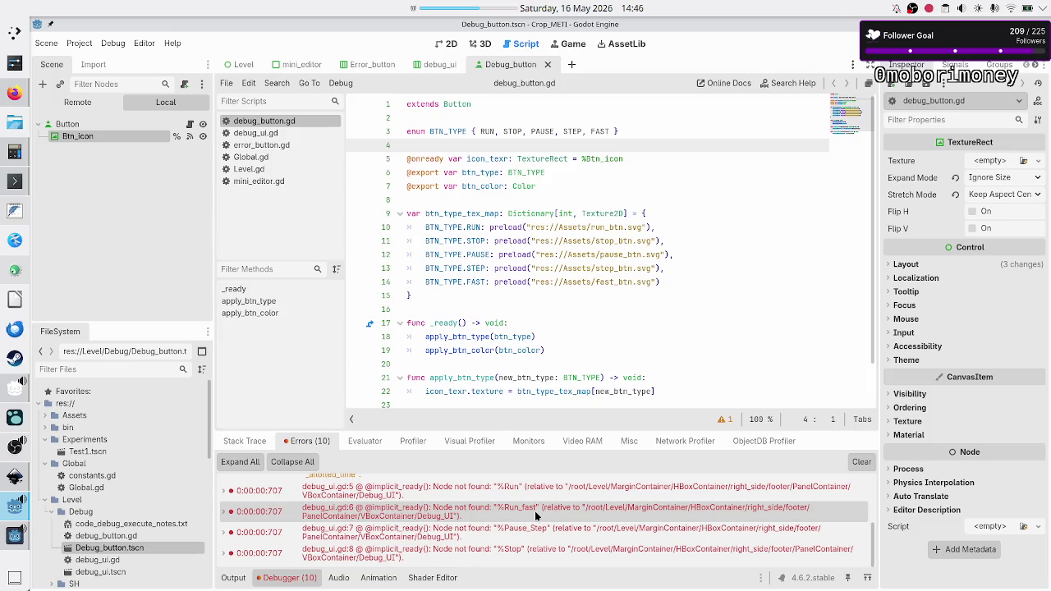
pyautogui.moveTo(534, 511)
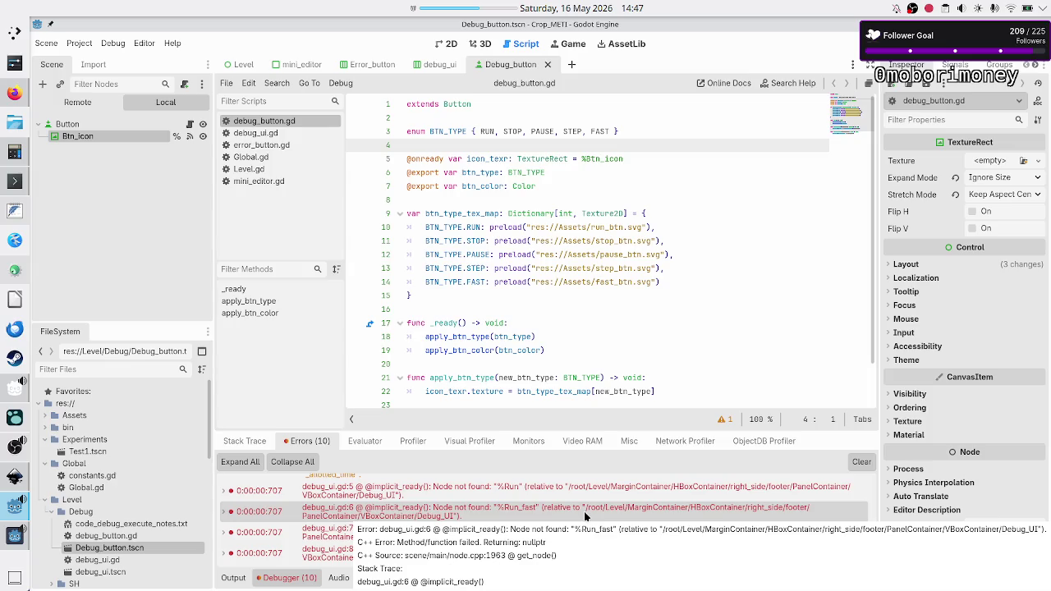
pyautogui.moveTo(601, 478)
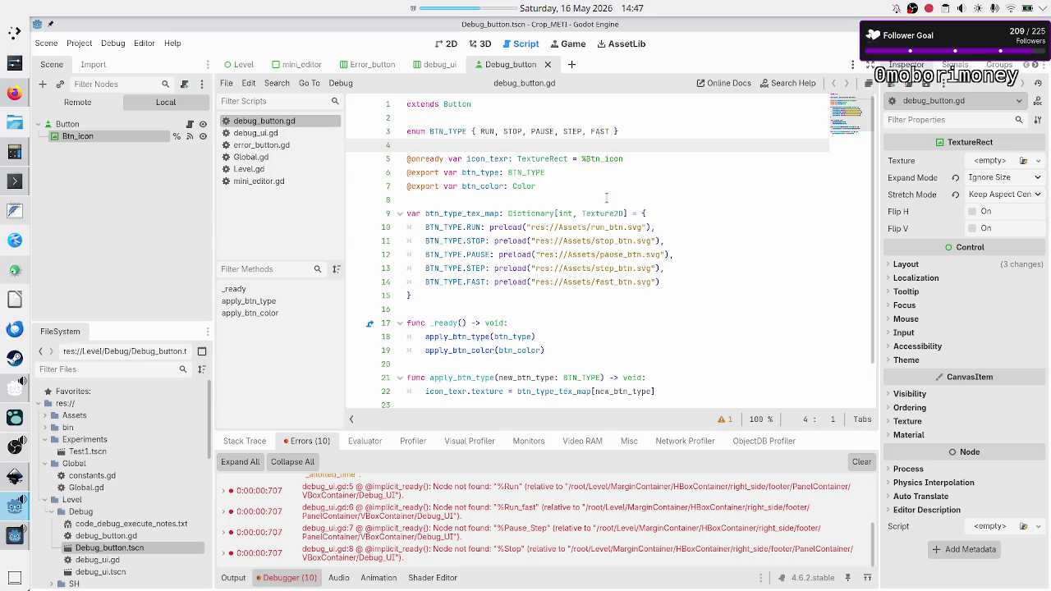
pyautogui.click(480, 200)
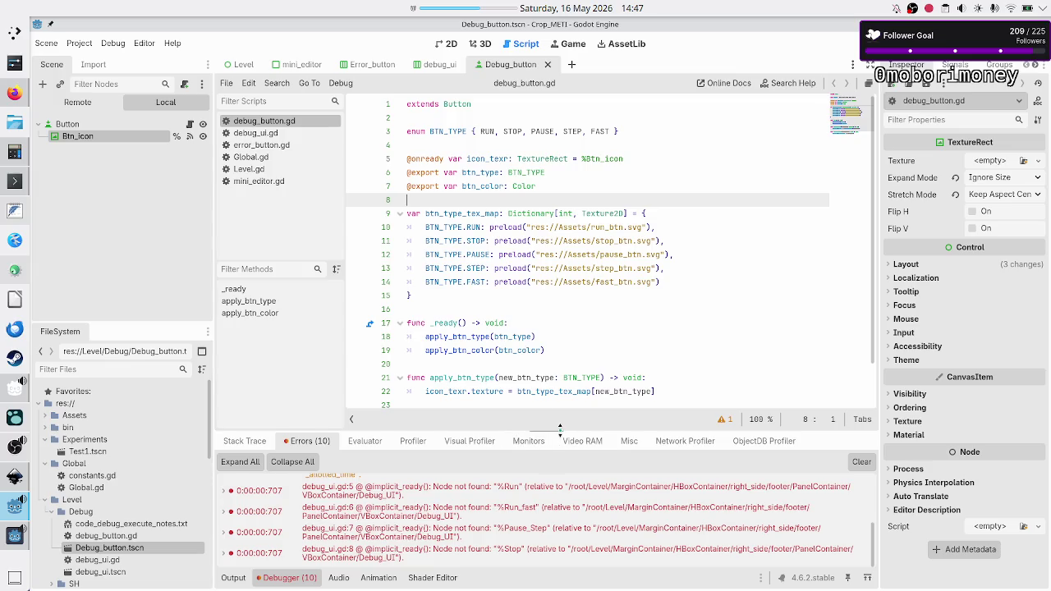
pyautogui.moveTo(560, 430); pyautogui.dragTo(566, 301)
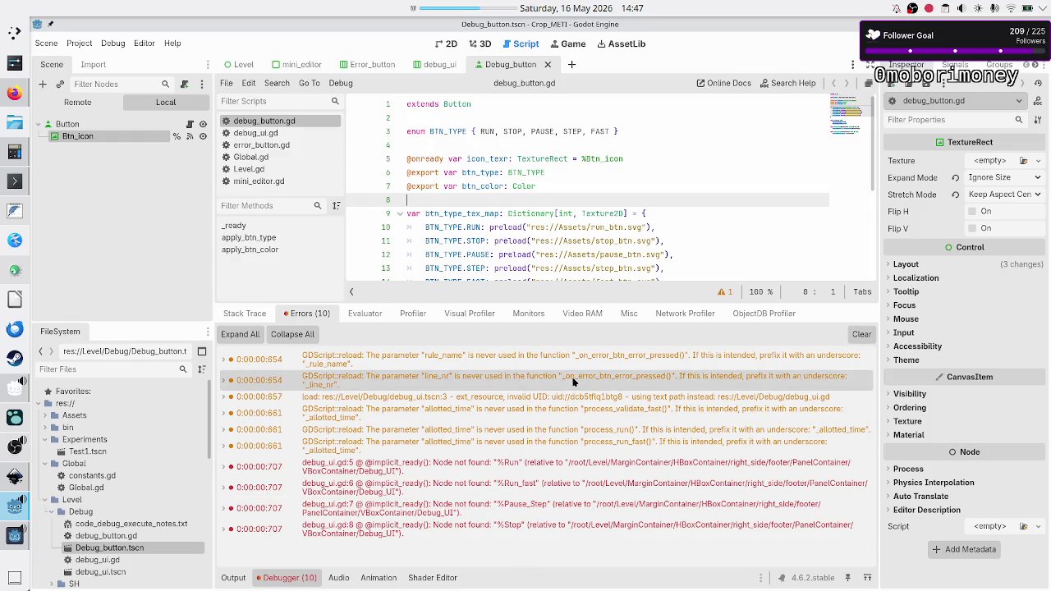
pyautogui.click(539, 186)
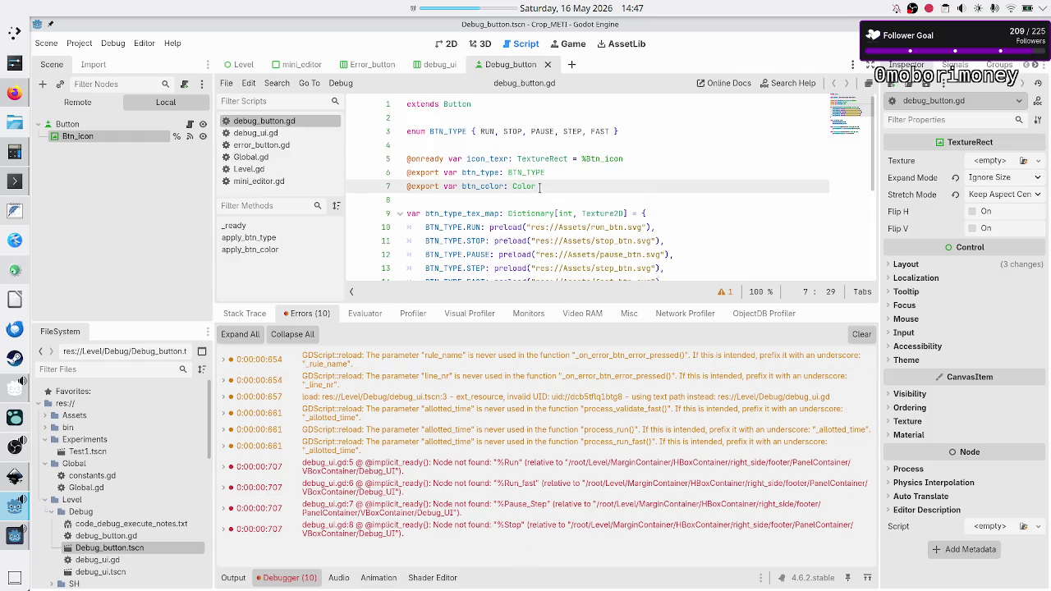
pyautogui.click(512, 199)
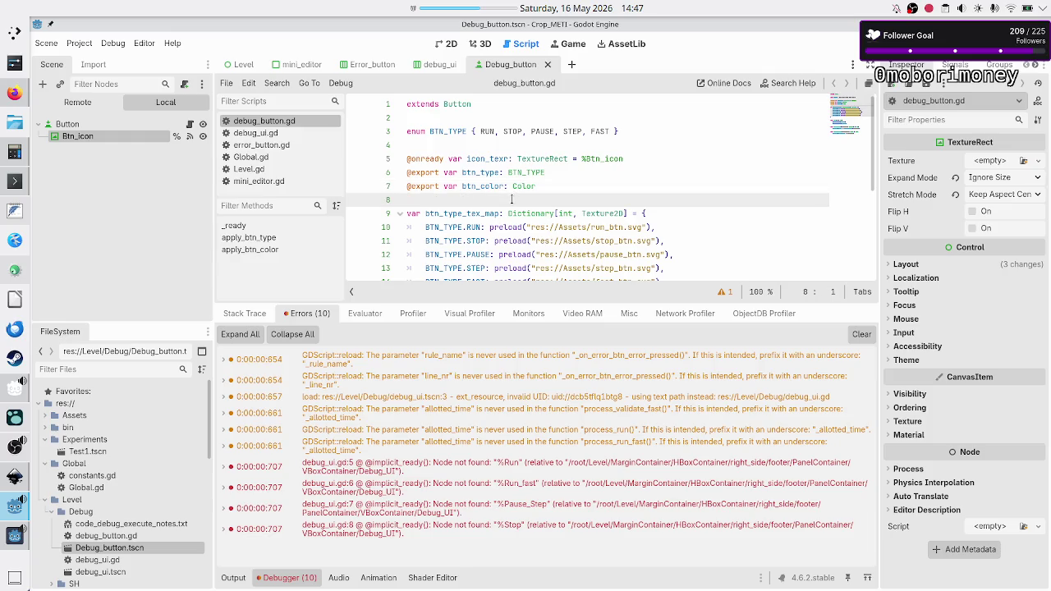
pyautogui.click(438, 70)
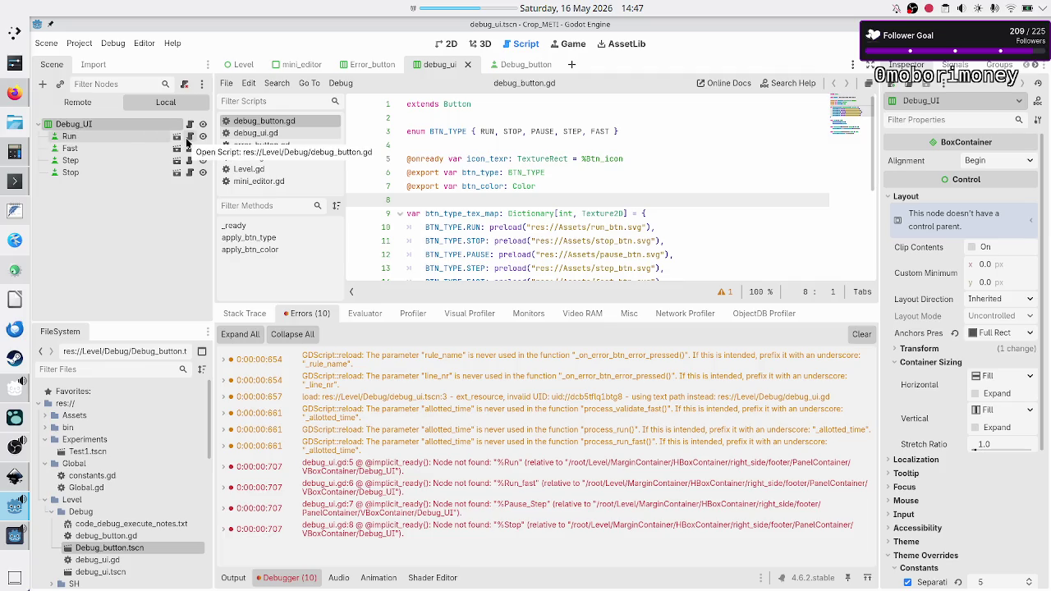
# - Check the stop_btn declaration on line 8 of the Debug_UI script
pyautogui.click(190, 124)
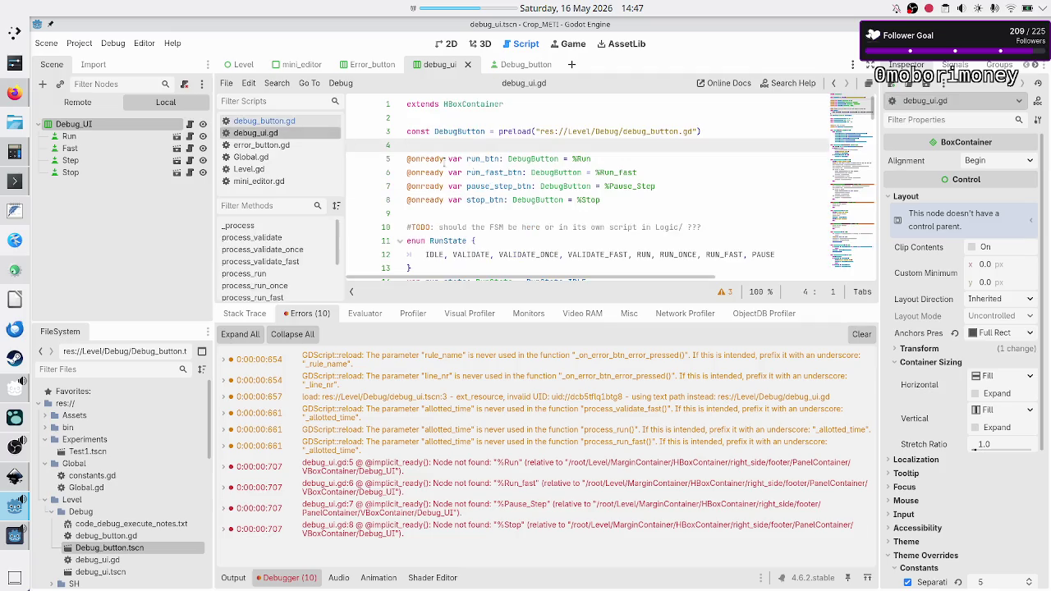
pyautogui.click(507, 200)
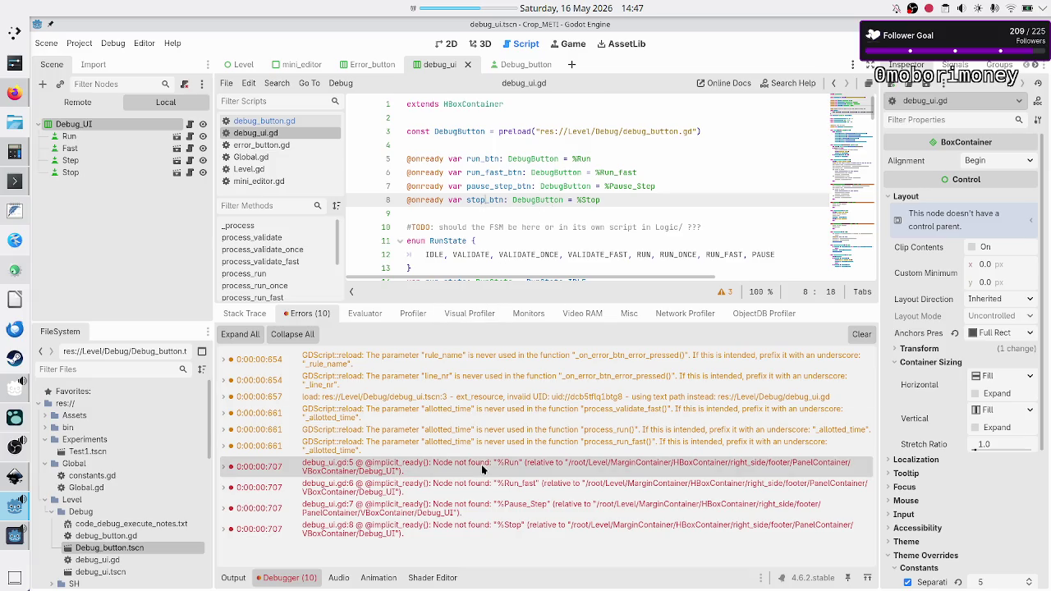
pyautogui.moveTo(514, 467)
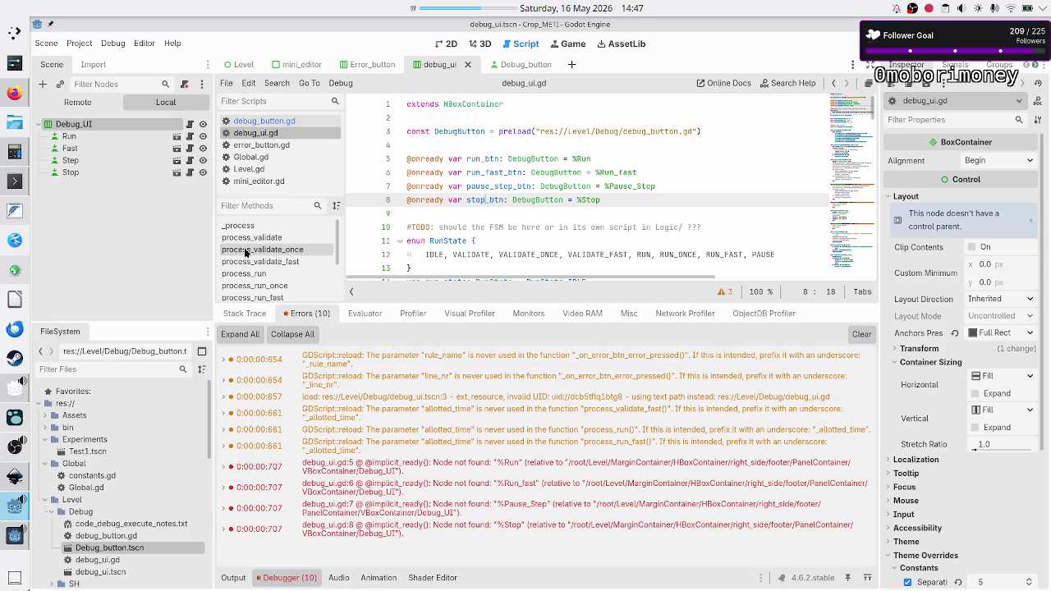
# - Make Run, Fast, Step and Stop accessible as unique names, save, and run the game
pyautogui.click(86, 136)
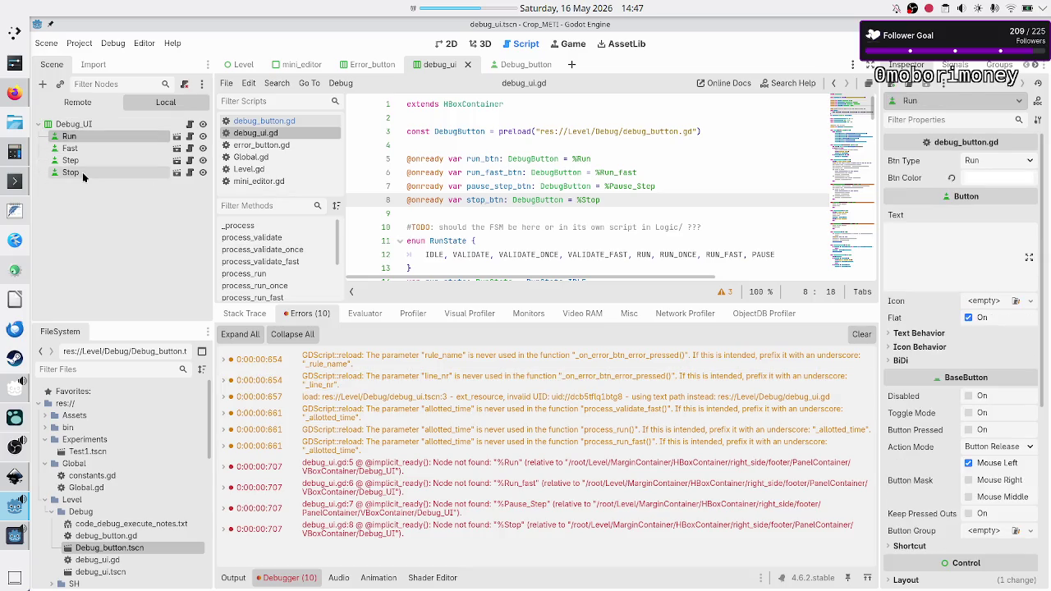
pyautogui.keyDown('shift'); pyautogui.click(82, 172); pyautogui.keyUp('shift')
pyautogui.rightClick(82, 171)
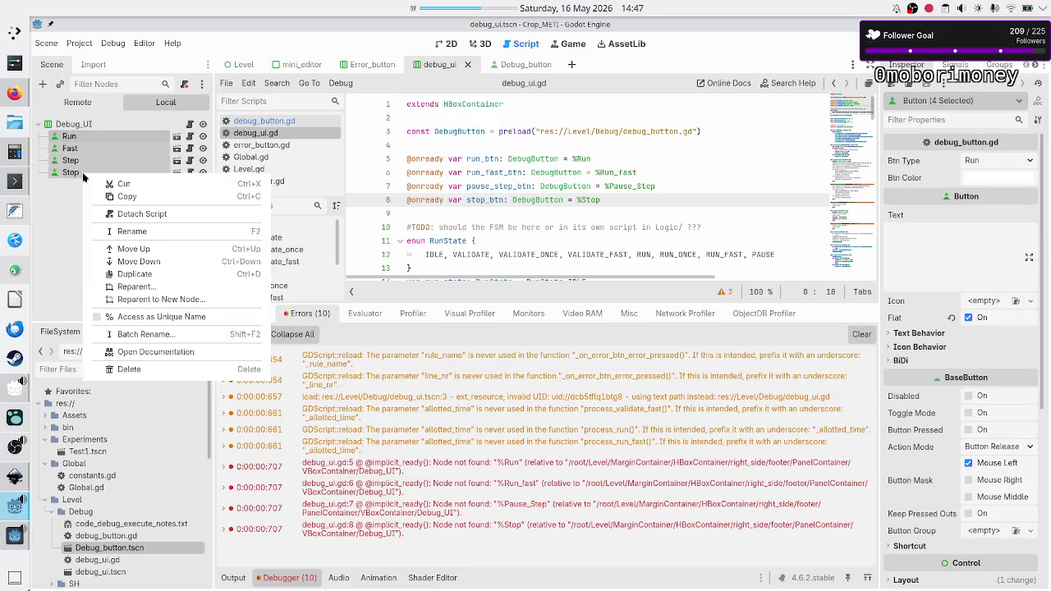
pyautogui.click(139, 316)
pyautogui.click(149, 263)
pyautogui.hotkey('ctrl', 's')
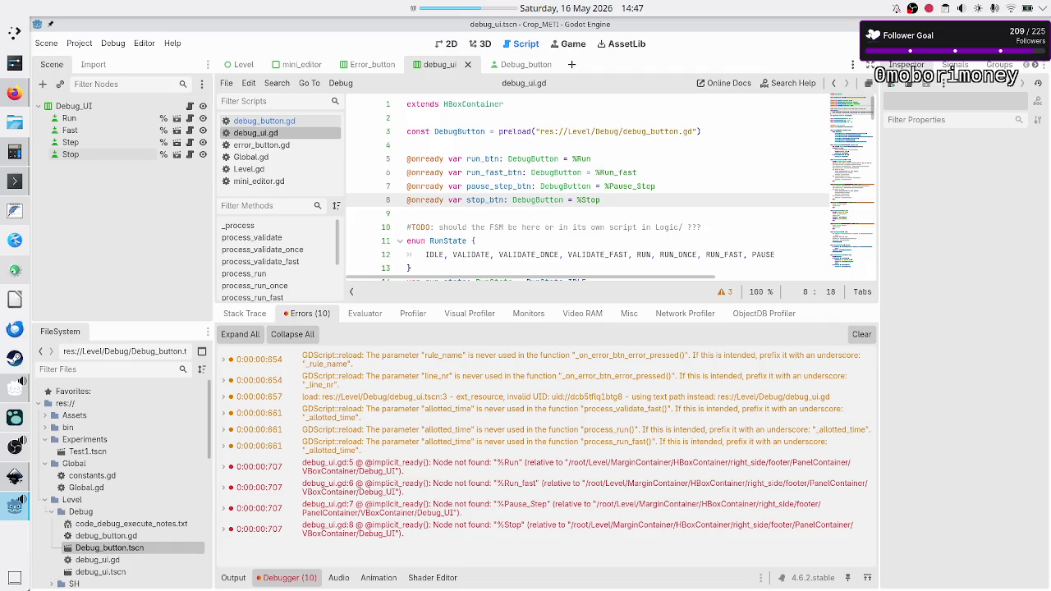
pyautogui.press('F5')
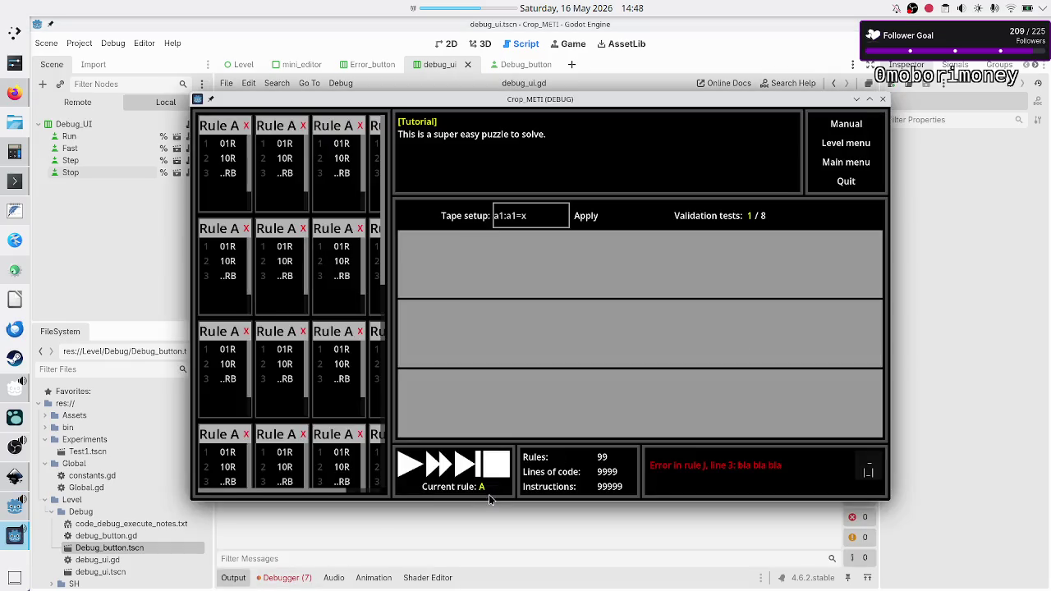
# - Return to the editor and jump to the Run_fast error's line in the script
pyautogui.click(427, 515)
pyautogui.click(293, 577)
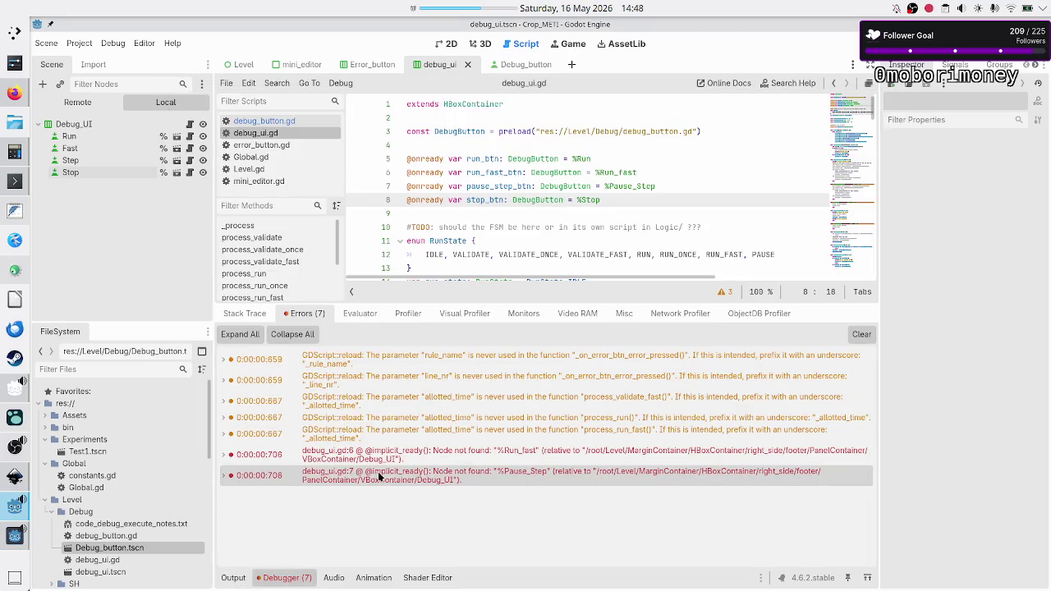
pyautogui.click(486, 460)
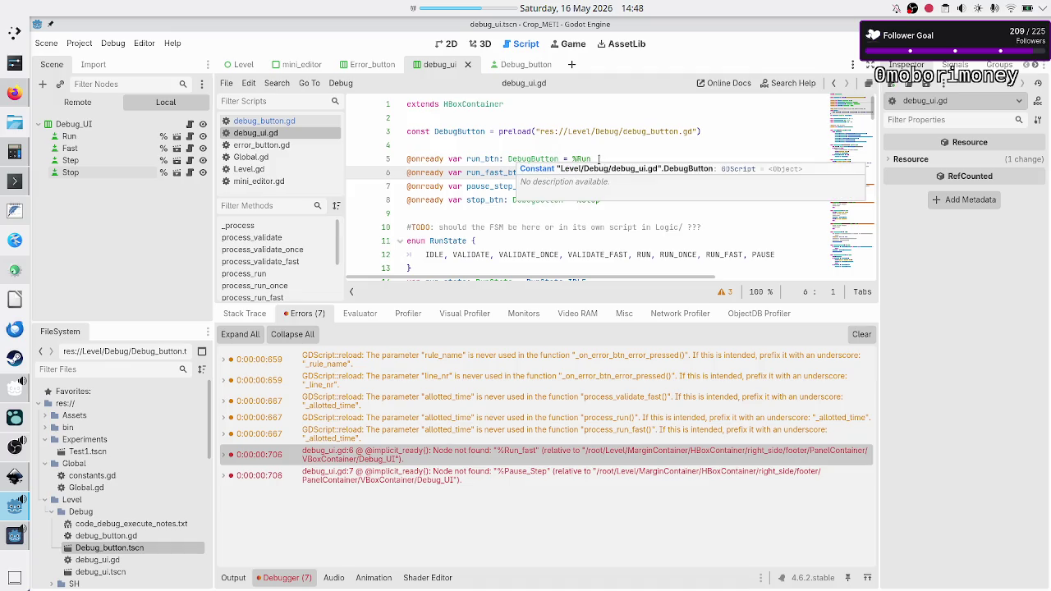
pyautogui.press('Down')
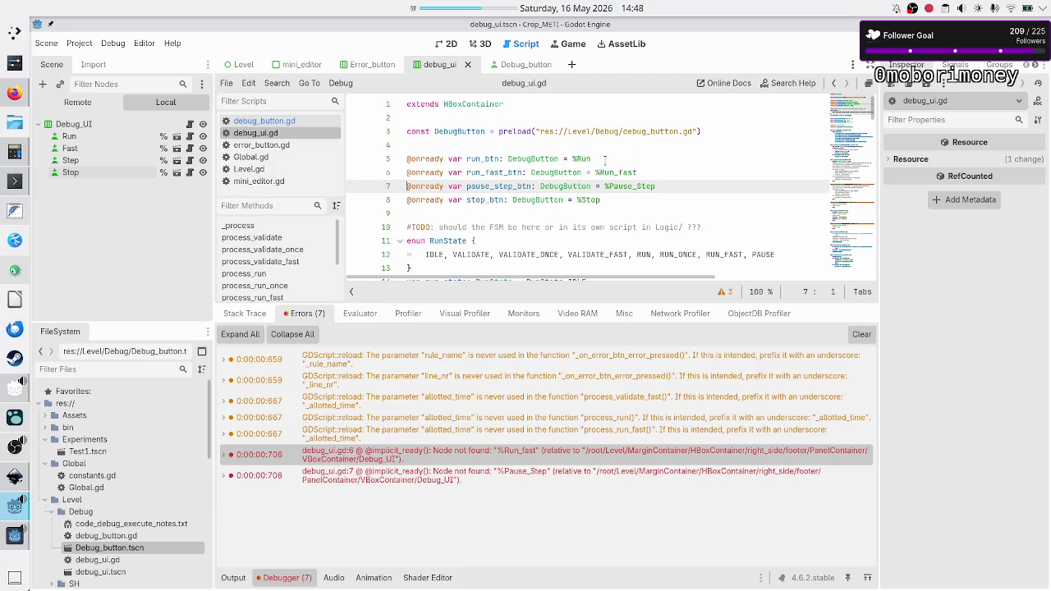
# - Rename Fast to Run_fast and Step to Pause_step, save, and rerun the game
pyautogui.doubleClick(93, 148)
pyautogui.write('Run_fas')
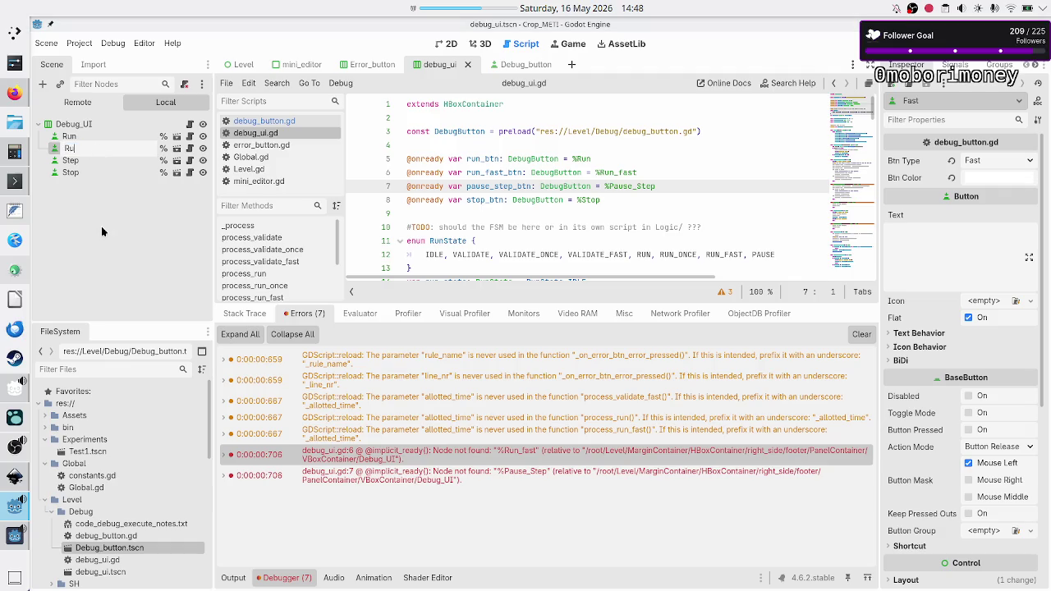
pyautogui.write('t')
pyautogui.press('Return')
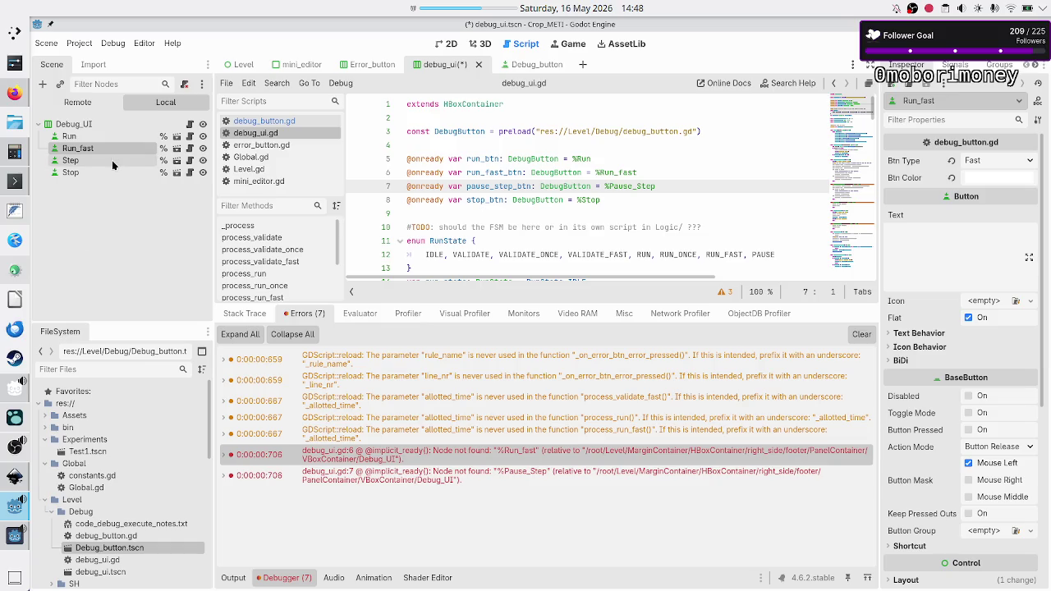
pyautogui.doubleClick(111, 160)
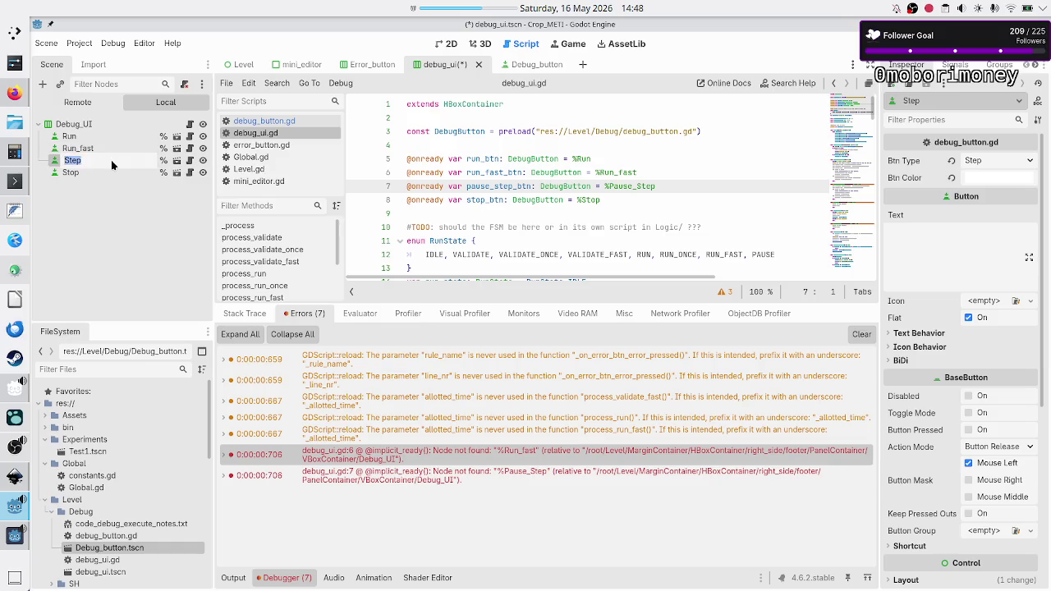
pyautogui.write('Pause_')
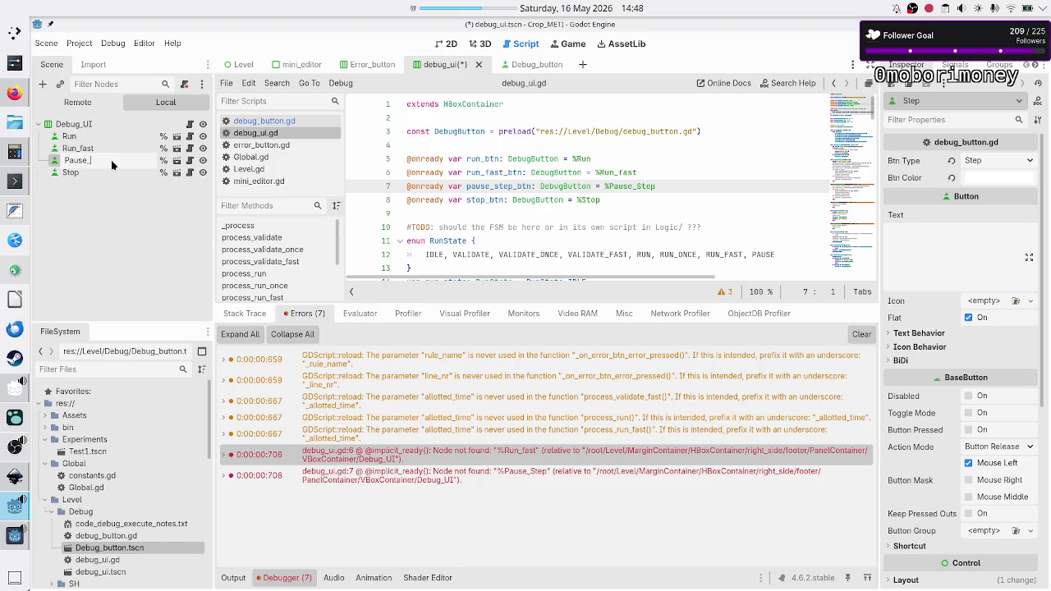
pyautogui.write('p')
pyautogui.press('Return')
pyautogui.press('Down')
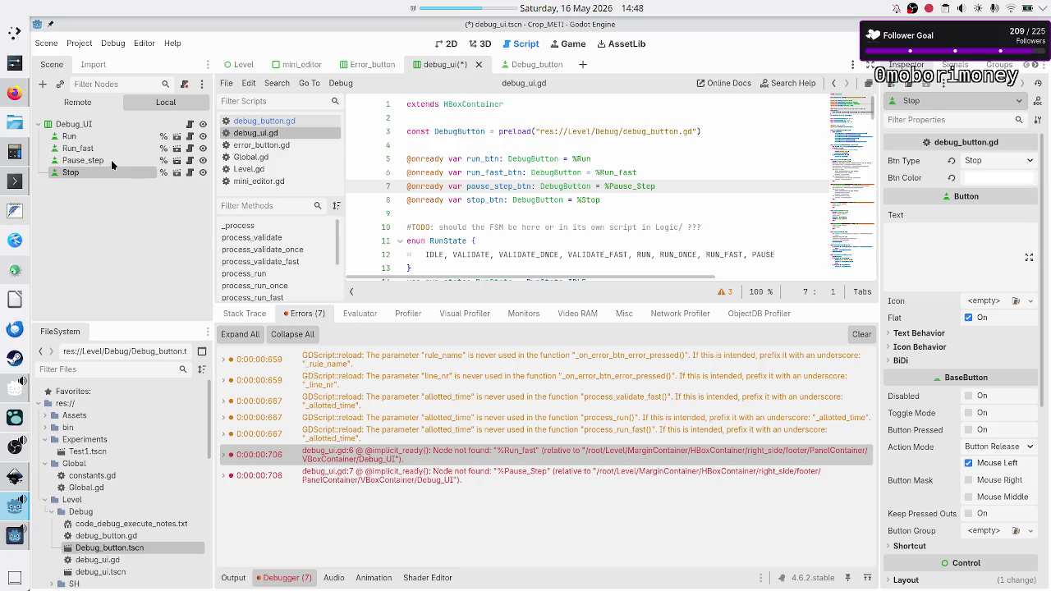
pyautogui.hotkey('ctrl', 's')
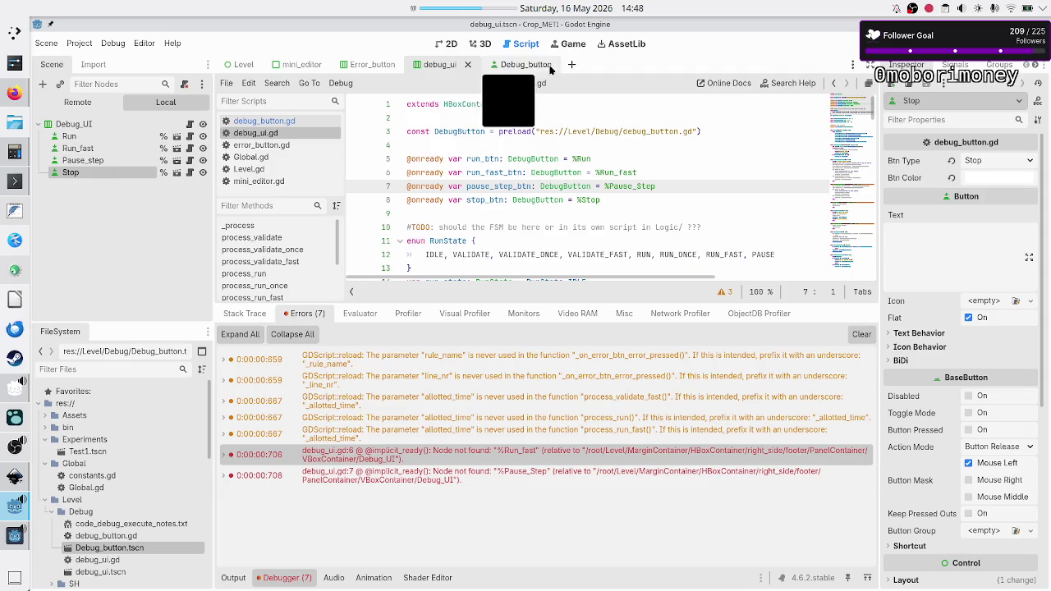
pyautogui.press('F5')
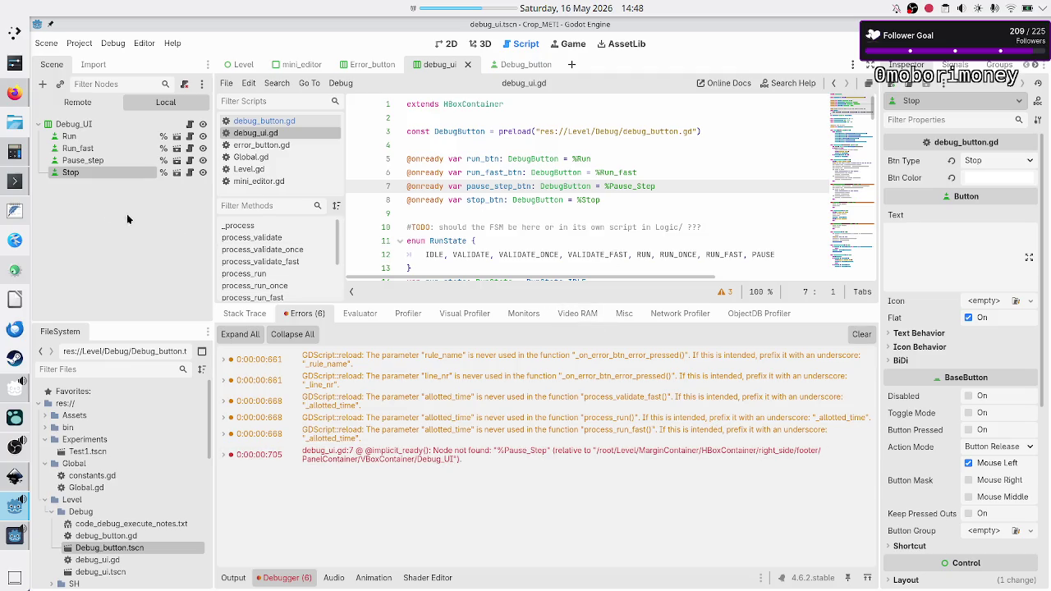
# - Correct the Pause_step node's name to Pause_Step and save debug_ui.tscn
pyautogui.click(110, 162)
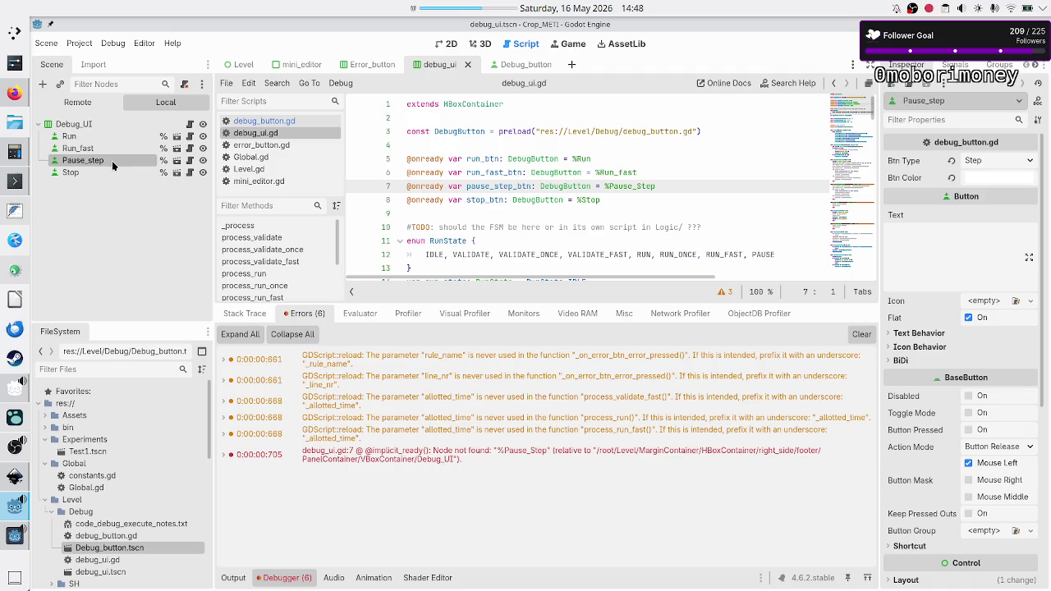
pyautogui.press('F2')
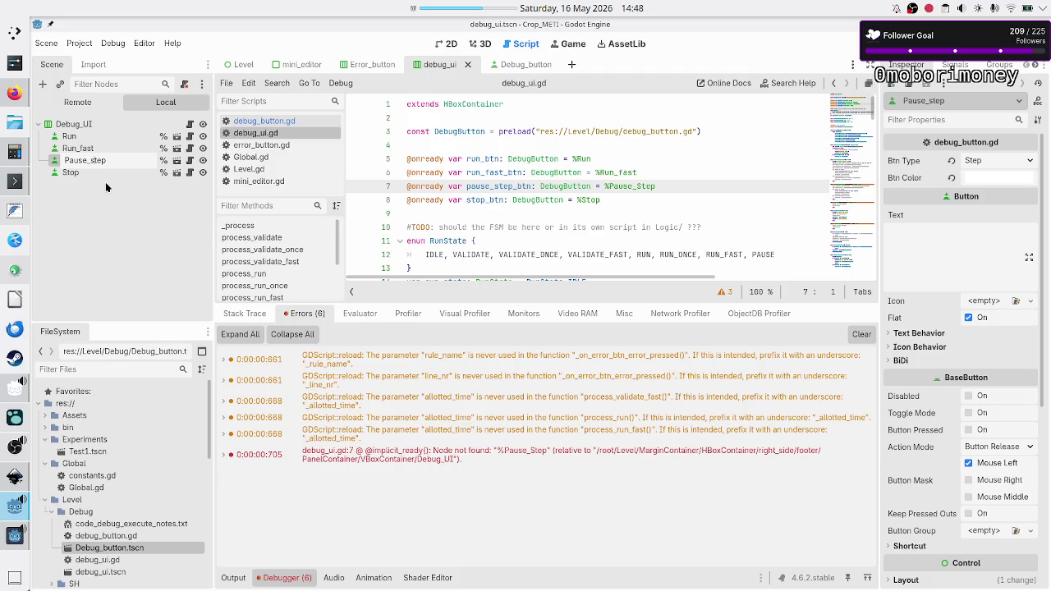
pyautogui.write('S')
pyautogui.press('Return')
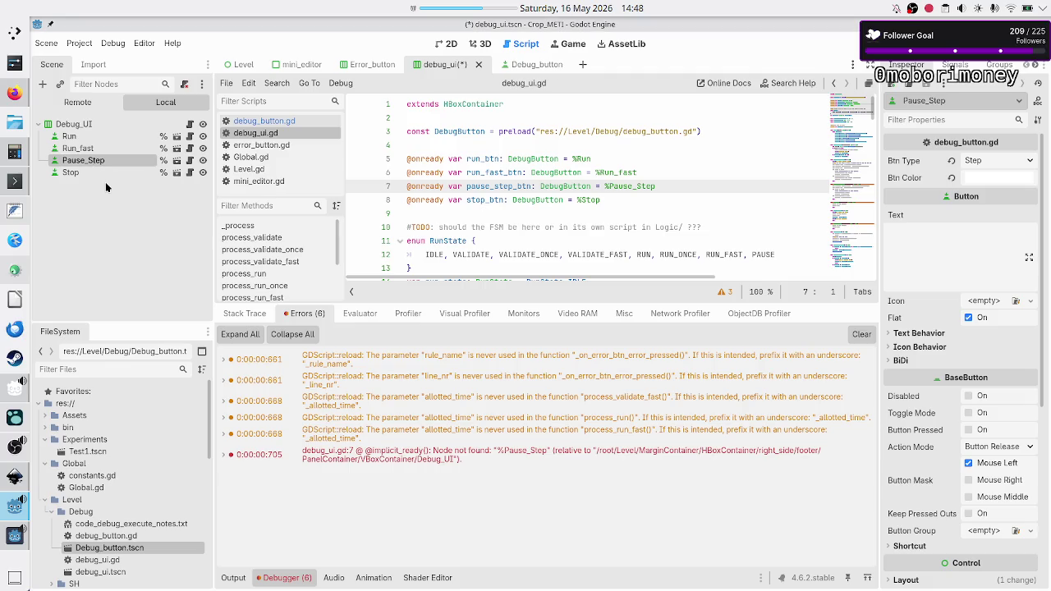
pyautogui.hotkey('ctrl', 's')
# - Review the line_nr, process_validate_fast, process_run and process_run_fast warnings in Level.gd, then run
pyautogui.click(461, 355)
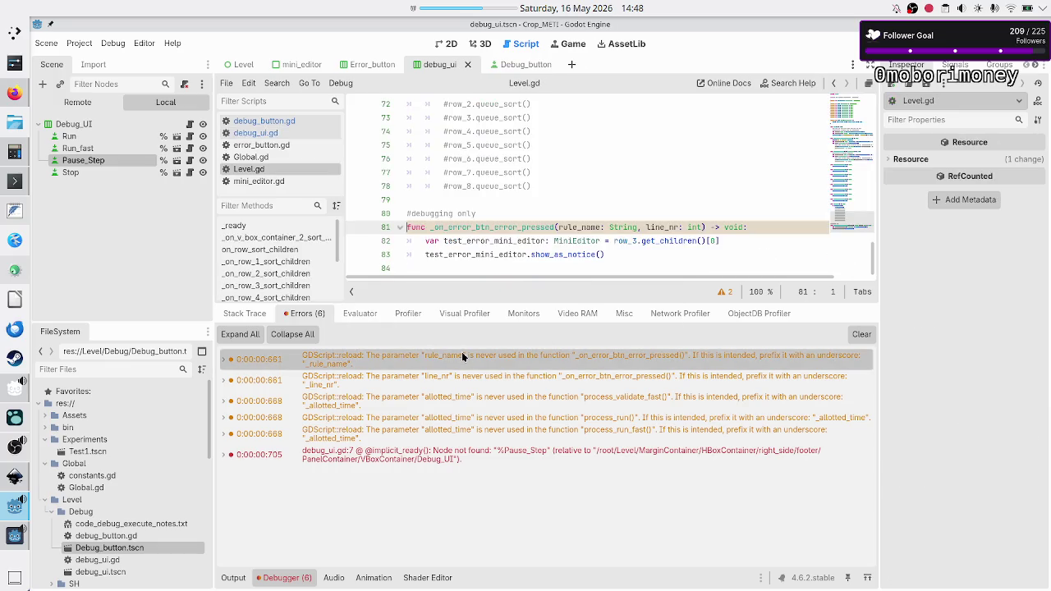
pyautogui.click(490, 379)
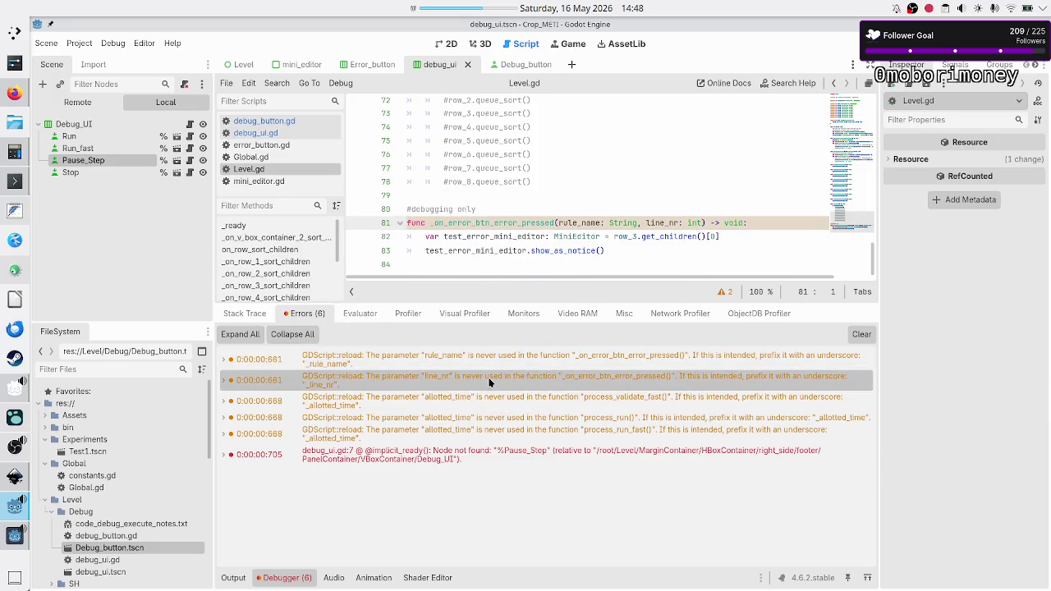
pyautogui.click(498, 408)
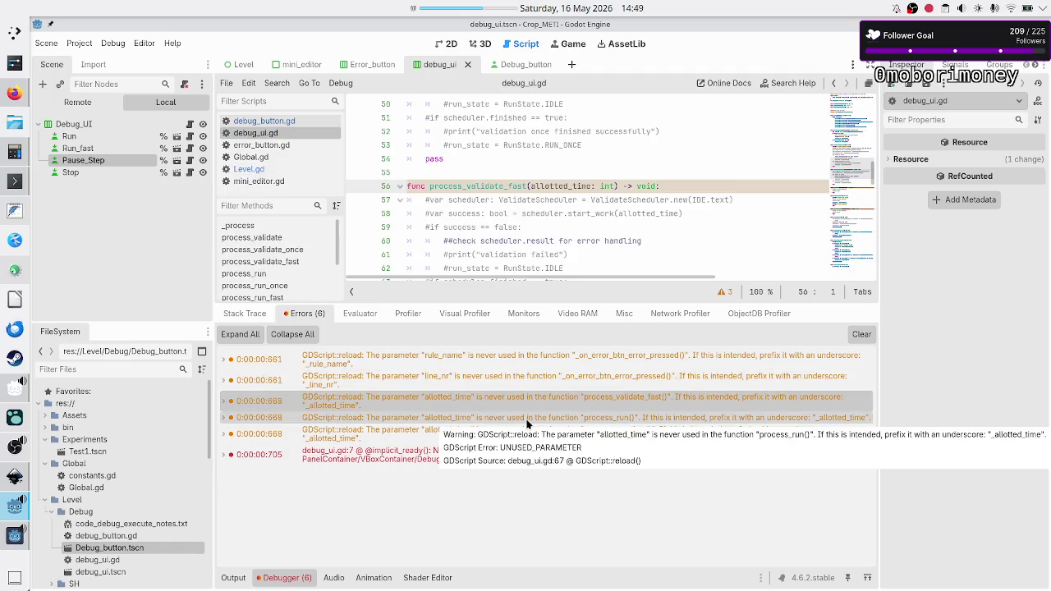
pyautogui.click(528, 423)
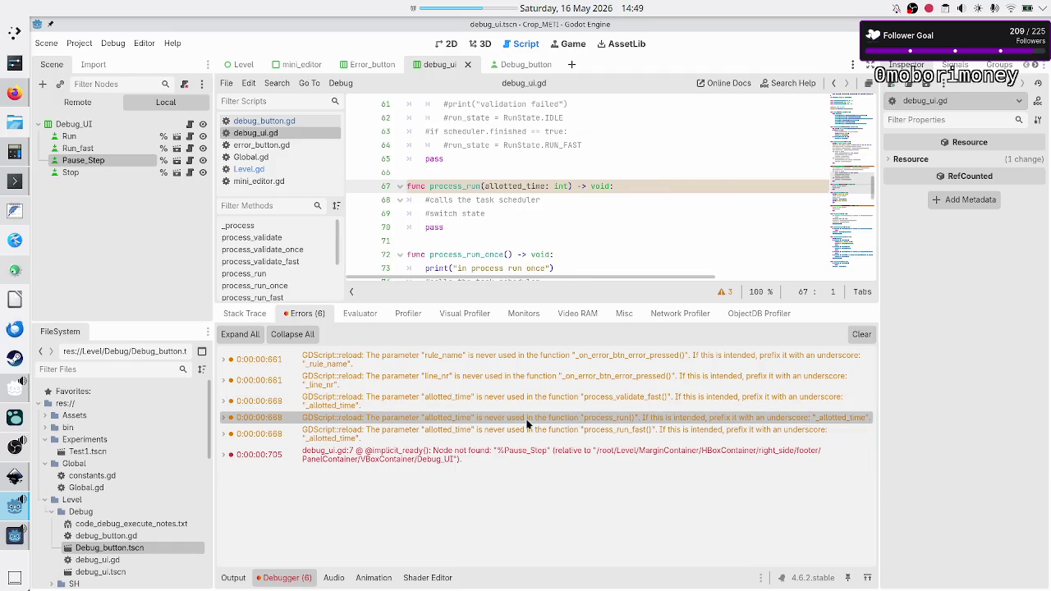
pyautogui.click(533, 427)
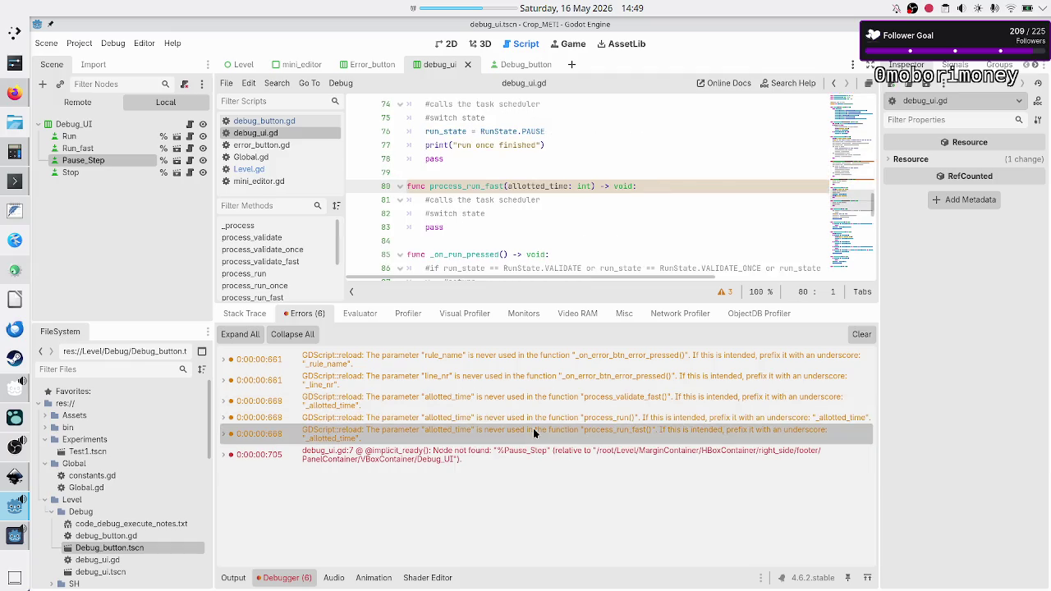
pyautogui.press('F5')
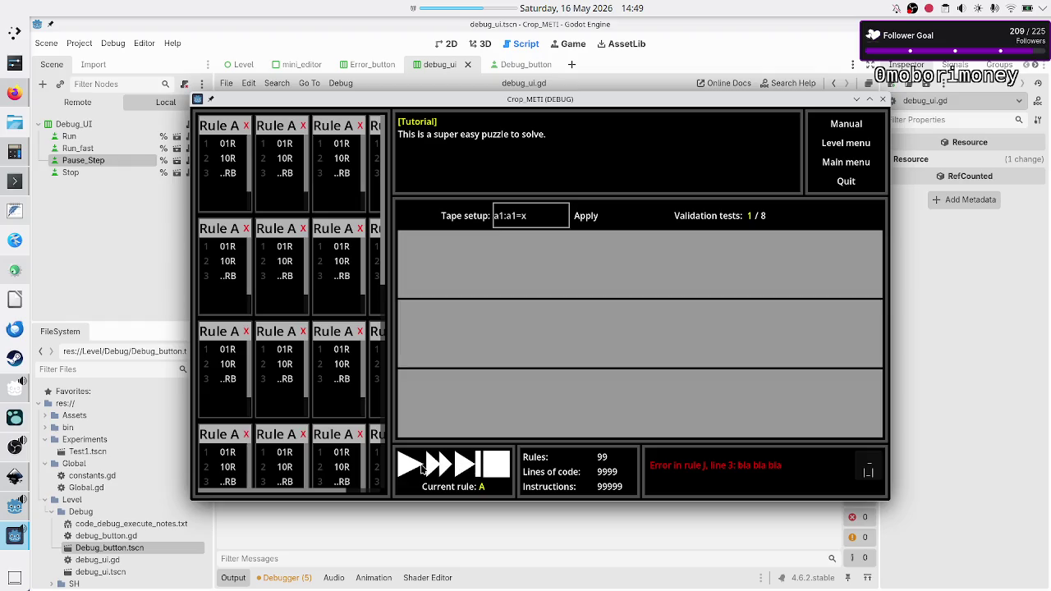
# - Set Debug_UI's Separation theme constant to 10 and run the game
pyautogui.click(882, 99)
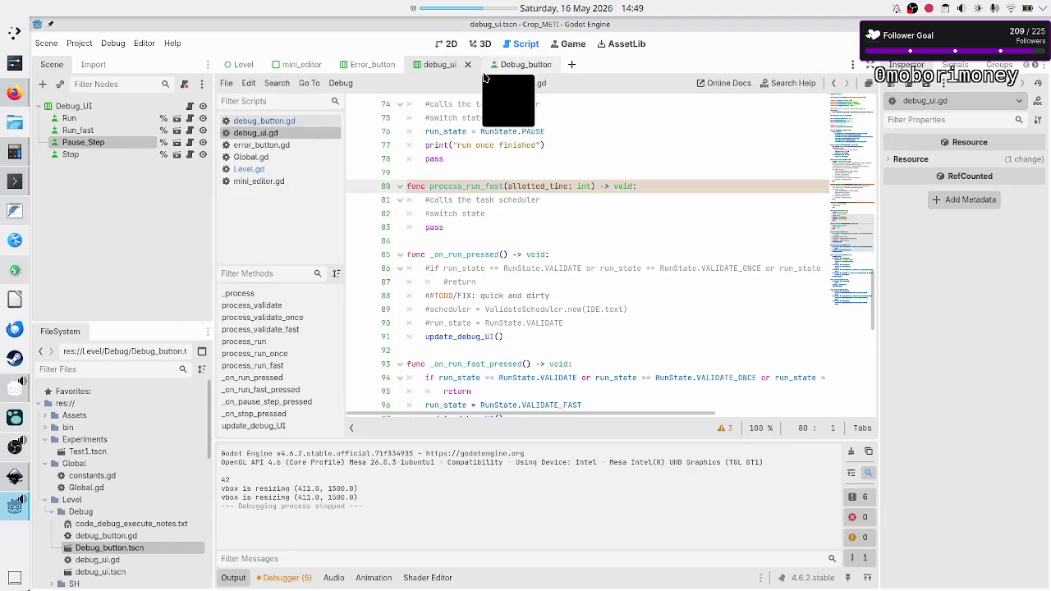
pyautogui.click(111, 106)
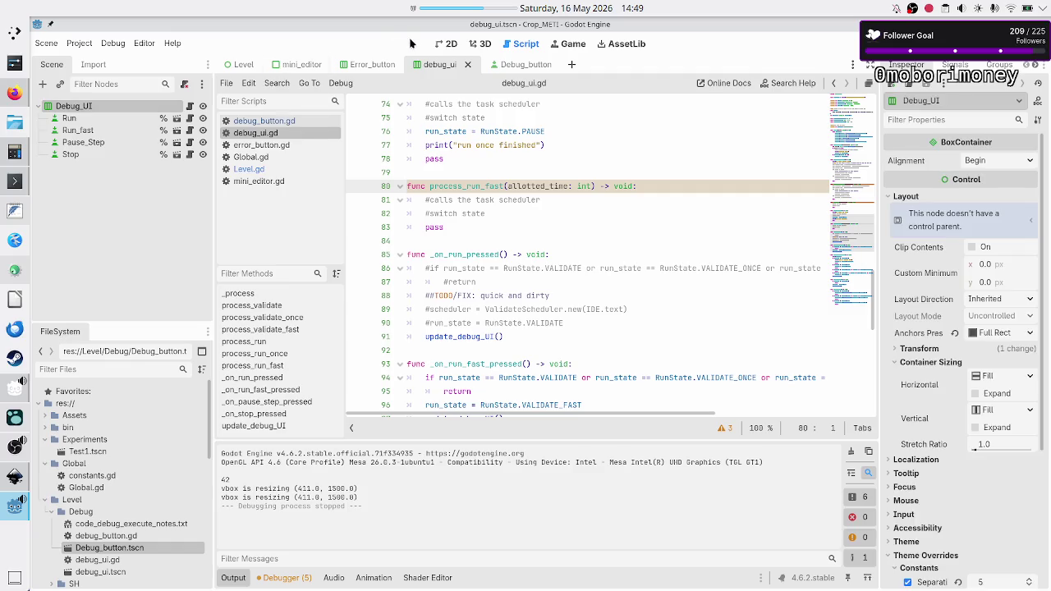
pyautogui.click(451, 44)
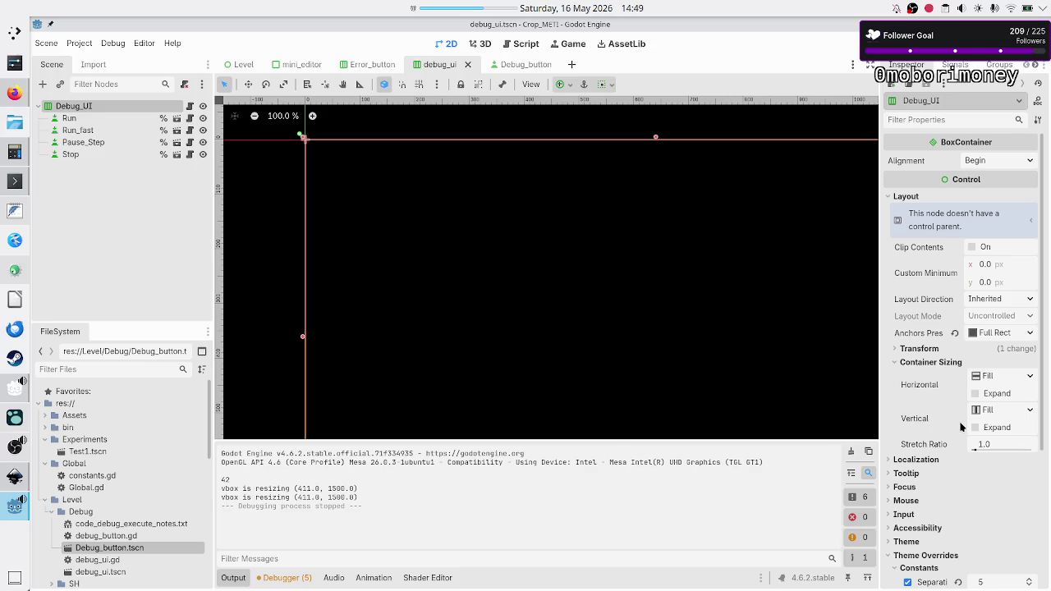
pyautogui.scroll(-4, 935, 509)
pyautogui.click(985, 417)
pyautogui.write('10')
pyautogui.press('Return')
pyautogui.press('F5')
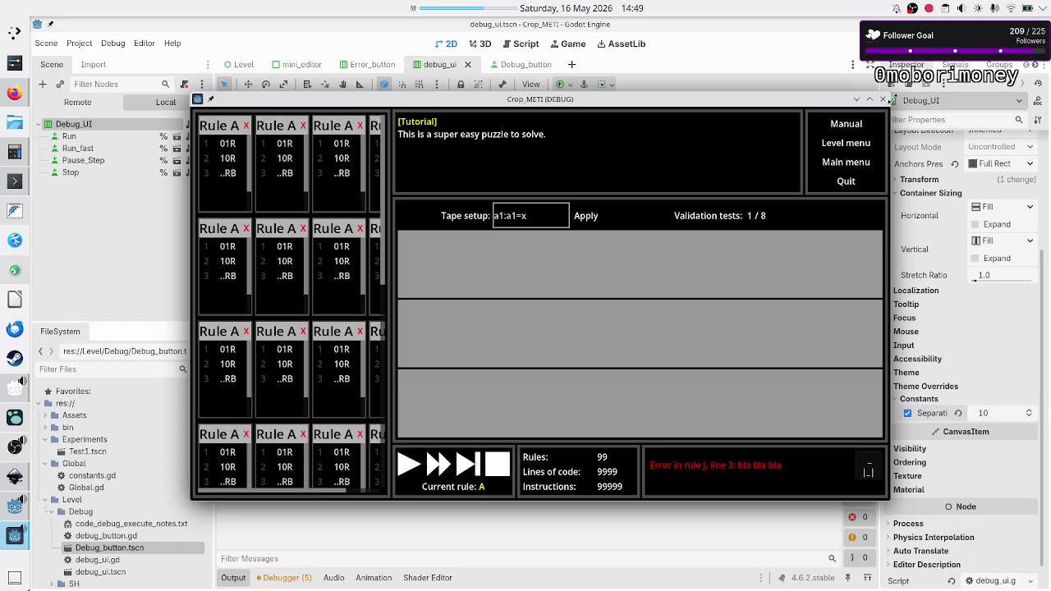
# - Increase the Separation to 20 and relaunch the game to compare
pyautogui.click(885, 102)
pyautogui.click(991, 415)
pyautogui.write('20')
pyautogui.press('Return')
pyautogui.press('F5')
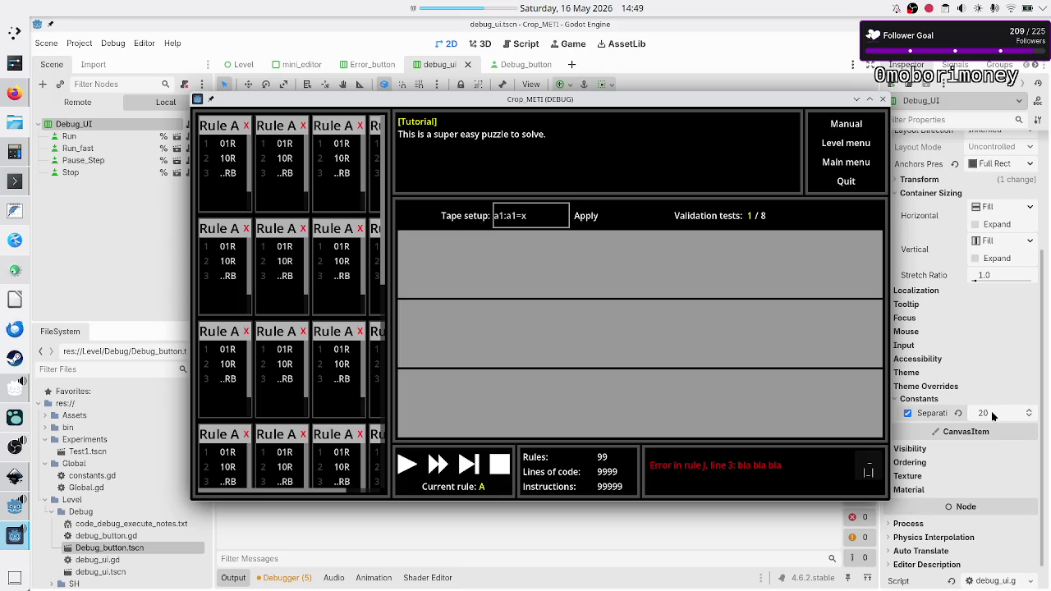
pyautogui.hotkey('alt', 'Tab')
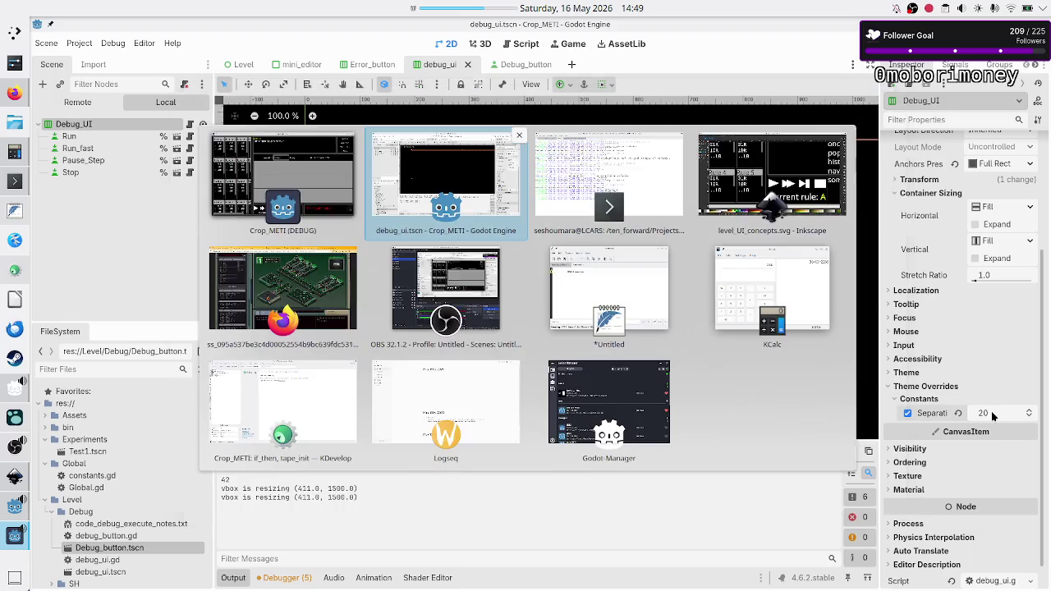
# - Switch to Inkscape and frame the whole level_UI_concepts.svg mockup
pyautogui.hotkey('alt', 'Tab')
pyautogui.hotkey('alt', 'Tab')
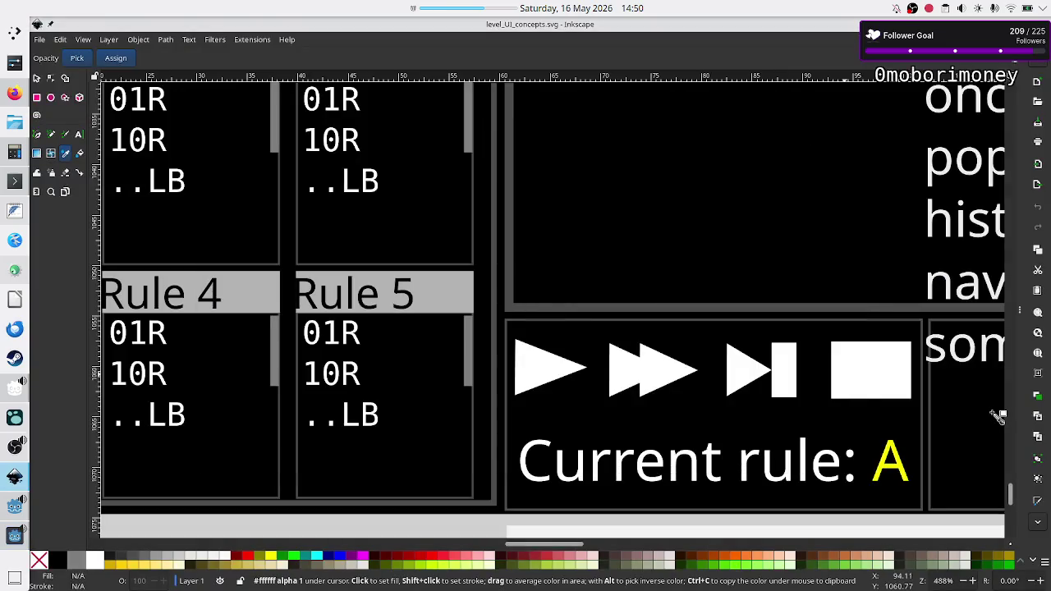
pyautogui.scroll(-3, 851, 400)
pyautogui.scroll(-6, 851, 400)
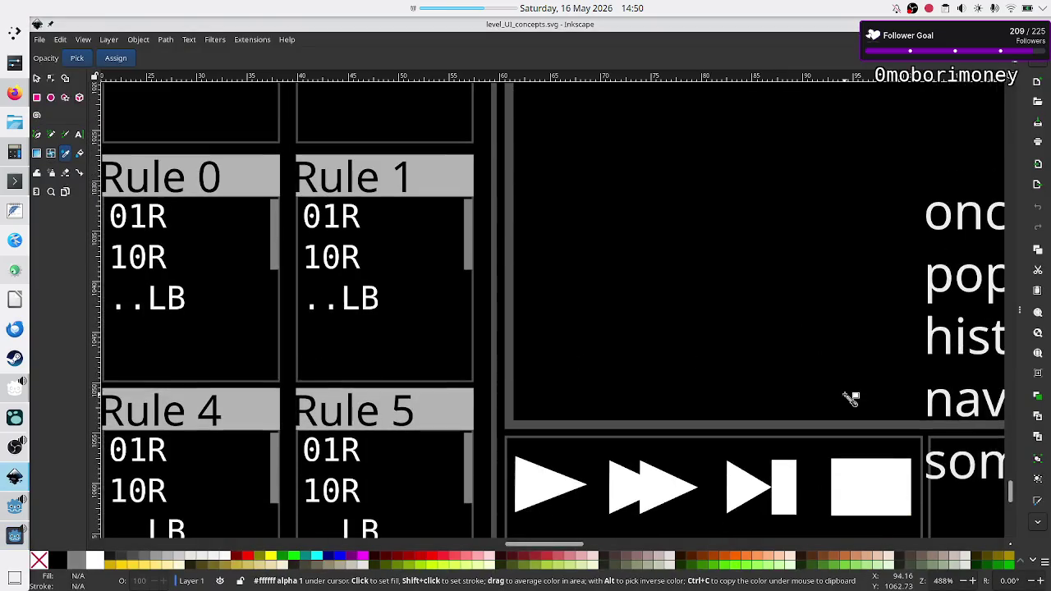
pyautogui.scroll(3, 850, 400)
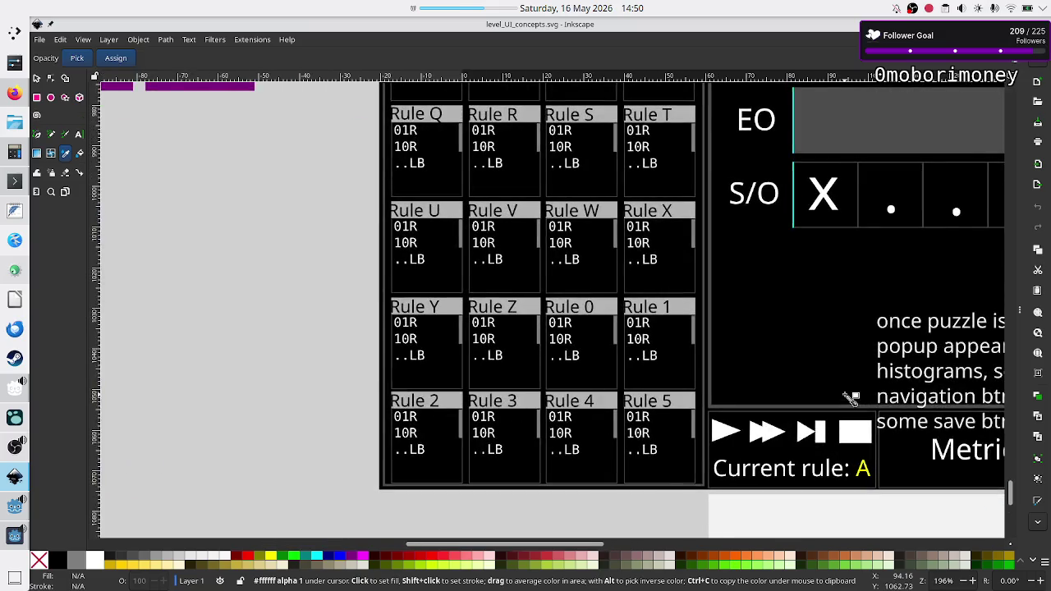
pyautogui.hscroll(10, 850, 400)
pyautogui.scroll(-3, 851, 400)
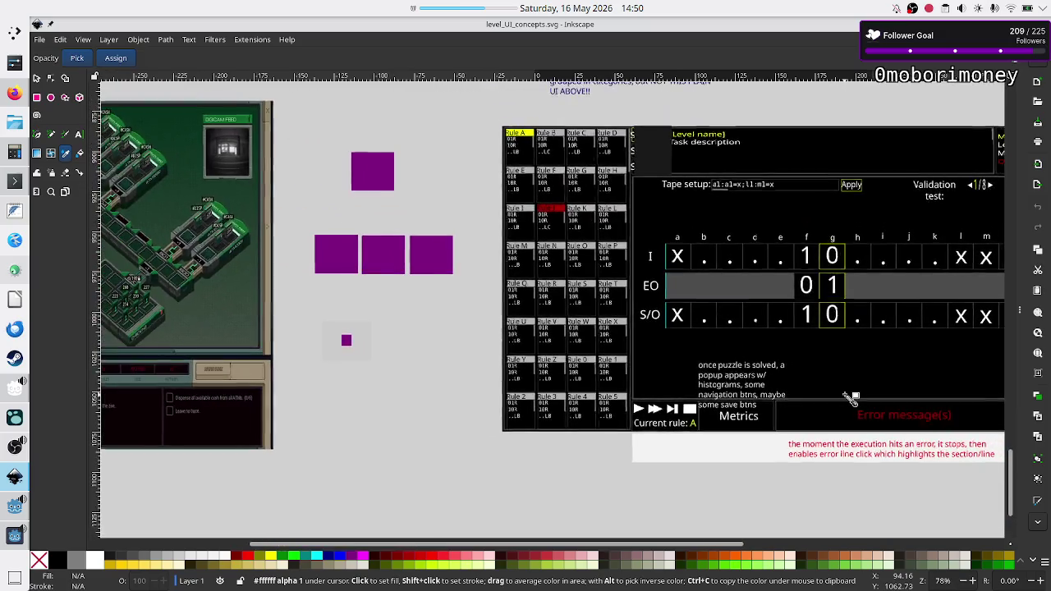
pyautogui.hscroll(6, 850, 400)
pyautogui.scroll(3, 851, 400)
pyautogui.scroll(-2, 851, 398)
pyautogui.scroll(2, 851, 398)
pyautogui.scroll(-3, 850, 399)
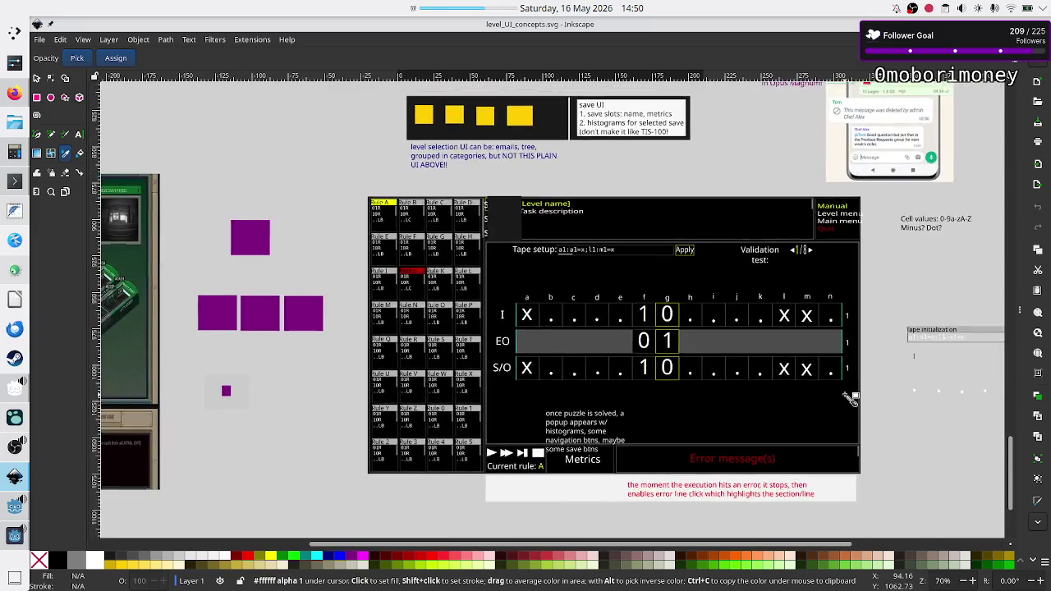
pyautogui.scroll(2, 850, 398)
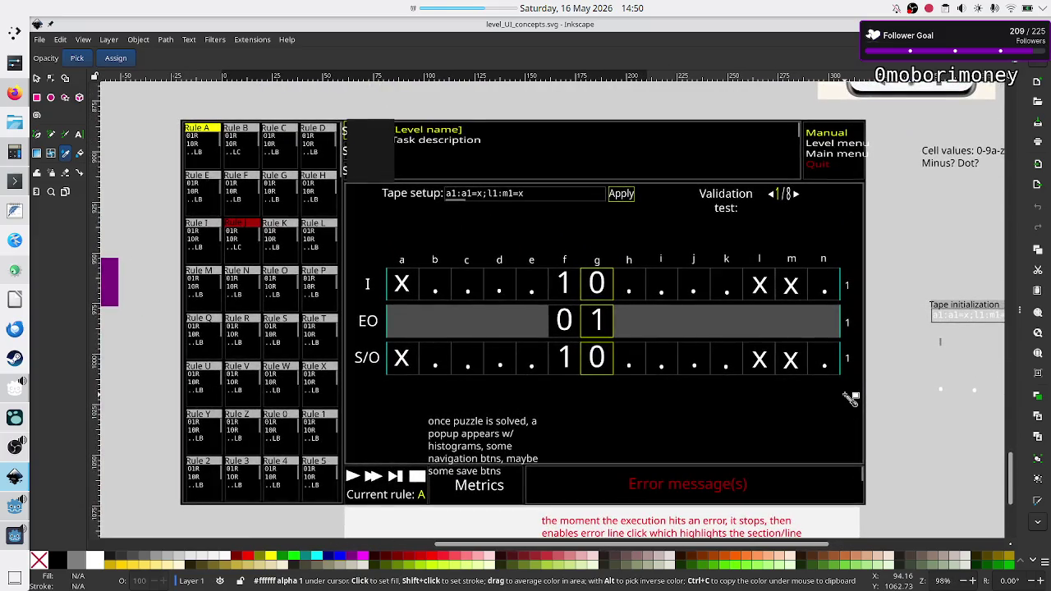
# - Bring the running Crop_METI game window forward and move it down over the mockup
pyautogui.scroll(-1, 850, 397)
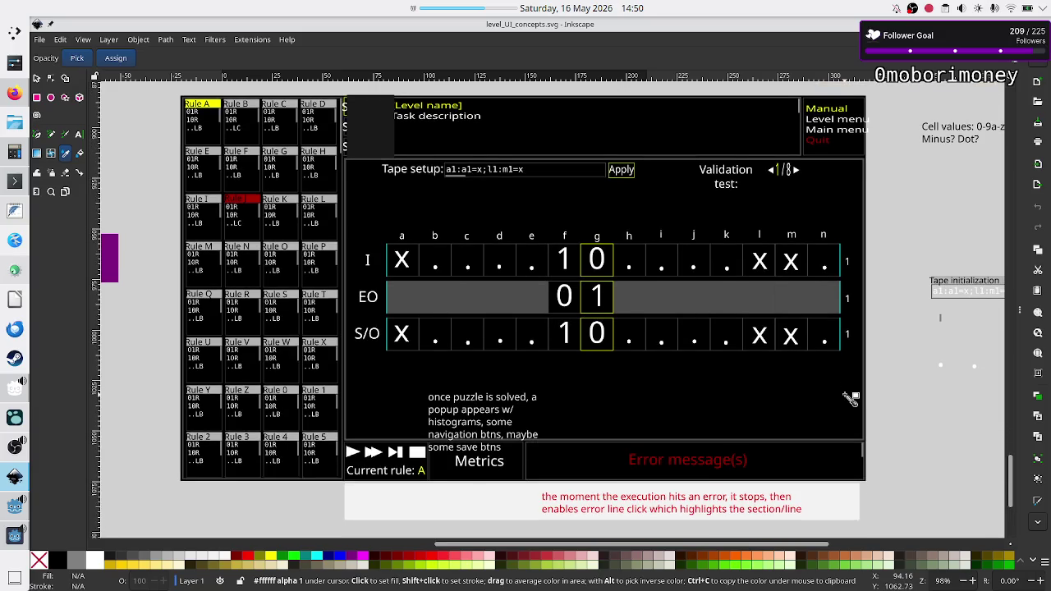
pyautogui.click(15, 535)
pyautogui.moveTo(528, 107)
pyautogui.mouseDown()
pyautogui.moveTo(546, 214)
pyautogui.moveTo(489, 178)
pyautogui.moveTo(509, 181)
pyautogui.mouseUp()
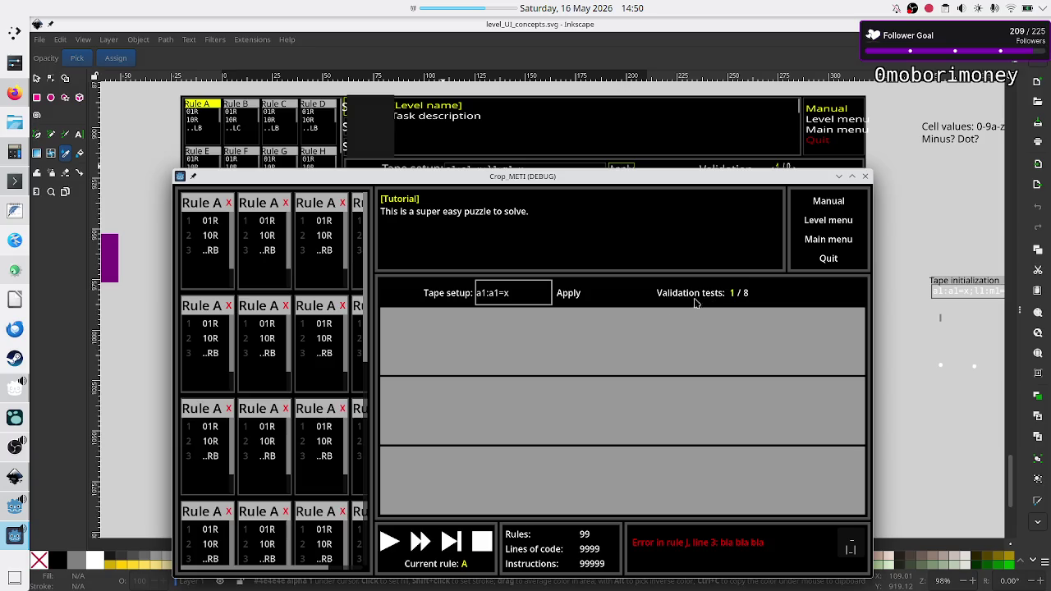
# - Select the first Rule A card in the game and line the window up with the mockup's Metrics box
pyautogui.click(213, 228)
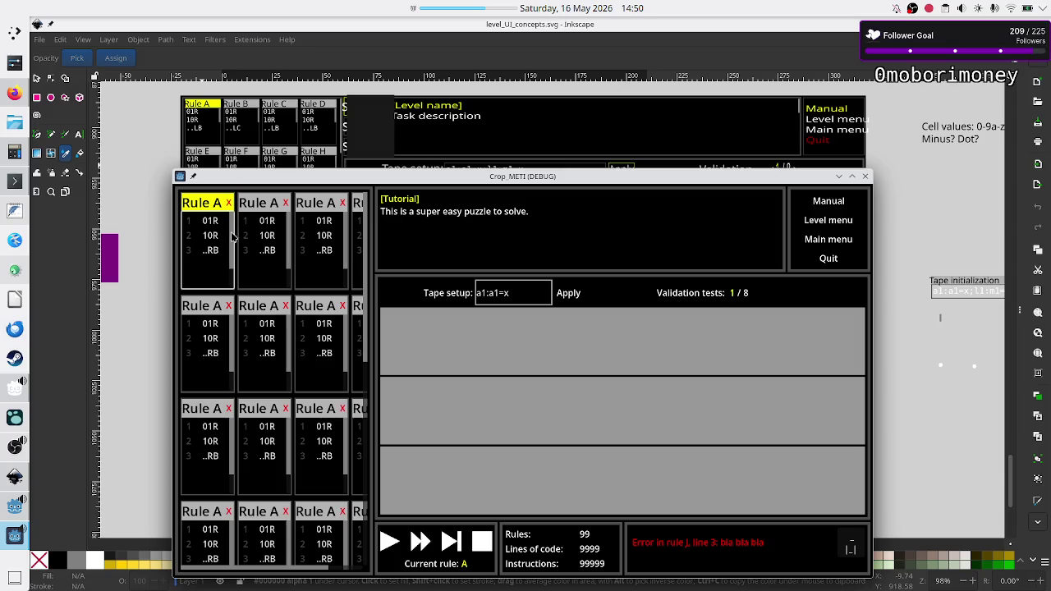
pyautogui.scroll(-1, 233, 223)
pyautogui.scroll(1, 234, 218)
pyautogui.moveTo(515, 179)
pyautogui.mouseDown()
pyautogui.moveTo(493, 23)
pyautogui.moveTo(498, 32)
pyautogui.mouseUp()
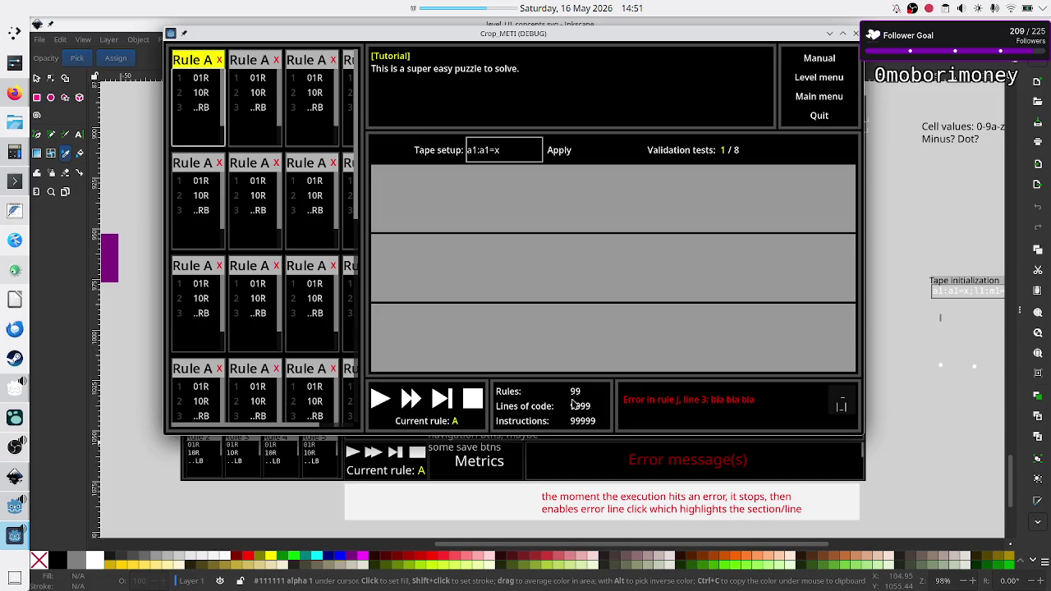
# - Give the third-row rule card a red error header and align the game window with the mockup's matching row
pyautogui.moveTo(633, 38)
pyautogui.mouseDown()
pyautogui.moveTo(629, 11)
pyautogui.moveTo(627, 47)
pyautogui.moveTo(630, 27)
pyautogui.moveTo(652, 59)
pyautogui.moveTo(464, 160)
pyautogui.moveTo(436, 256)
pyautogui.moveTo(430, 482)
pyautogui.moveTo(349, 460)
pyautogui.moveTo(389, 378)
pyautogui.moveTo(287, 280)
pyautogui.moveTo(310, 223)
pyautogui.moveTo(429, 147)
pyautogui.moveTo(478, 96)
pyautogui.moveTo(631, 74)
pyautogui.mouseUp()
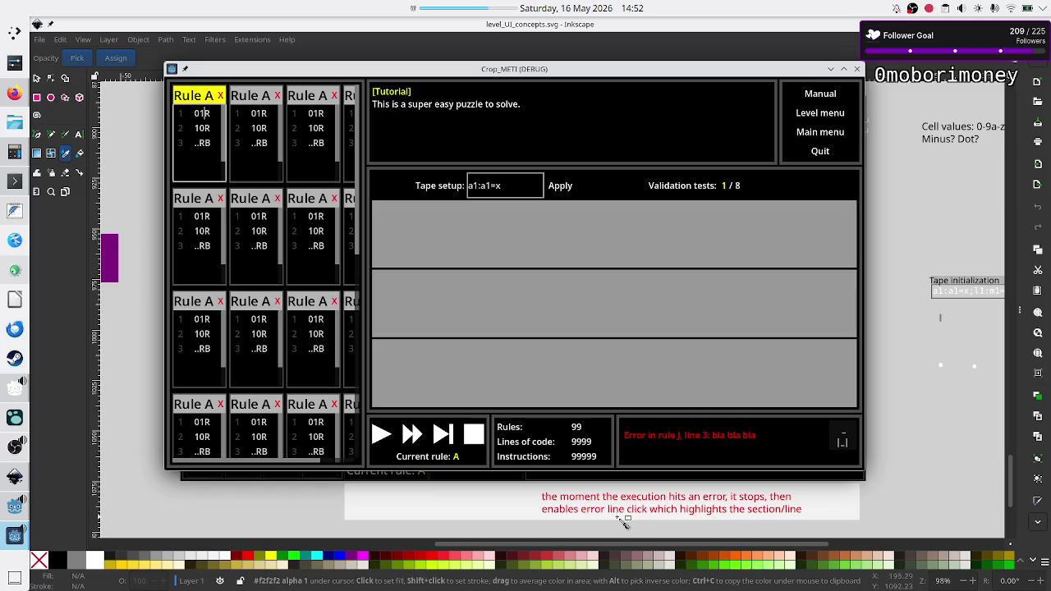
pyautogui.click(695, 442)
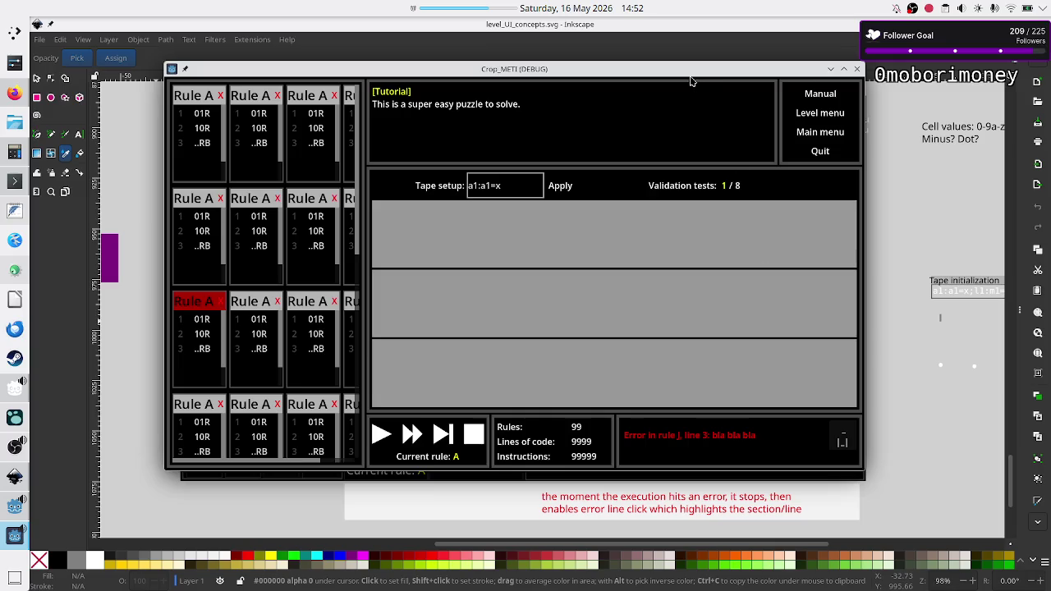
pyautogui.moveTo(683, 76)
pyautogui.mouseDown()
pyautogui.moveTo(678, 229)
pyautogui.moveTo(678, 212)
pyautogui.moveTo(697, 202)
pyautogui.moveTo(665, 198)
pyautogui.mouseUp()
pyautogui.moveTo(544, 191); pyautogui.dragTo(541, 206)
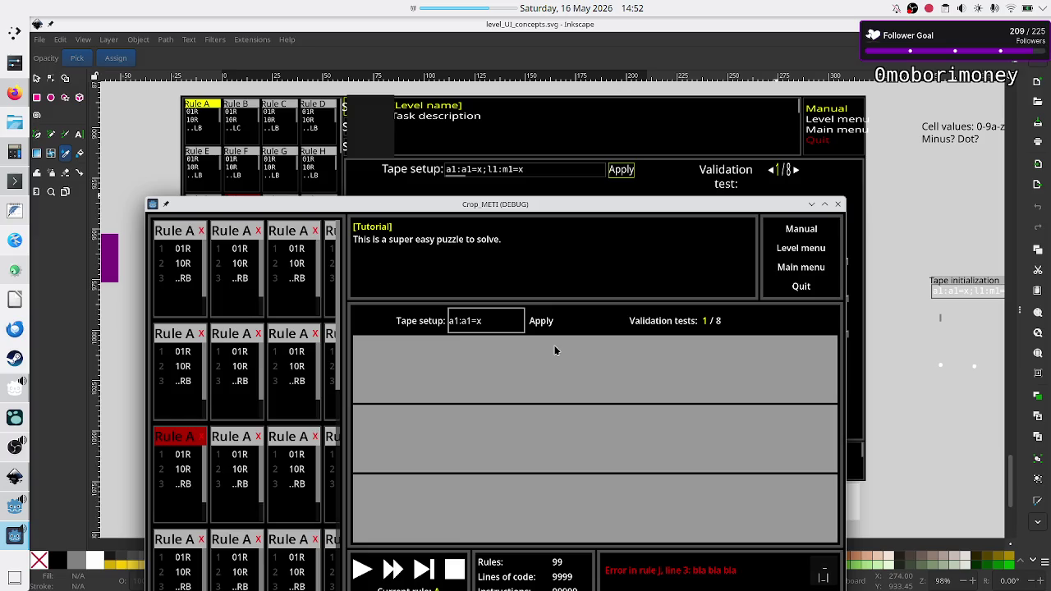
# - Reposition the game window over the mockup and place the caret in the Tape setup field
pyautogui.moveTo(540, 205)
pyautogui.mouseDown()
pyautogui.moveTo(571, 273)
pyautogui.moveTo(587, 270)
pyautogui.mouseUp()
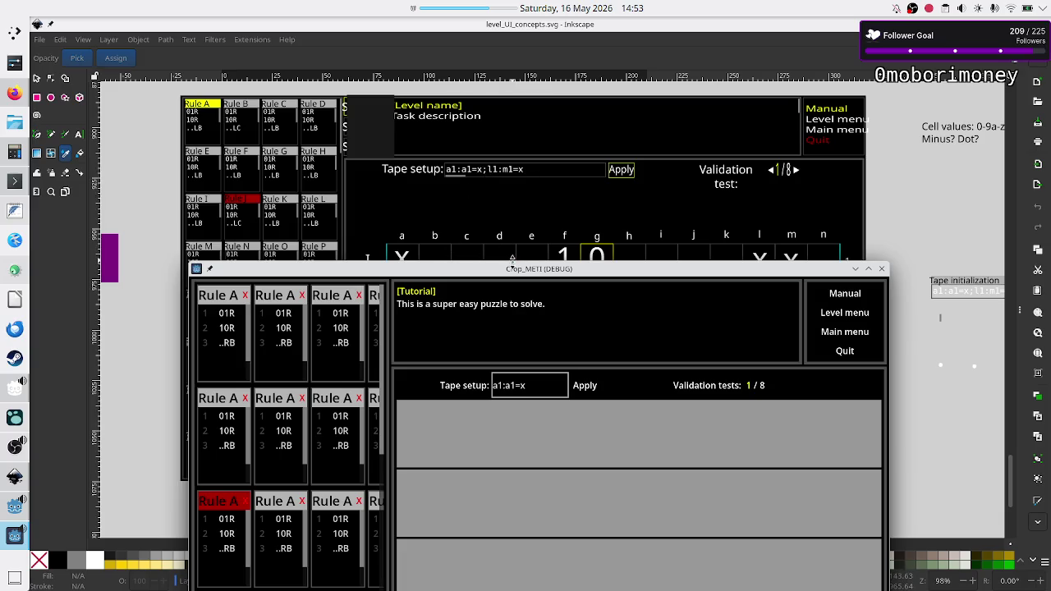
pyautogui.moveTo(507, 275)
pyautogui.mouseDown()
pyautogui.moveTo(502, 307)
pyautogui.moveTo(504, 169)
pyautogui.mouseUp()
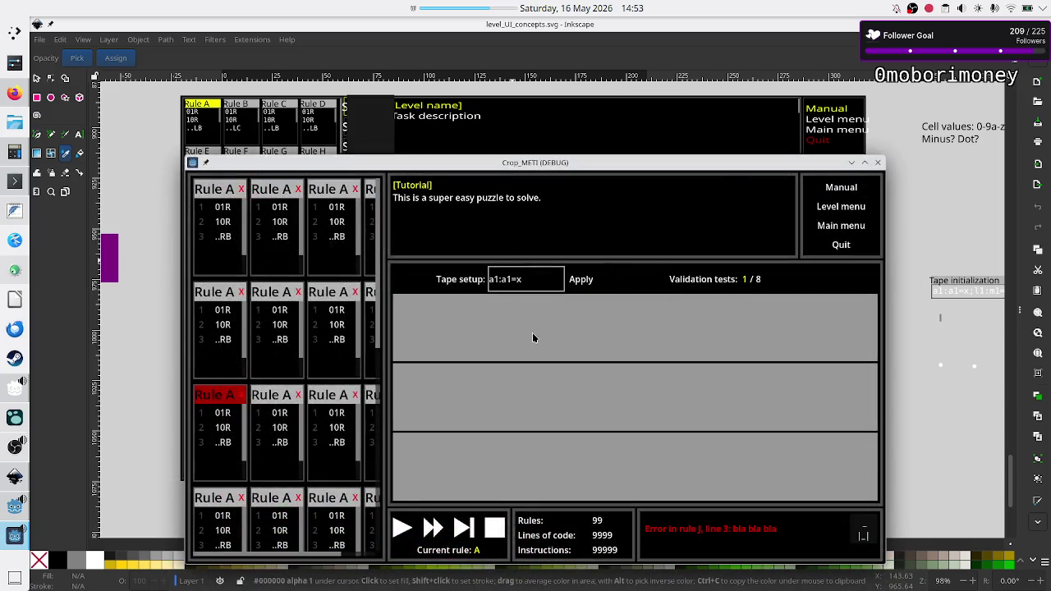
pyautogui.moveTo(587, 171)
pyautogui.mouseDown()
pyautogui.moveTo(564, 264)
pyautogui.moveTo(566, 198)
pyautogui.mouseUp()
pyautogui.click(521, 306)
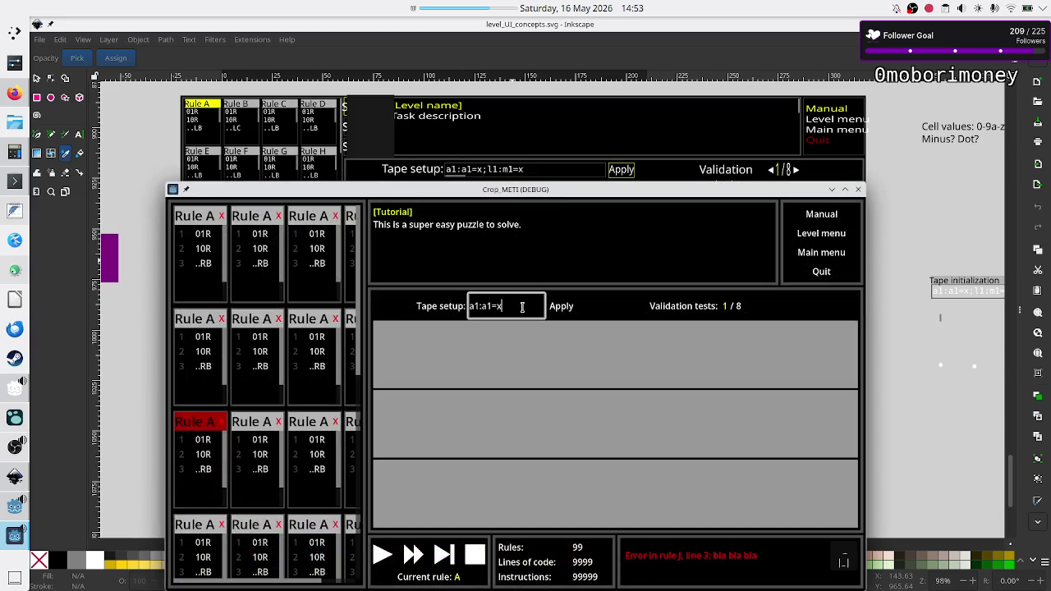
# - Select the third Rule A card in the second row, then close the running game
pyautogui.moveTo(556, 191); pyautogui.dragTo(555, 201)
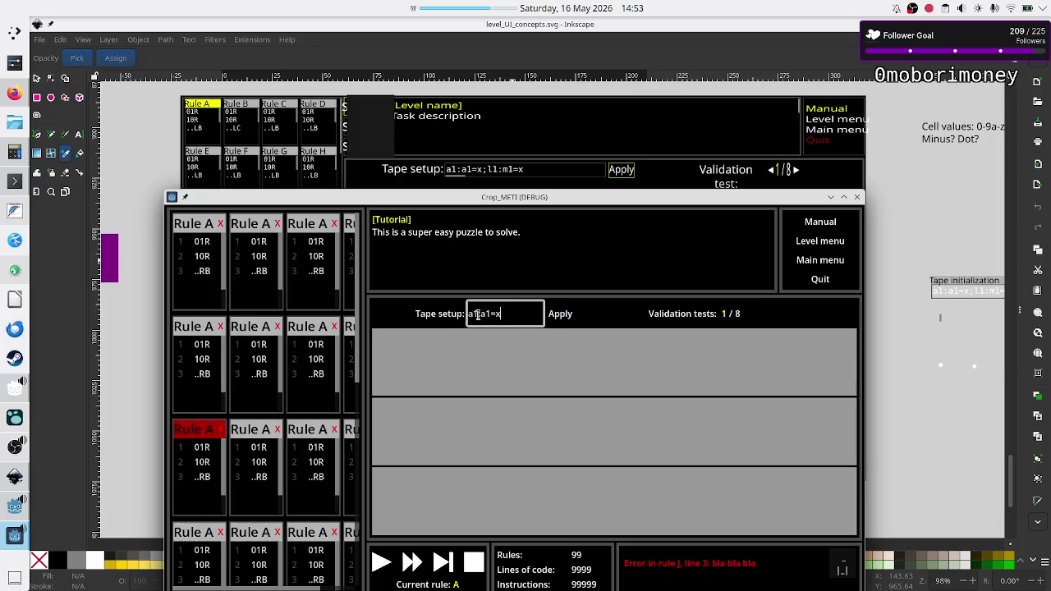
pyautogui.click(305, 374)
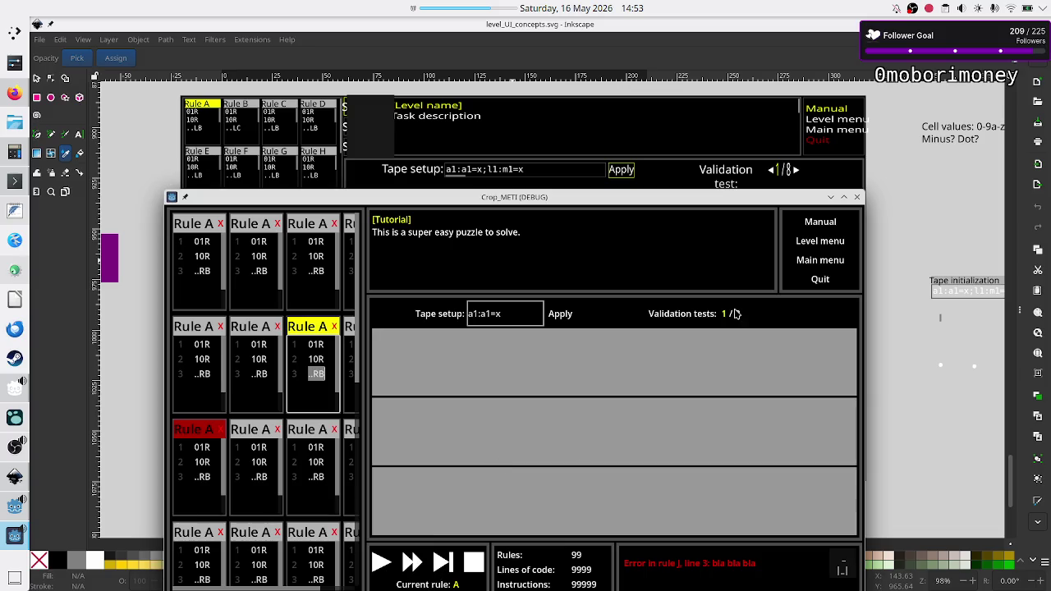
pyautogui.click(856, 201)
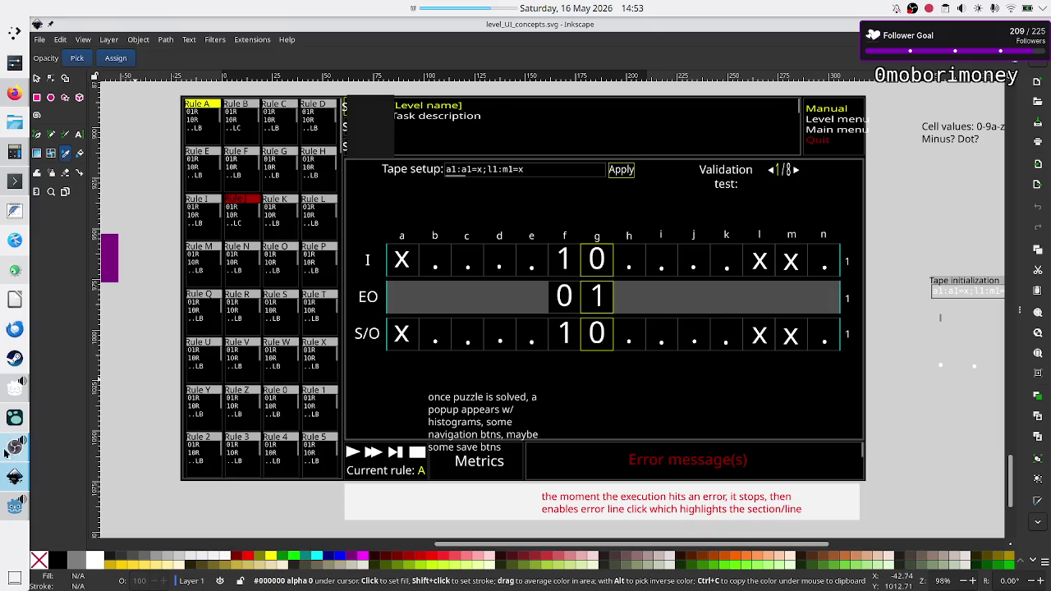
# - In the Godot Level scene, set the Debug_UI stretch ratio to 2.5
pyautogui.click(14, 506)
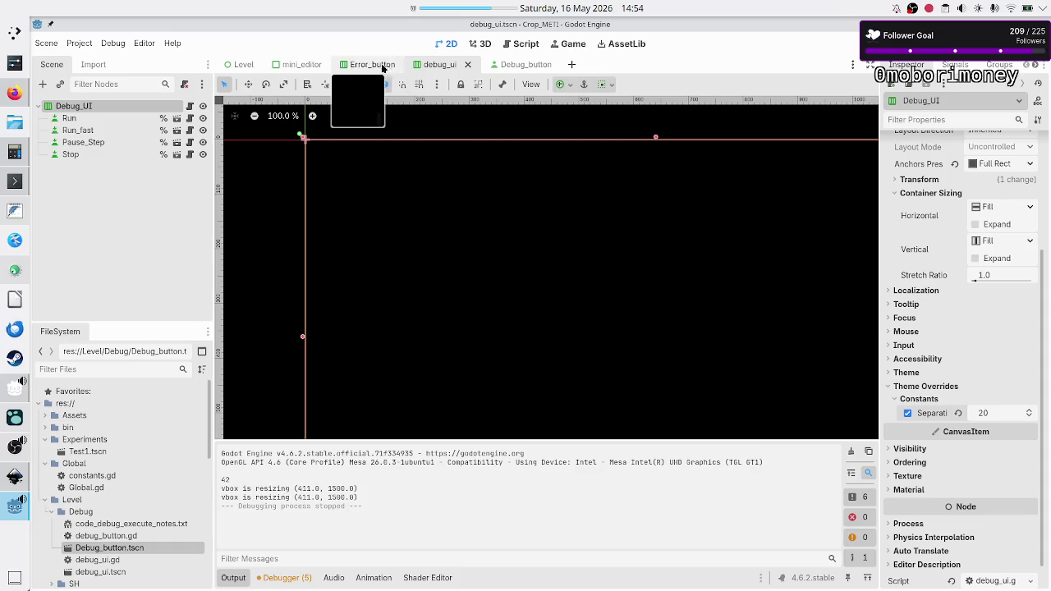
pyautogui.click(241, 63)
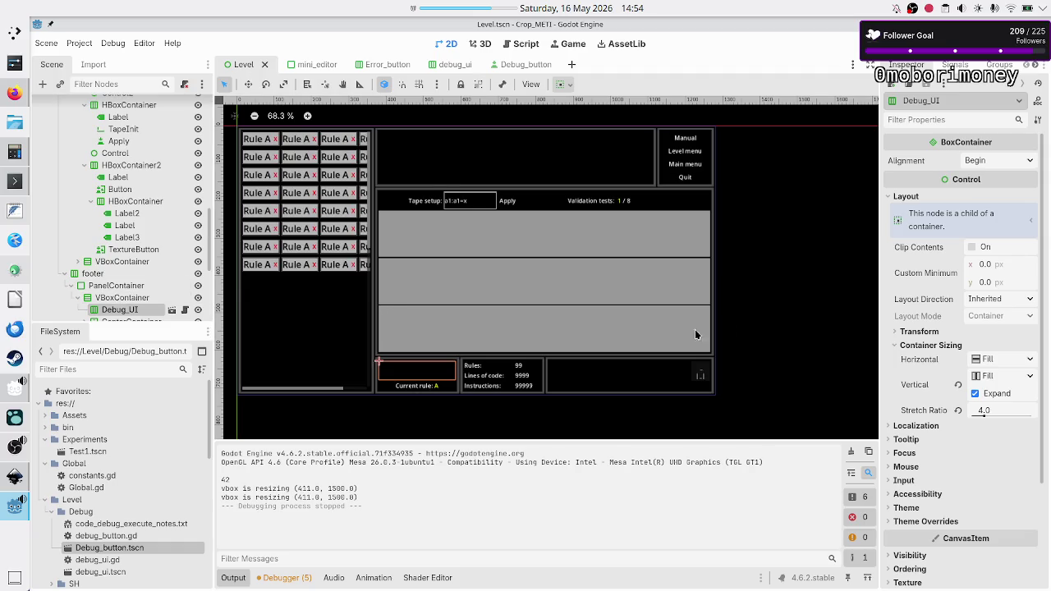
pyautogui.click(1008, 410)
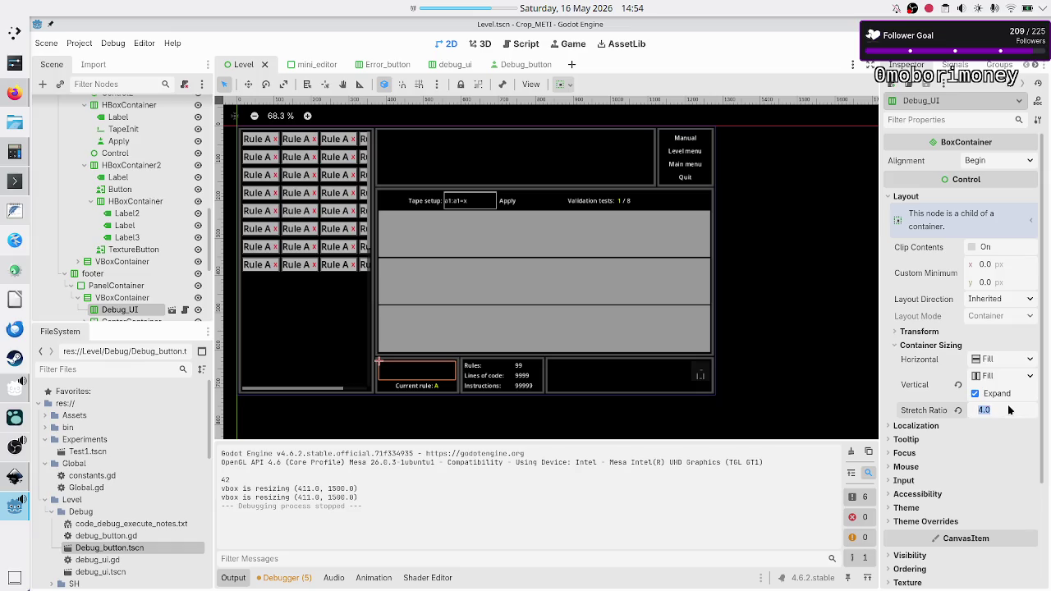
pyautogui.write('2.5')
pyautogui.press('Return')
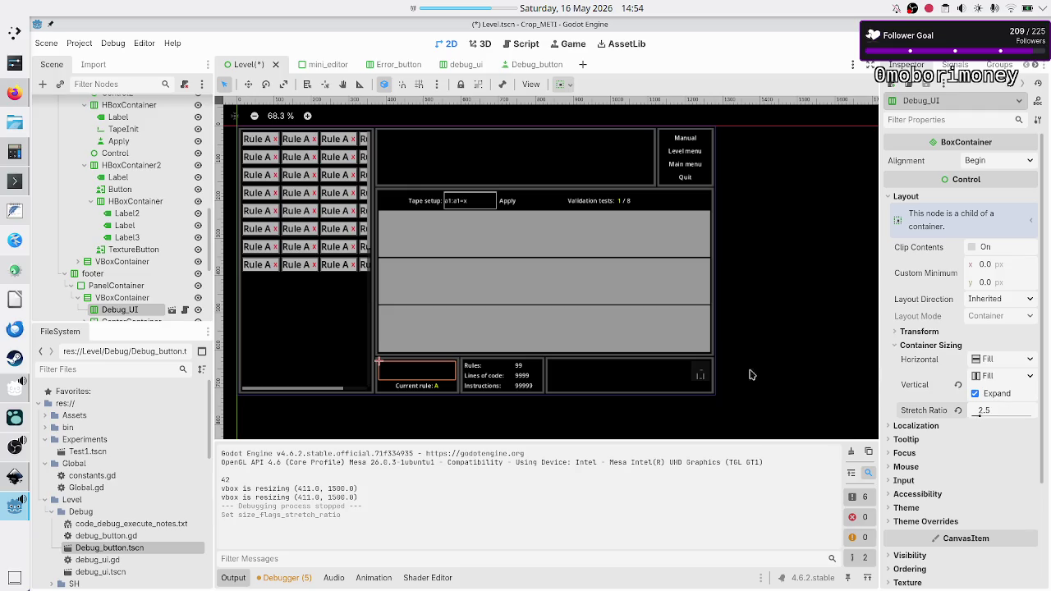
# - Lower Debug_UI's stretch ratio to 2.0, then save and test-run the Level scene
pyautogui.scroll(-2, 142, 258)
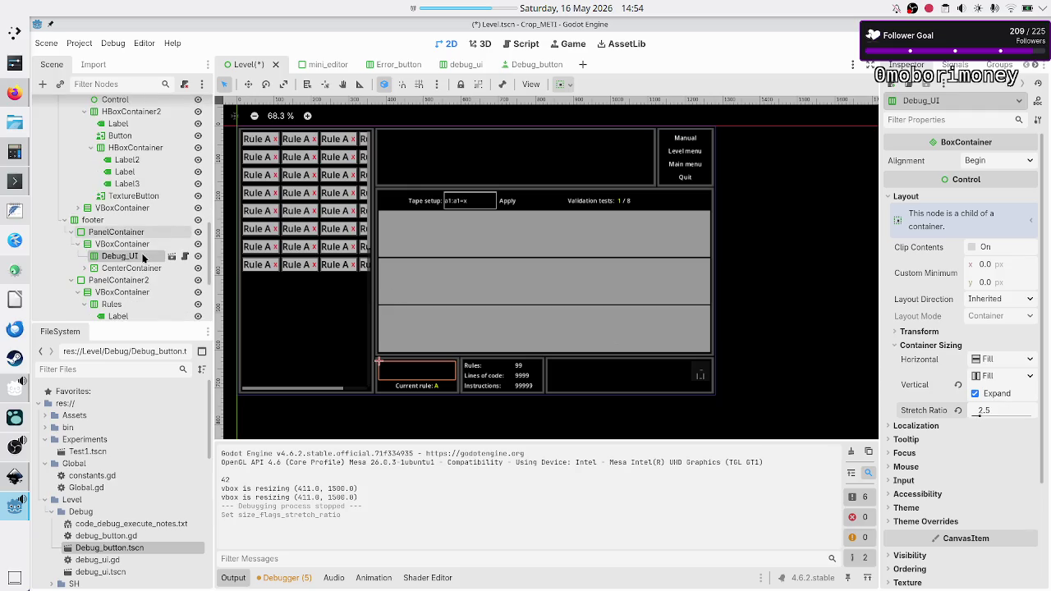
pyautogui.click(121, 272)
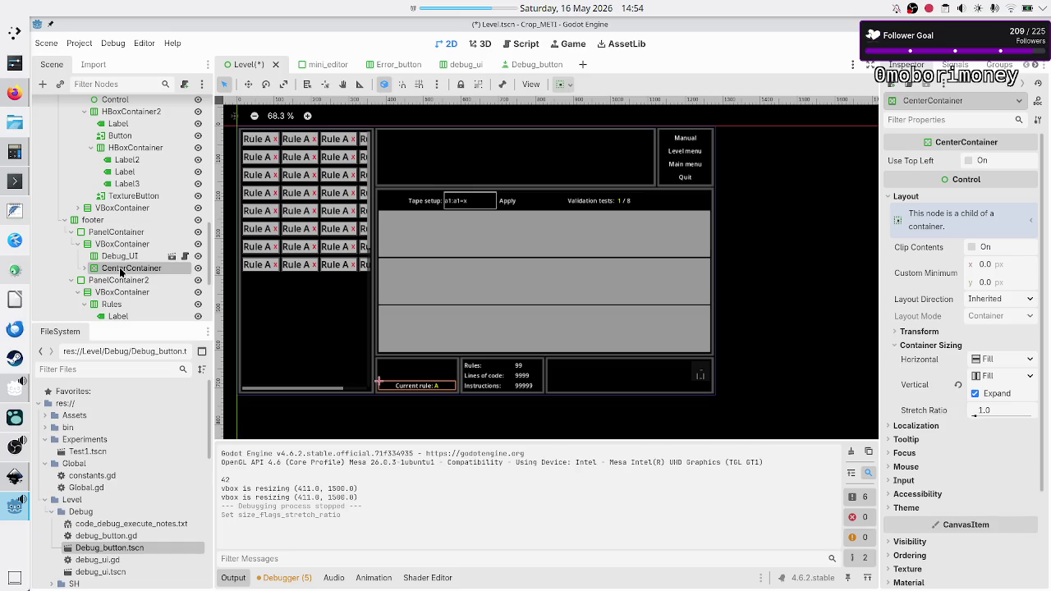
pyautogui.click(120, 256)
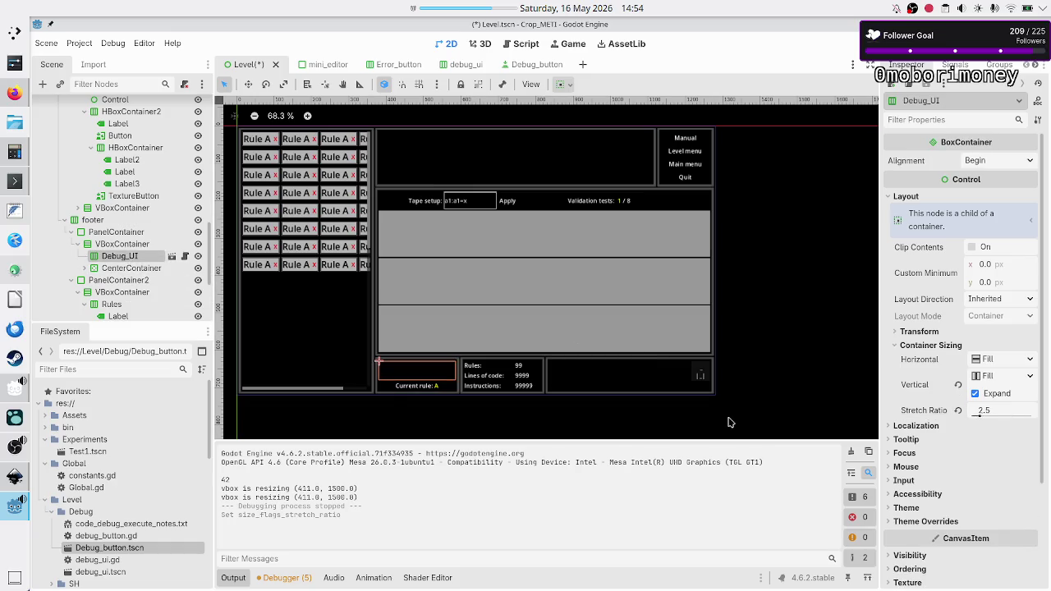
pyautogui.scroll(6, 572, 317)
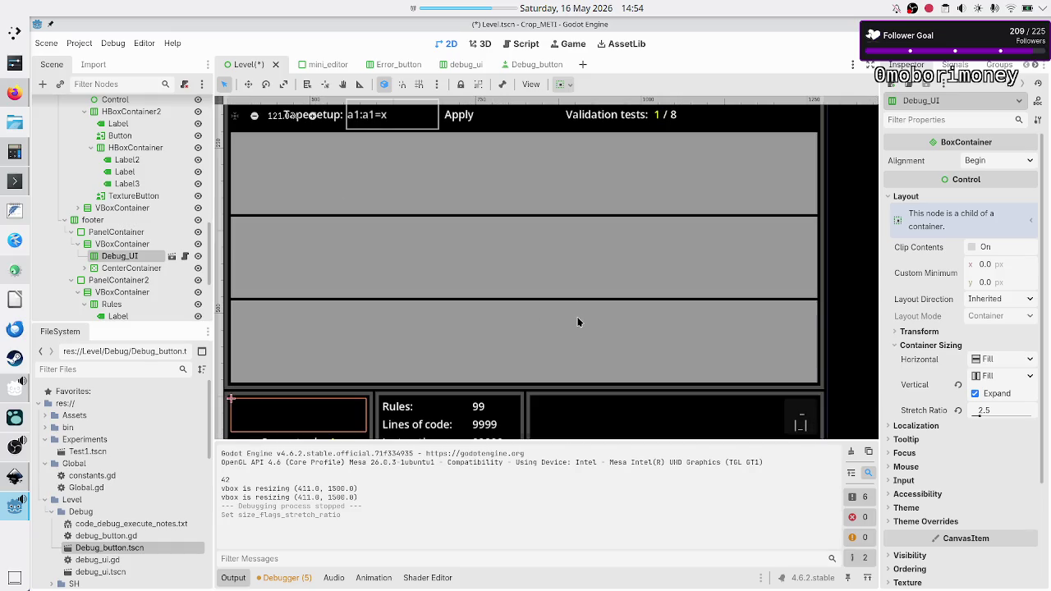
pyautogui.scroll(-3, 578, 319)
pyautogui.scroll(5, 578, 319)
pyautogui.scroll(-3, 578, 318)
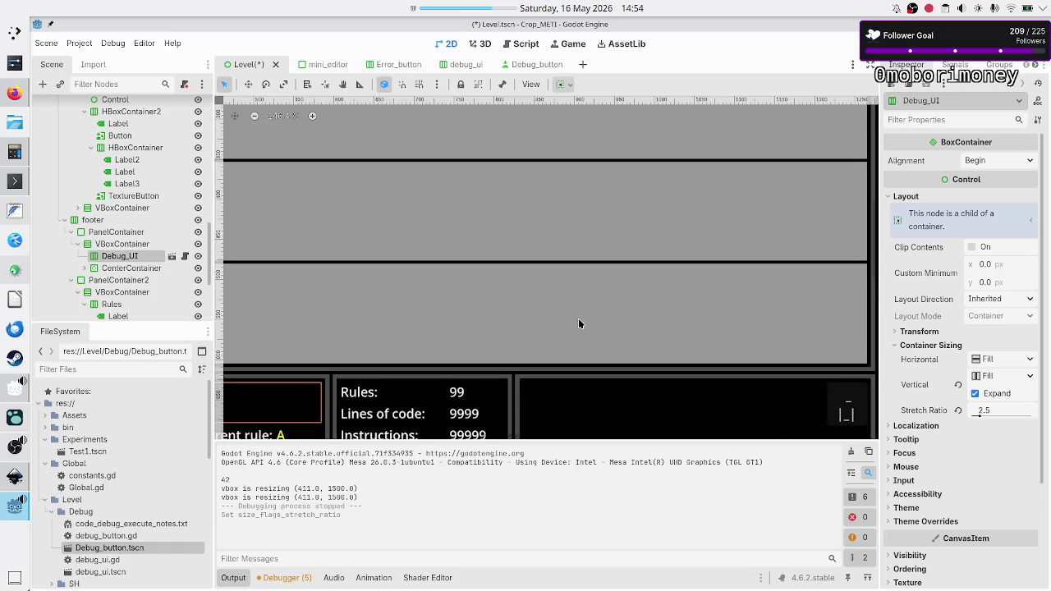
pyautogui.hscroll(-4, 578, 318)
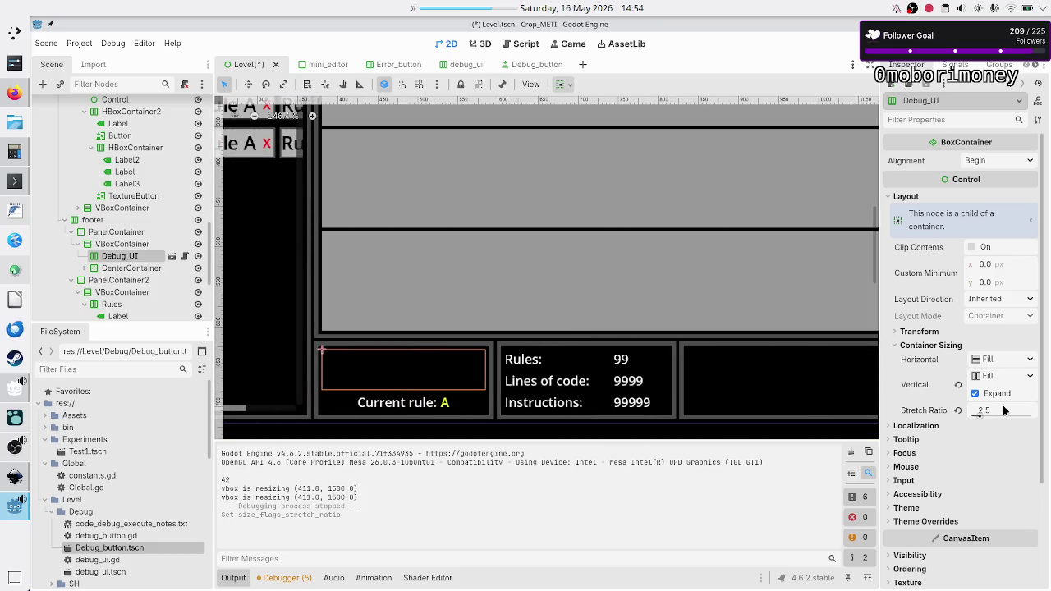
pyautogui.moveTo(1003, 411); pyautogui.dragTo(985, 410)
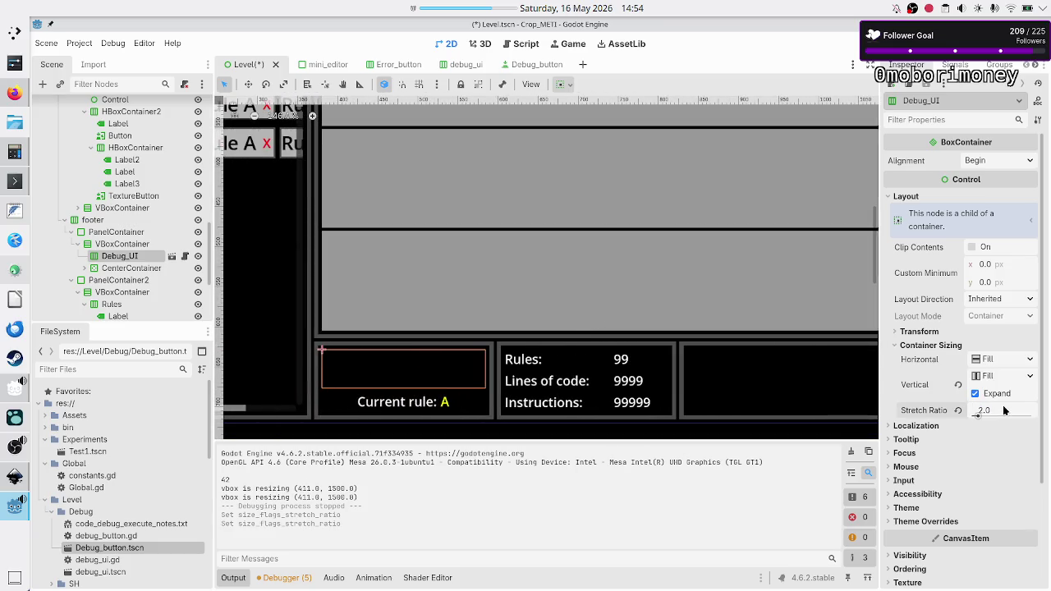
pyautogui.press('F6')
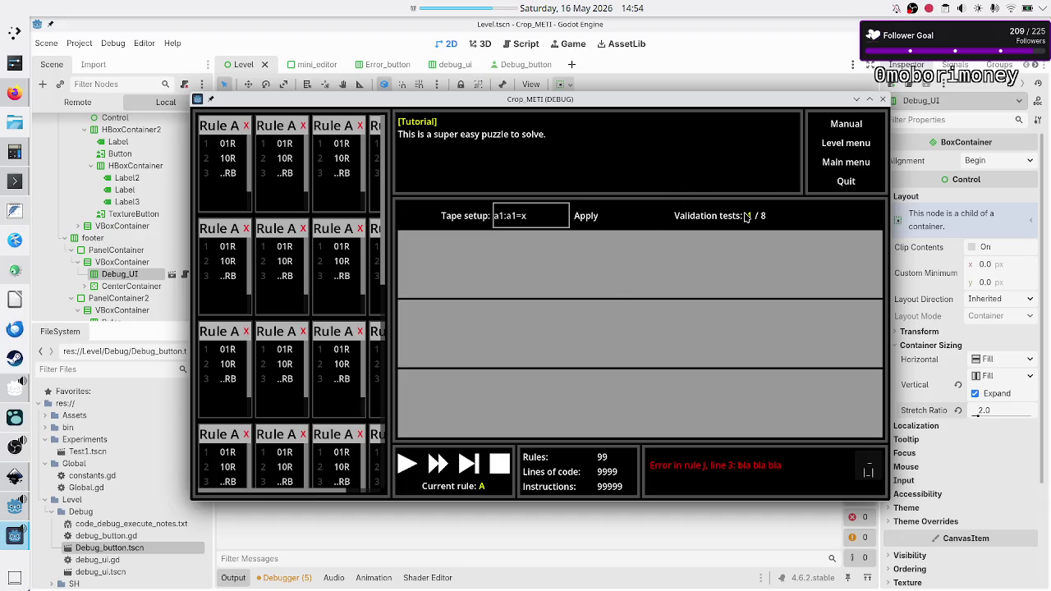
pyautogui.click(882, 99)
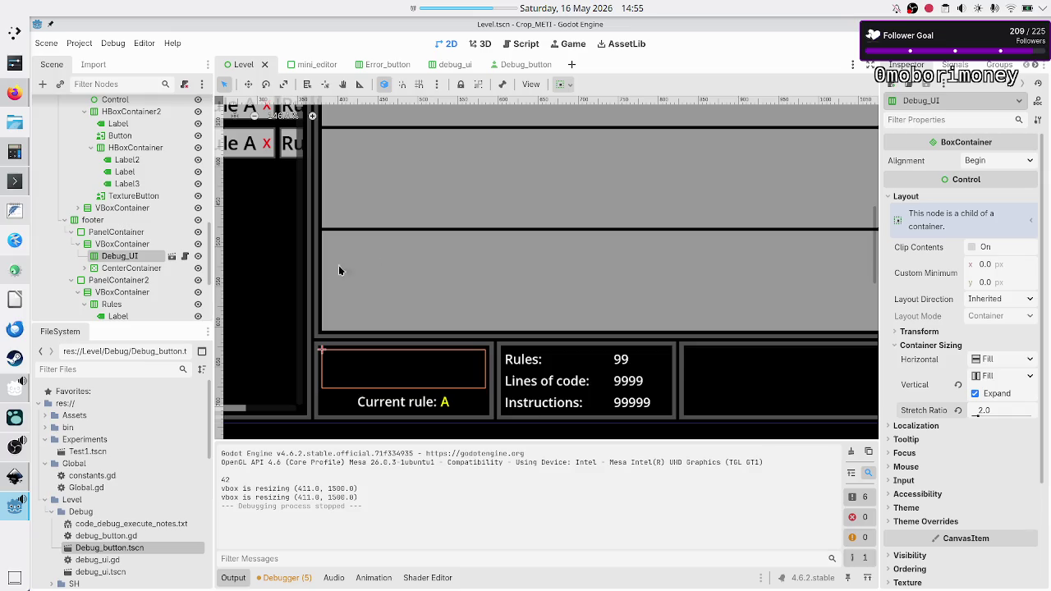
# - Expand the Validation-row Button's Textures to see its empty Normal slot, then open debug_ui.tscn
pyautogui.click(230, 578)
pyautogui.scroll(-5, 654, 258)
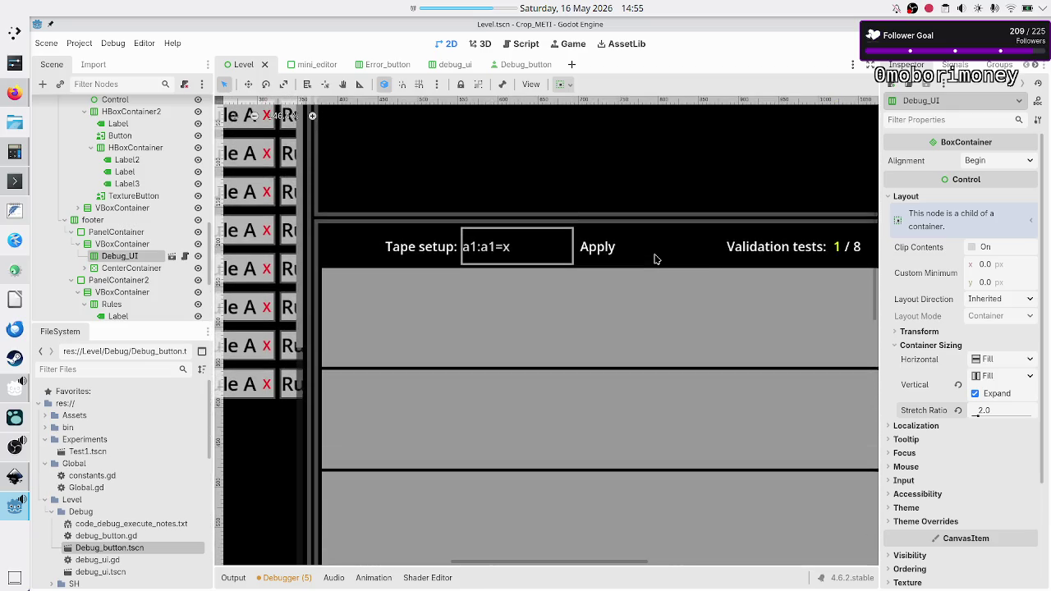
pyautogui.hscroll(5, 654, 258)
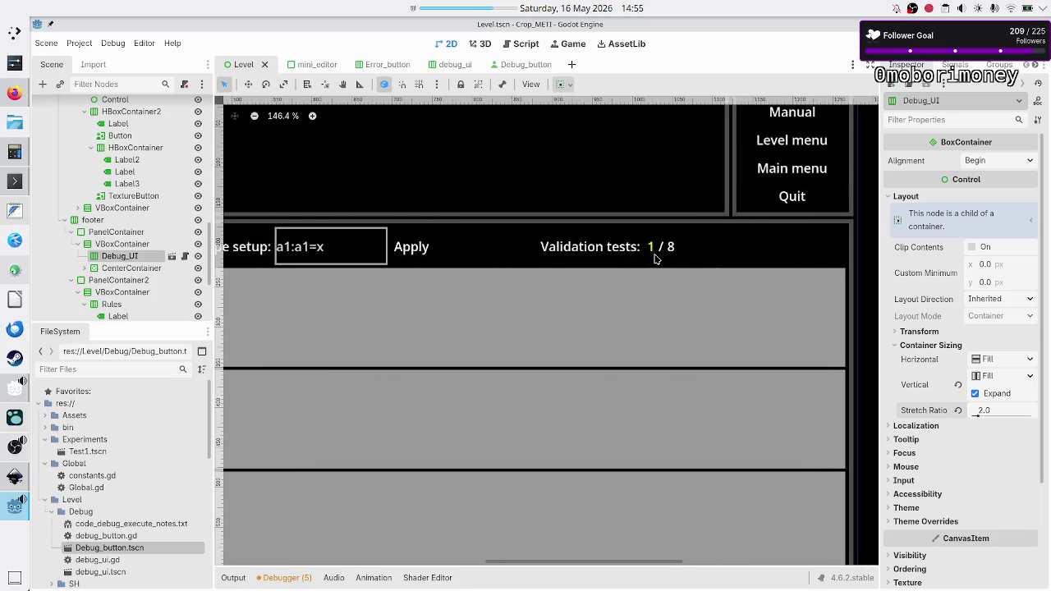
pyautogui.scroll(5, 123, 261)
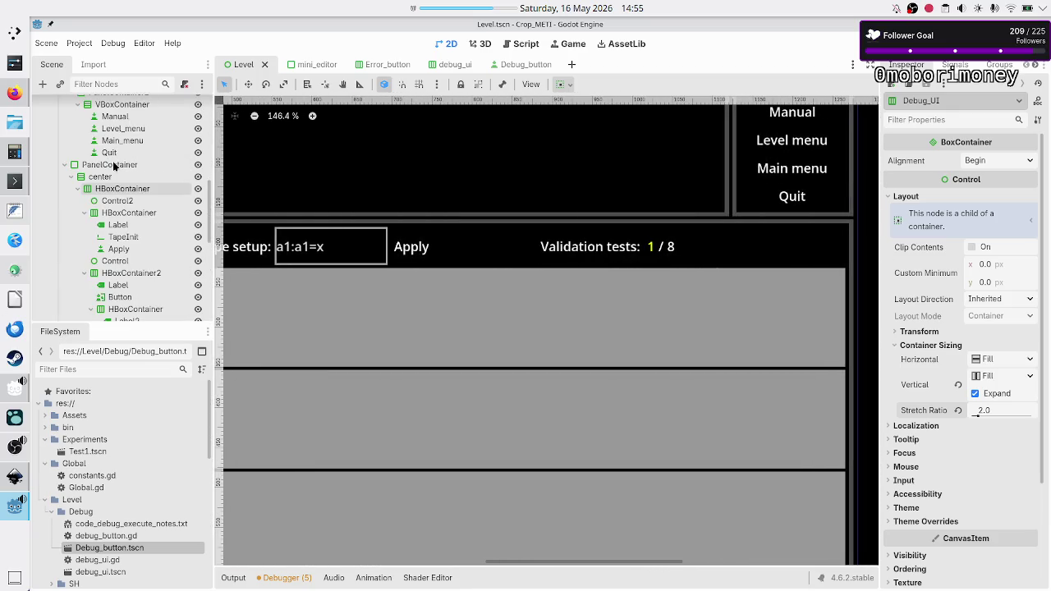
pyautogui.click(121, 275)
pyautogui.scroll(-2, 121, 275)
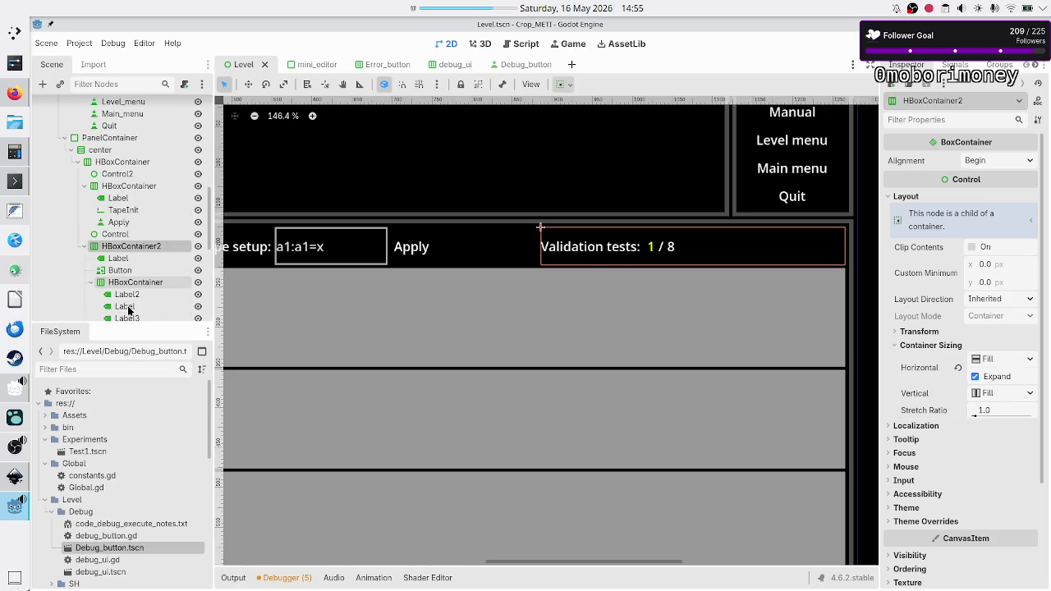
pyautogui.click(131, 243)
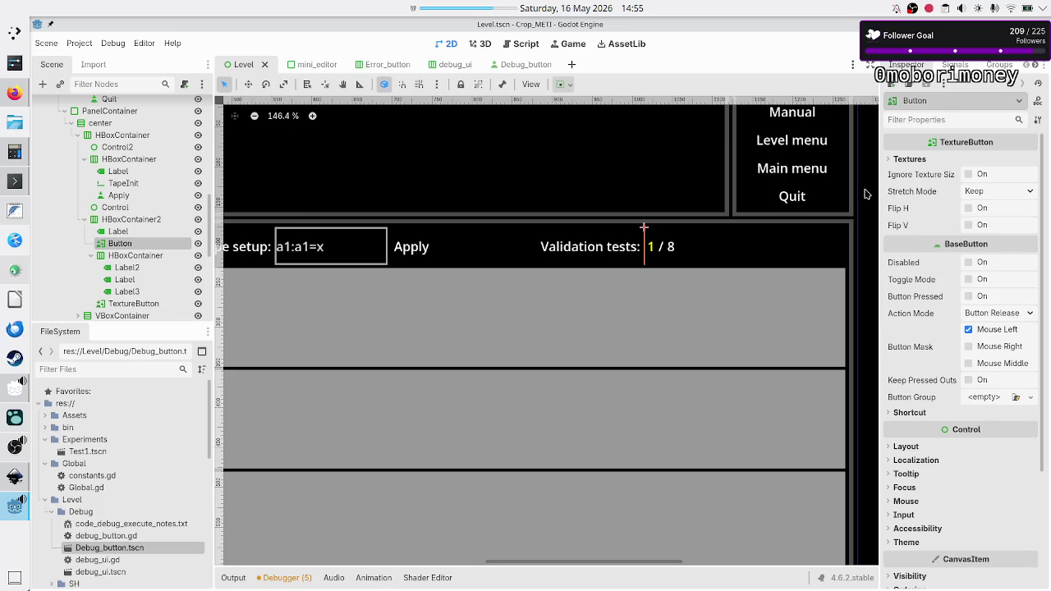
pyautogui.click(891, 159)
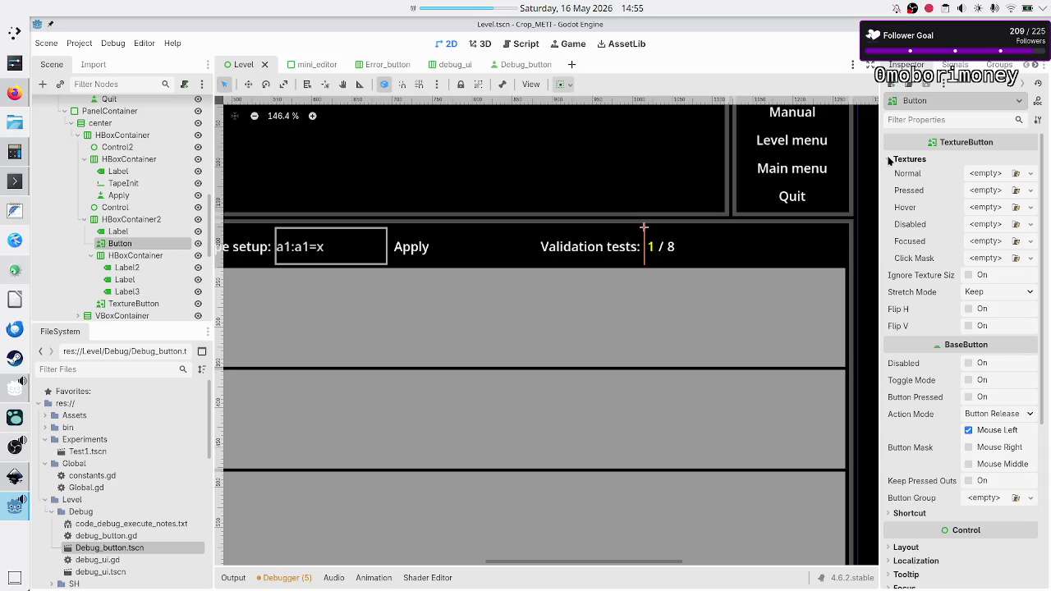
pyautogui.moveTo(931, 263)
pyautogui.moveTo(991, 145)
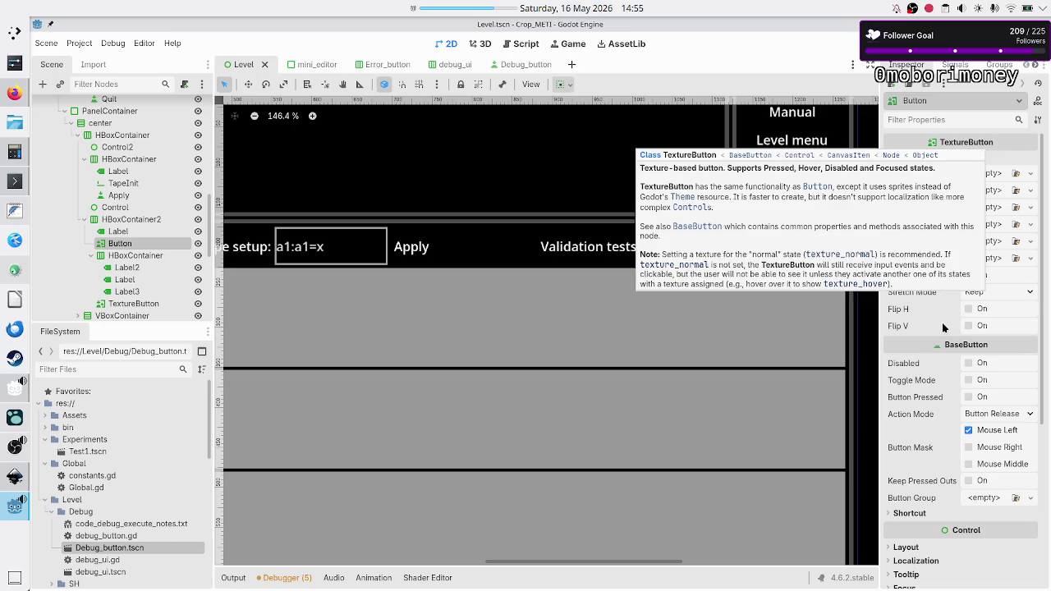
pyautogui.moveTo(945, 351)
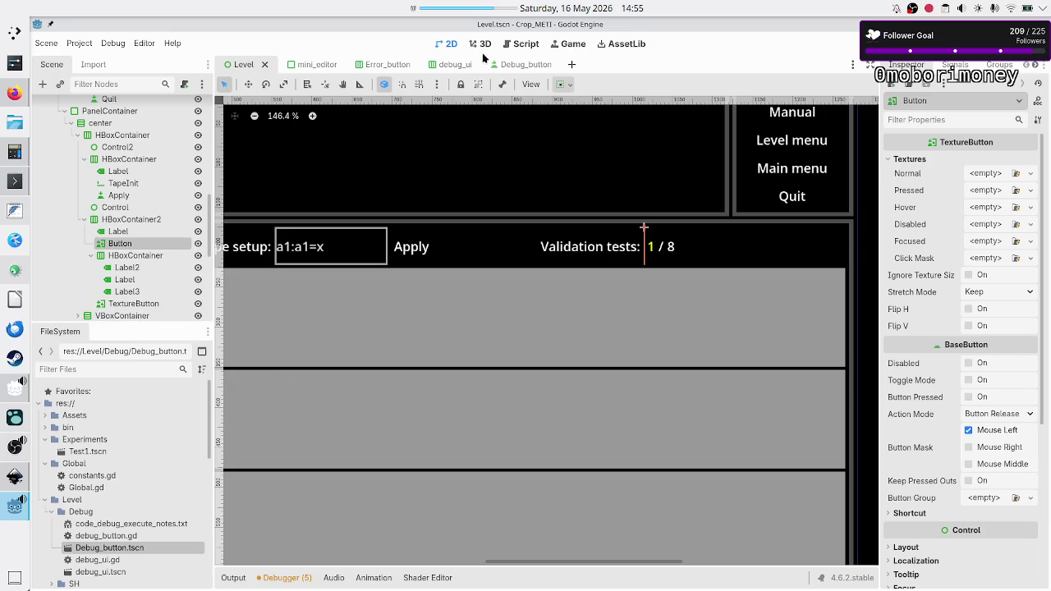
pyautogui.click(456, 65)
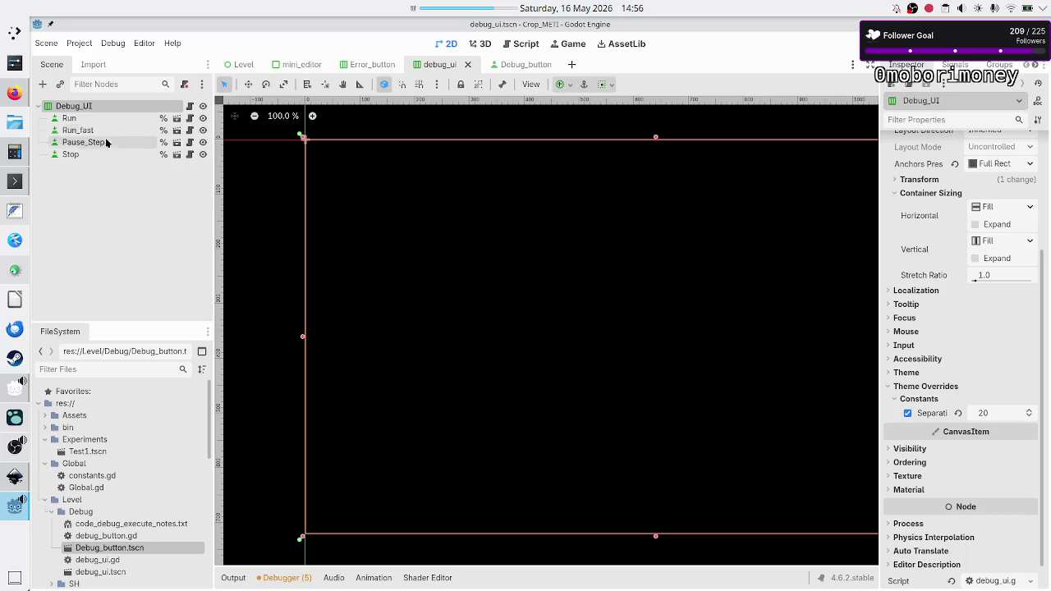
# - Check the Debug_button scene and Btn_icon's signals, return to Level, then switch to Inkscape
pyautogui.click(517, 64)
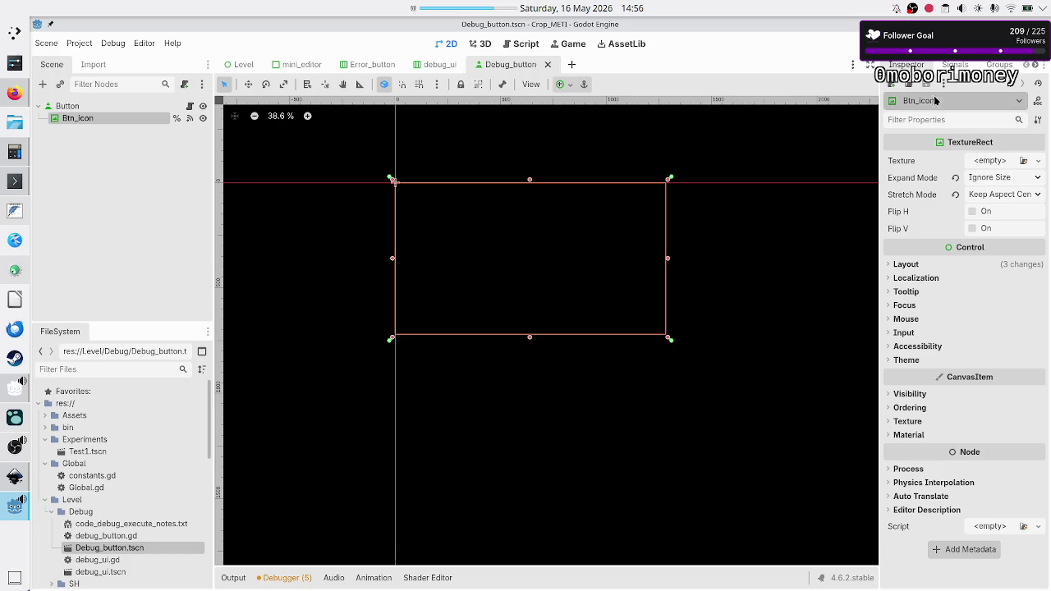
pyautogui.click(952, 64)
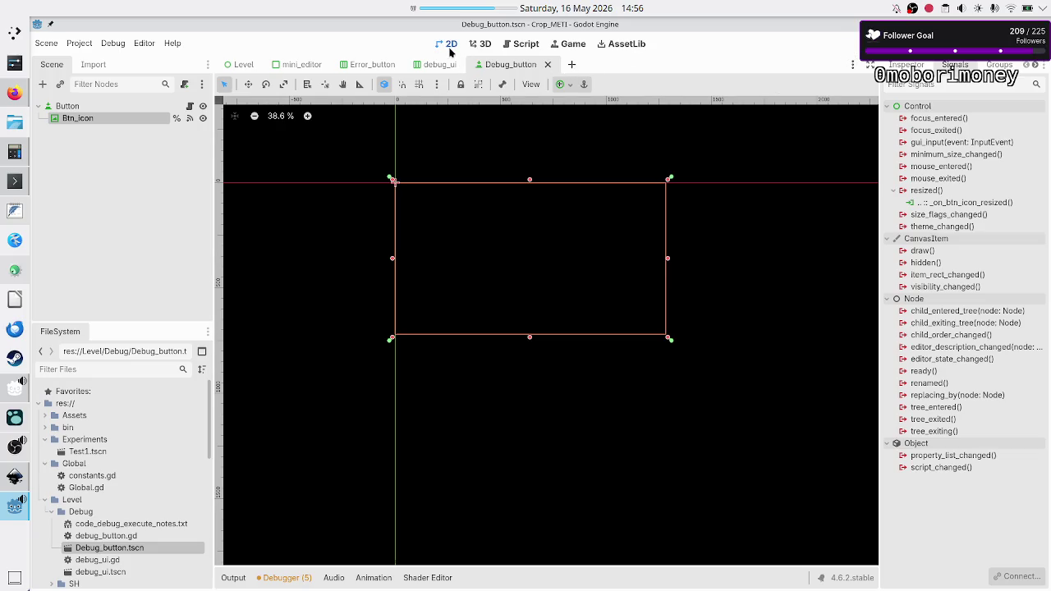
pyautogui.click(250, 64)
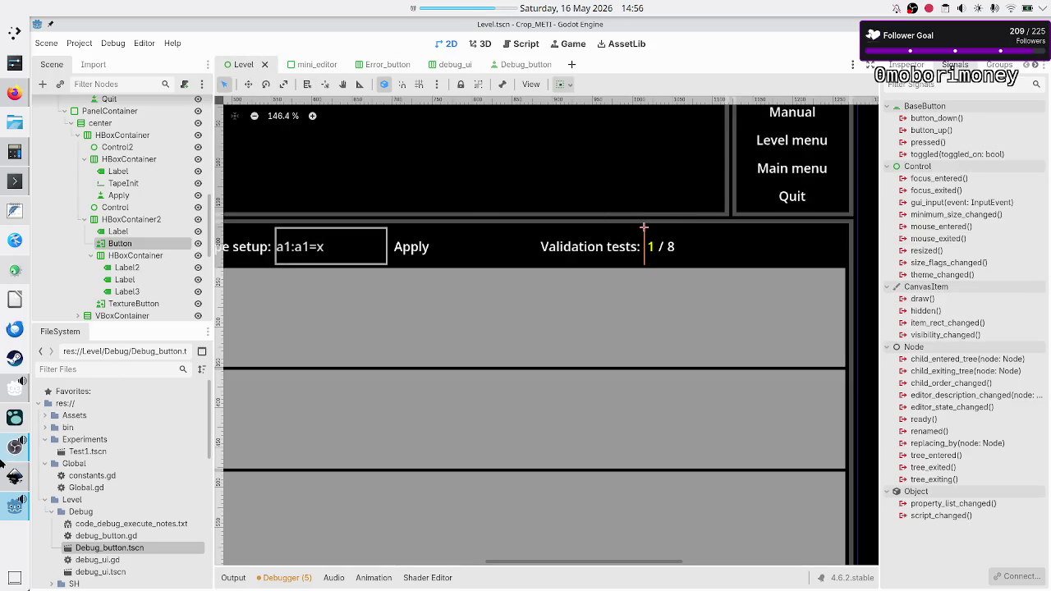
pyautogui.click(15, 478)
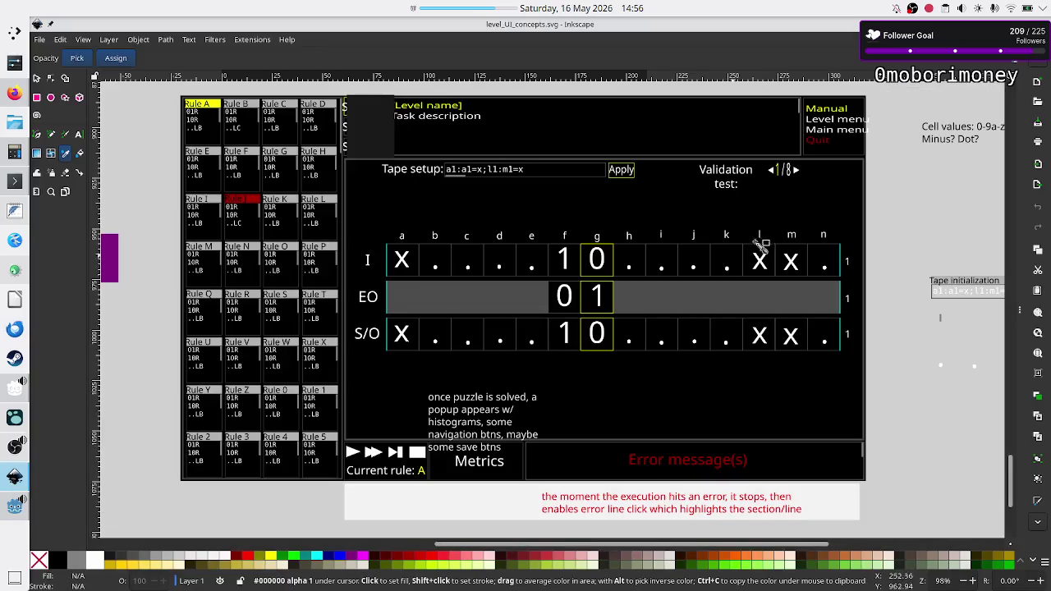
# - Copy the white left-arrow triangle from the Validation test selector in the mockup
pyautogui.scroll(5, 782, 180)
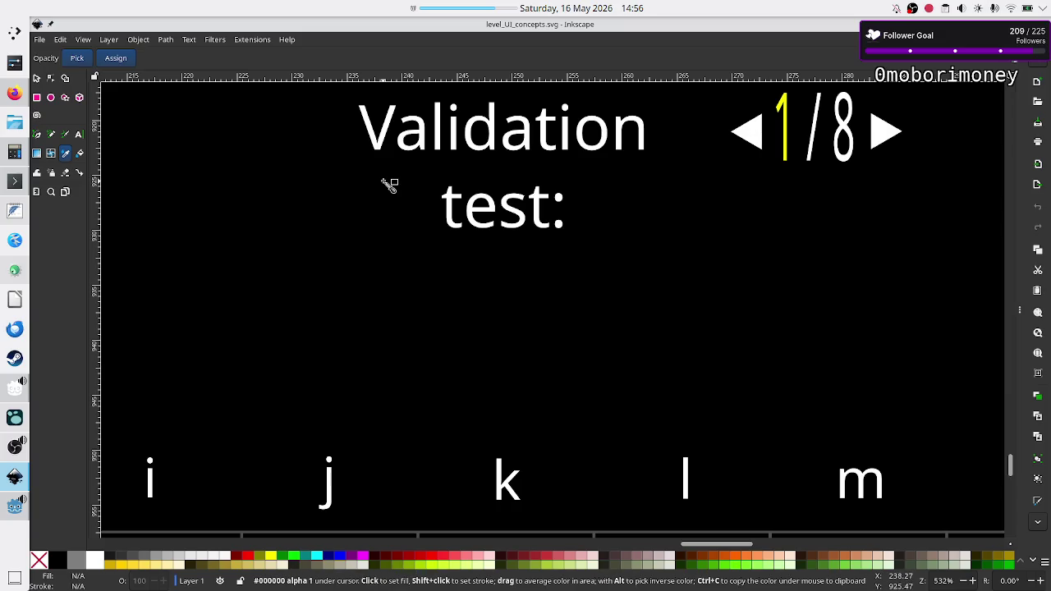
pyautogui.click(37, 78)
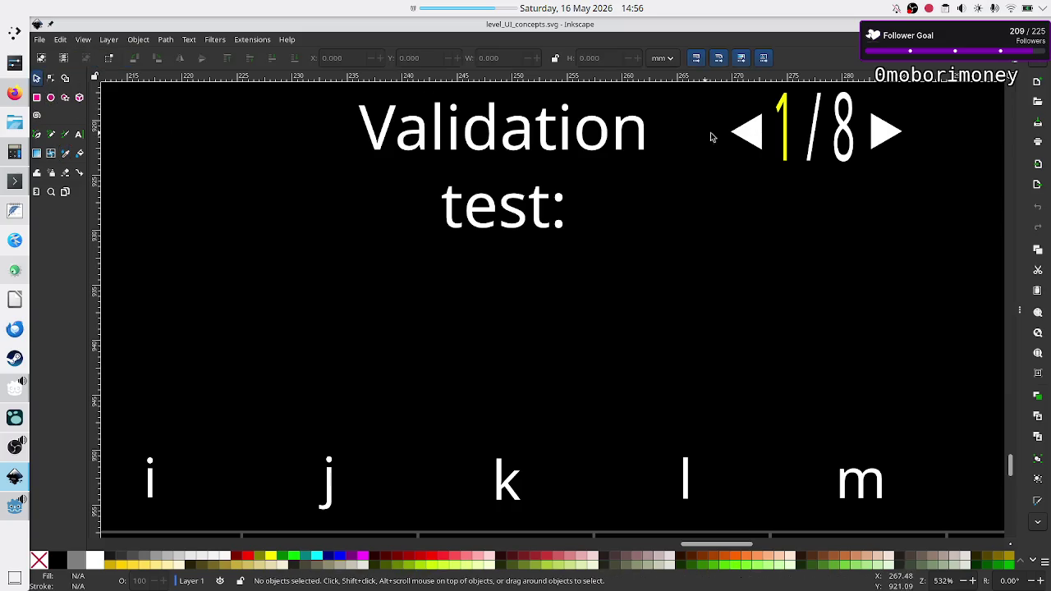
pyautogui.click(752, 137)
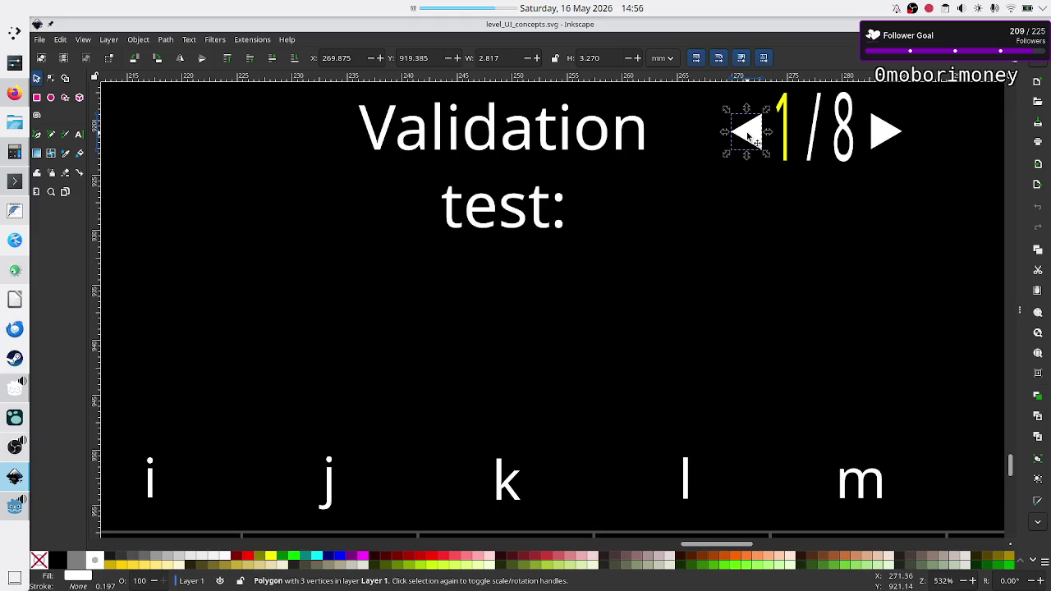
pyautogui.rightClick(748, 136)
pyautogui.click(768, 161)
# - Create a blank New document 2, then switch to the Konsole terminal
pyautogui.click(41, 41)
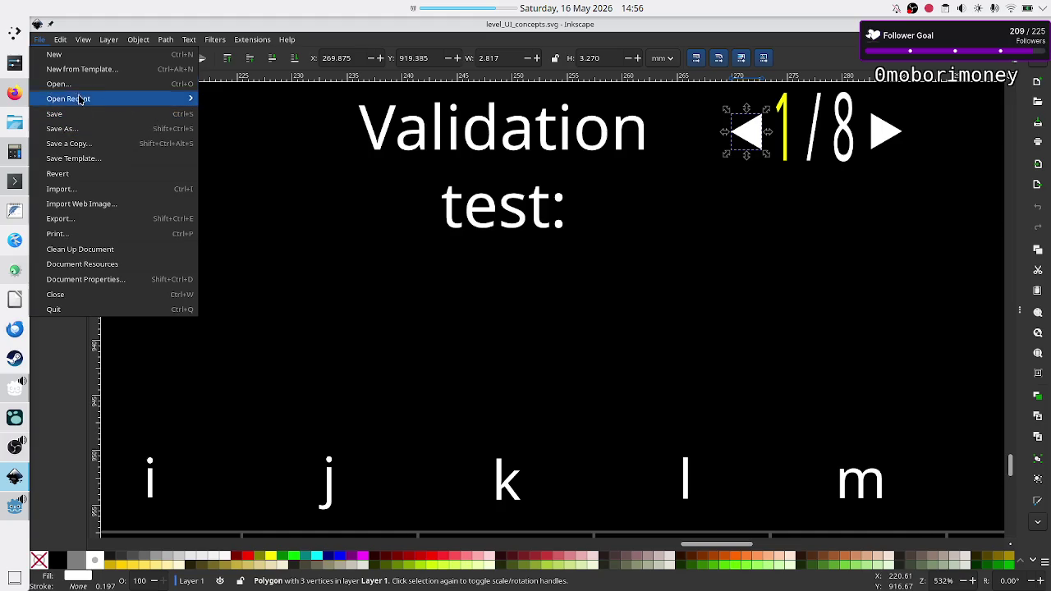
pyautogui.click(84, 56)
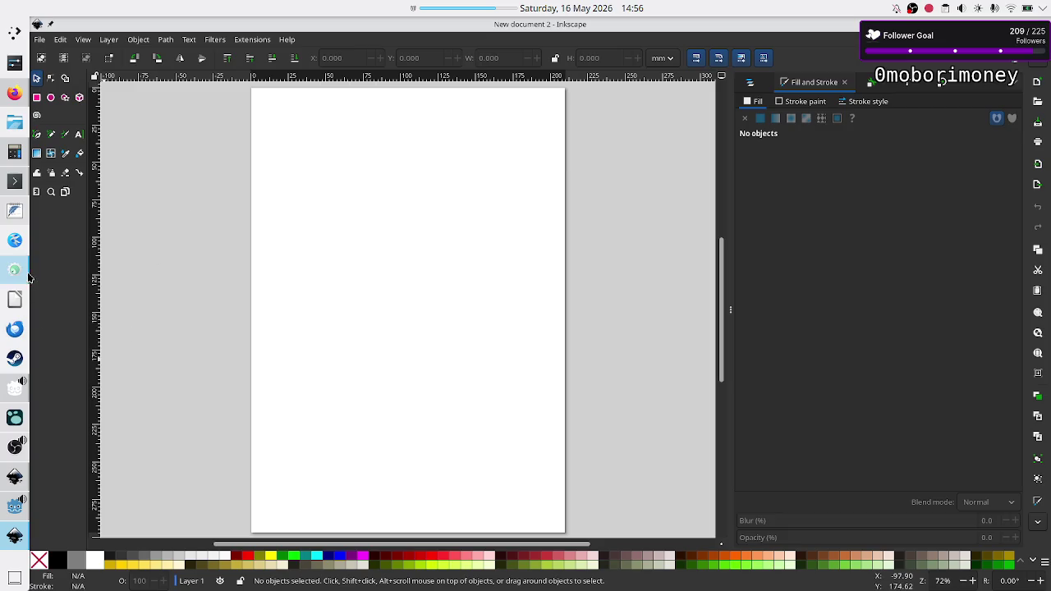
pyautogui.click(20, 181)
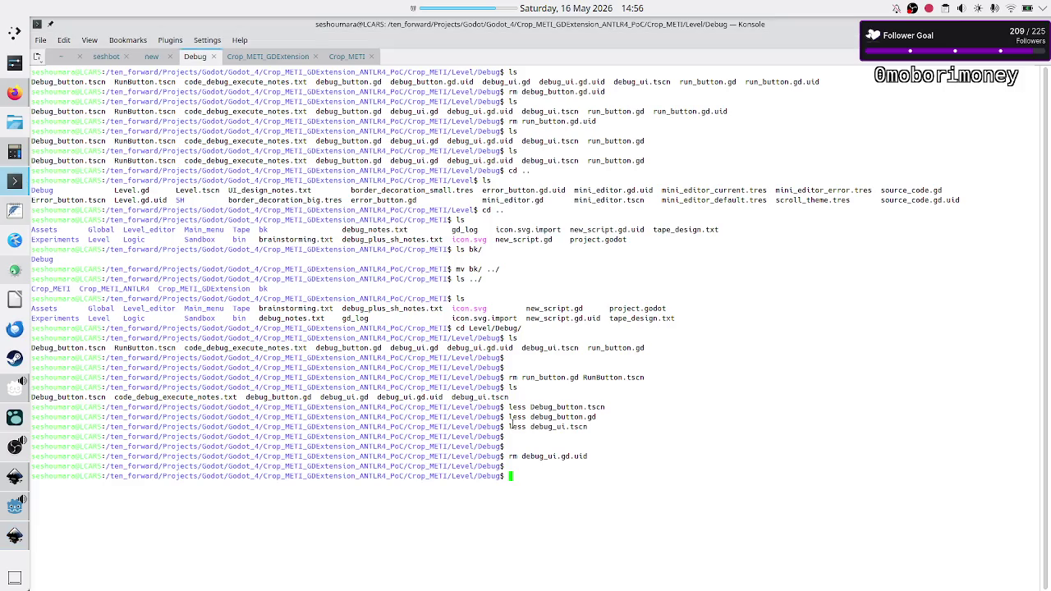
pyautogui.write('cd')
# - List the Debug folder, then go up two levels to the Crop_METI project root and list it
pyautogui.press('BackSpace')
pyautogui.press('BackSpace')
pyautogui.write('ls')
pyautogui.press('Return')
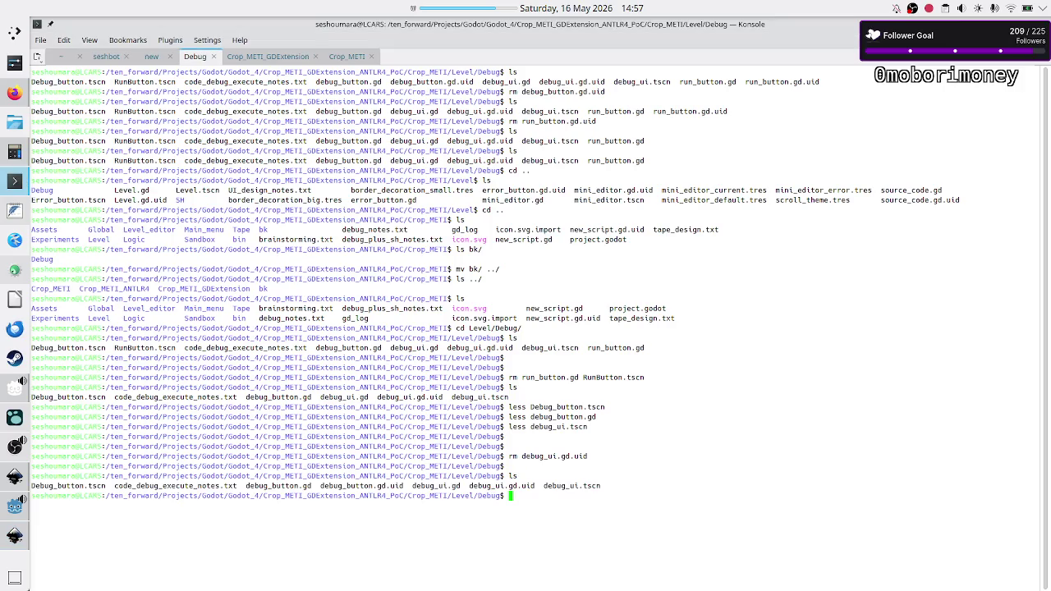
pyautogui.write('cd ..')
pyautogui.press('Return')
pyautogui.write('cd ..')
pyautogui.press('Return')
pyautogui.write('ls')
pyautogui.press('Return')
# - Enter the Assets folder, clear the screen and list its contents
pyautogui.write('cd')
pyautogui.press('Tab')
pyautogui.press('Return')
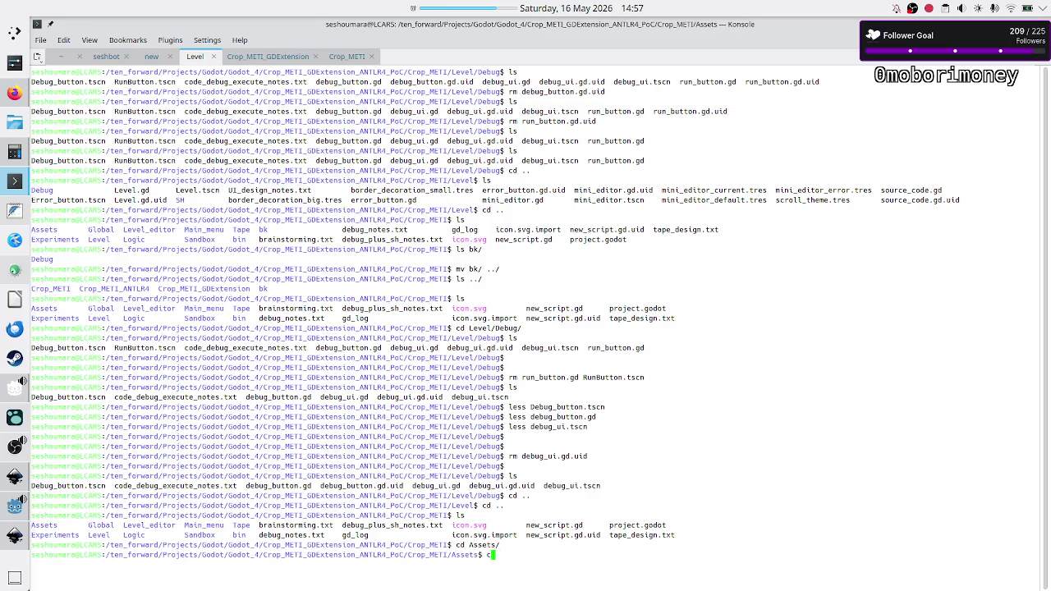
pyautogui.write('clear')
pyautogui.press('Return')
pyautogui.write('ls')
pyautogui.press('Return')
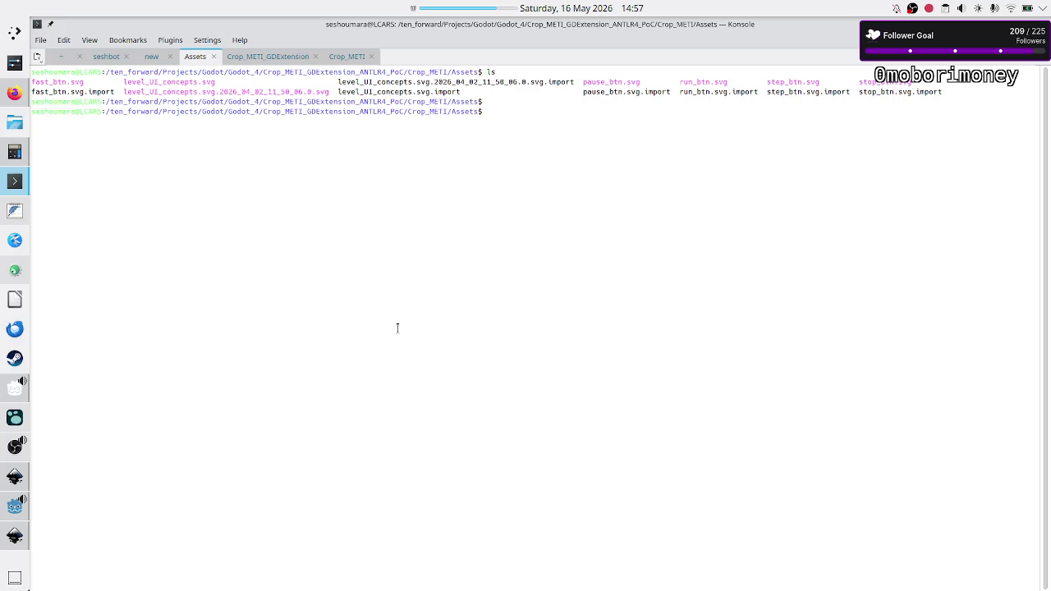
# - Inspect pause_btn.svg with file and less, confirming a 64 × 64 SVG, then return to Inkscape
pyautogui.doubleClick(616, 83)
pyautogui.click(599, 162)
pyautogui.write('le pa')
pyautogui.write('use_btn.svg')
pyautogui.press('Return')
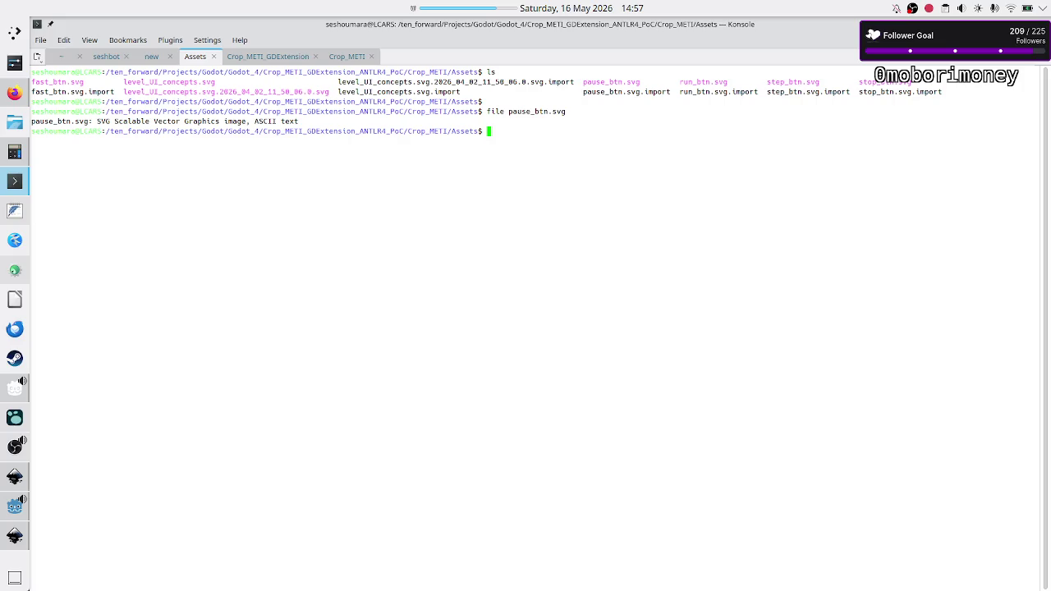
pyautogui.write('less pause_btn.svg')
pyautogui.press('Return')
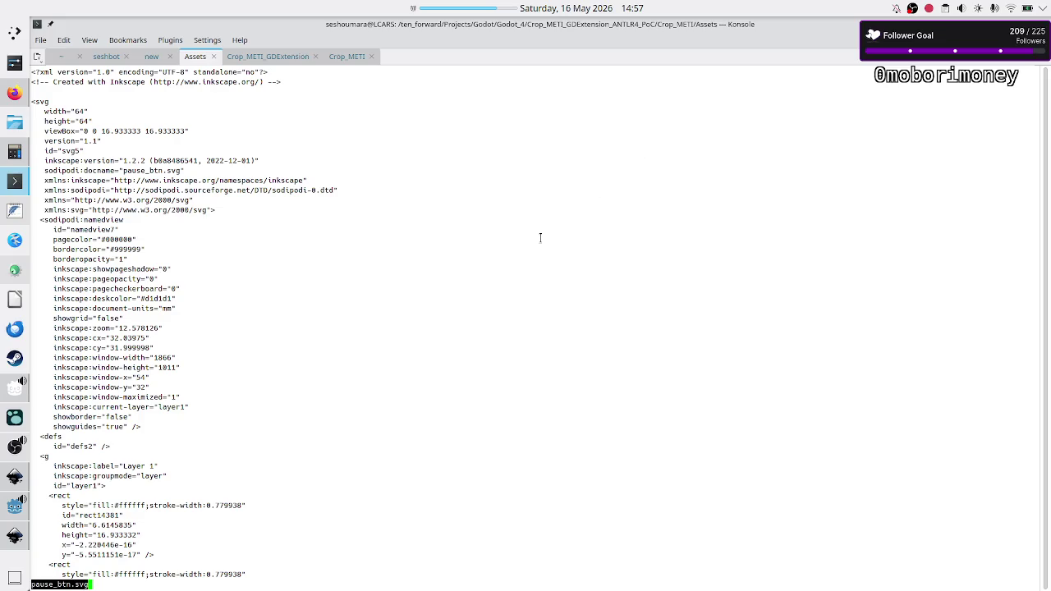
pyautogui.press('q')
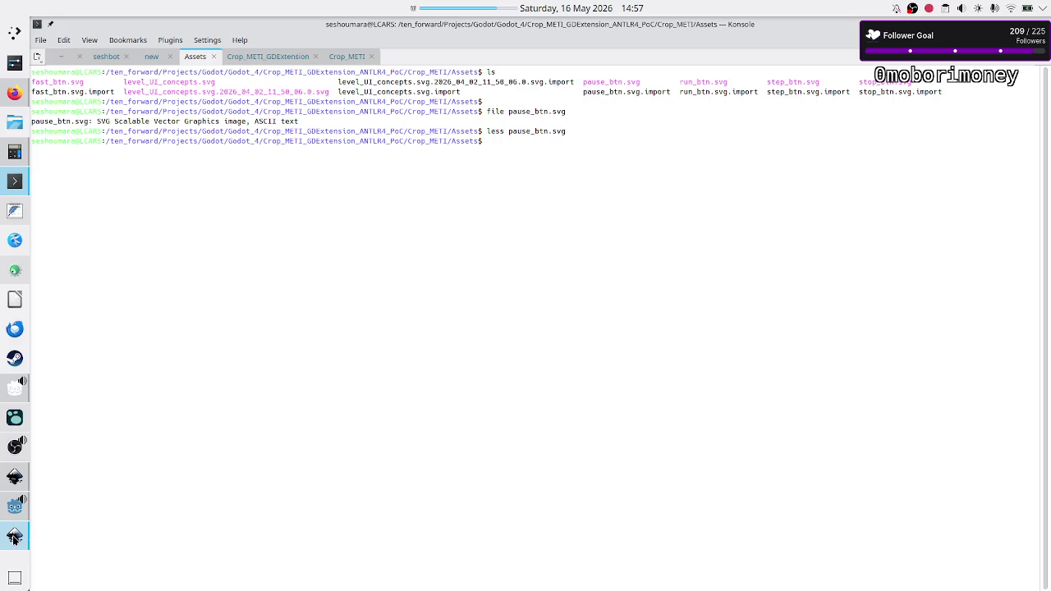
pyautogui.click(15, 538)
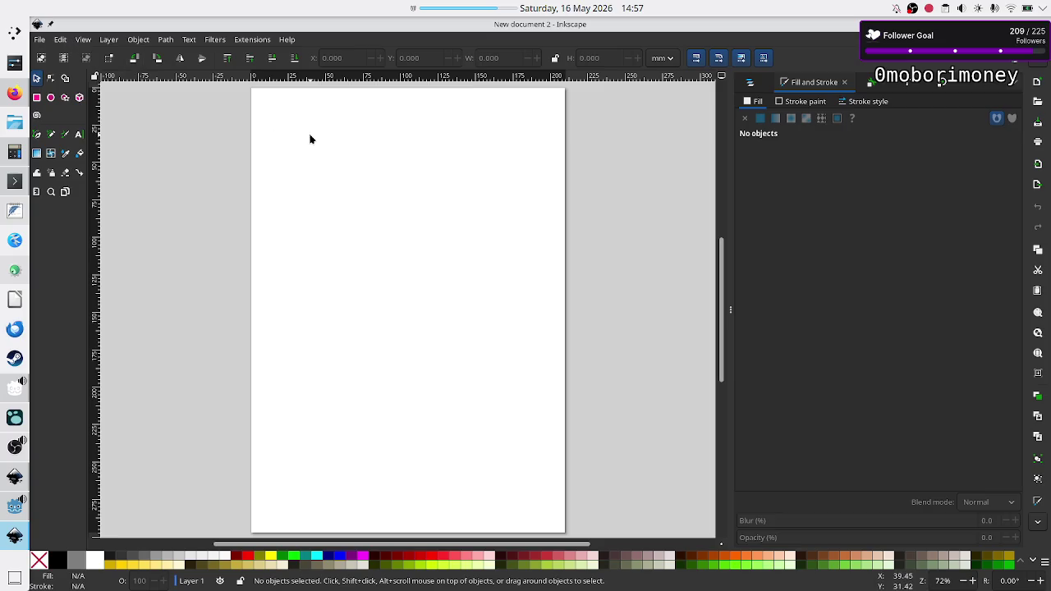
# - Paste the white triangle (2.817 × 3.270 mm) into New document 2 and deselect it
pyautogui.hotkey('ctrl', 'v')
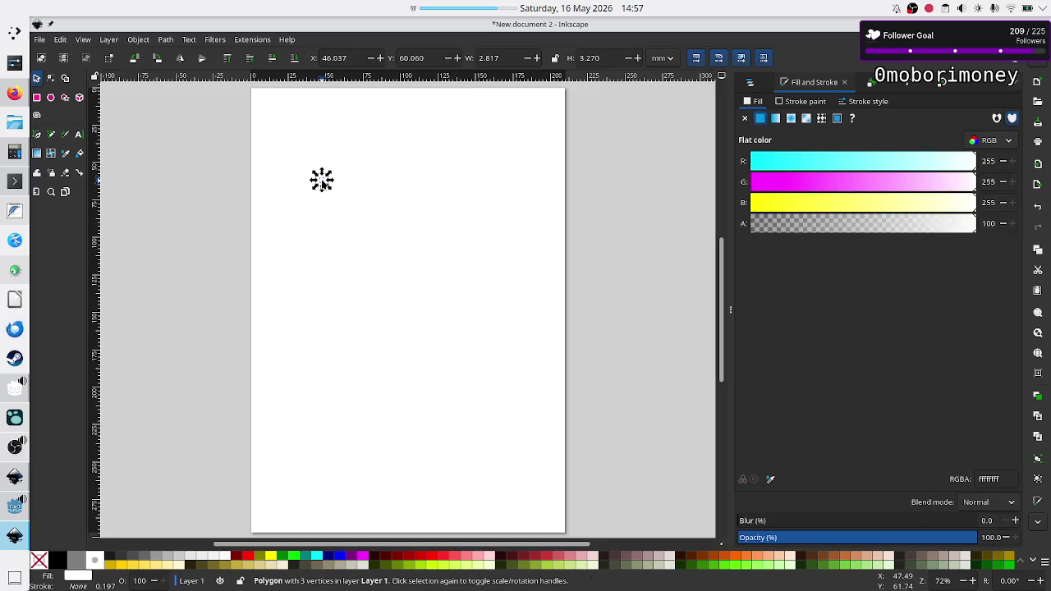
pyautogui.keyDown('ctrl'); pyautogui.scroll(5, 342, 198); pyautogui.keyUp('ctrl')
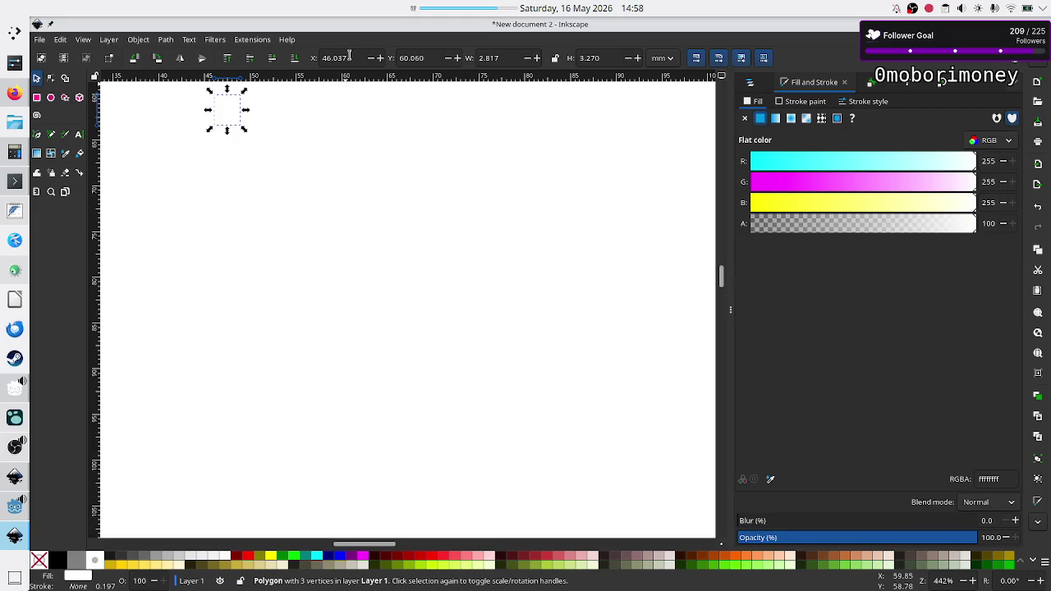
pyautogui.click(425, 56)
pyautogui.click(334, 147)
pyautogui.click(235, 111)
pyautogui.click(333, 170)
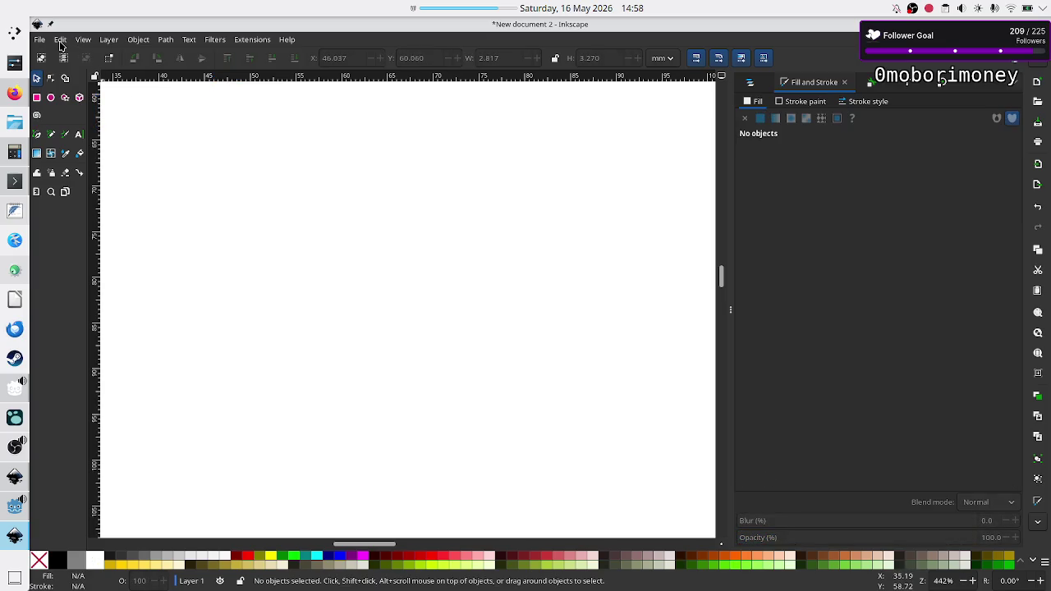
pyautogui.click(39, 41)
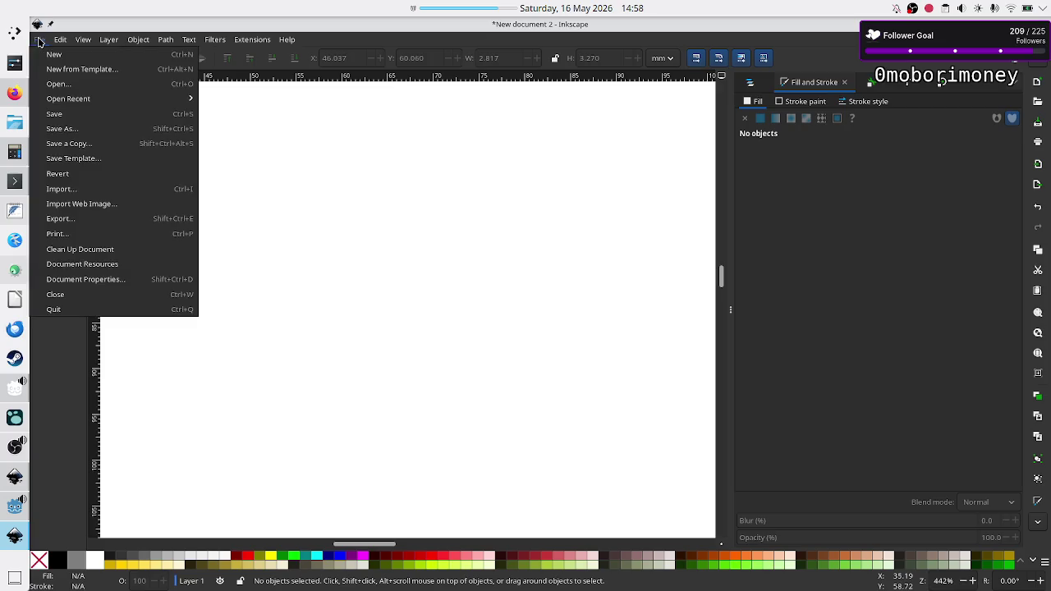
# - Switch the Document Properties page size units to px
pyautogui.click(89, 279)
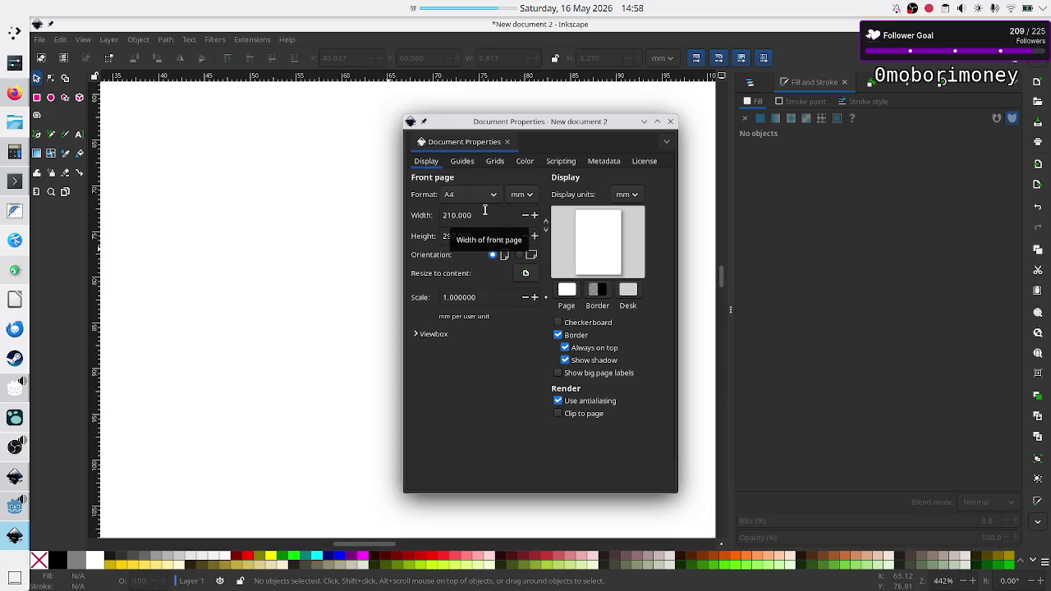
pyautogui.click(491, 197)
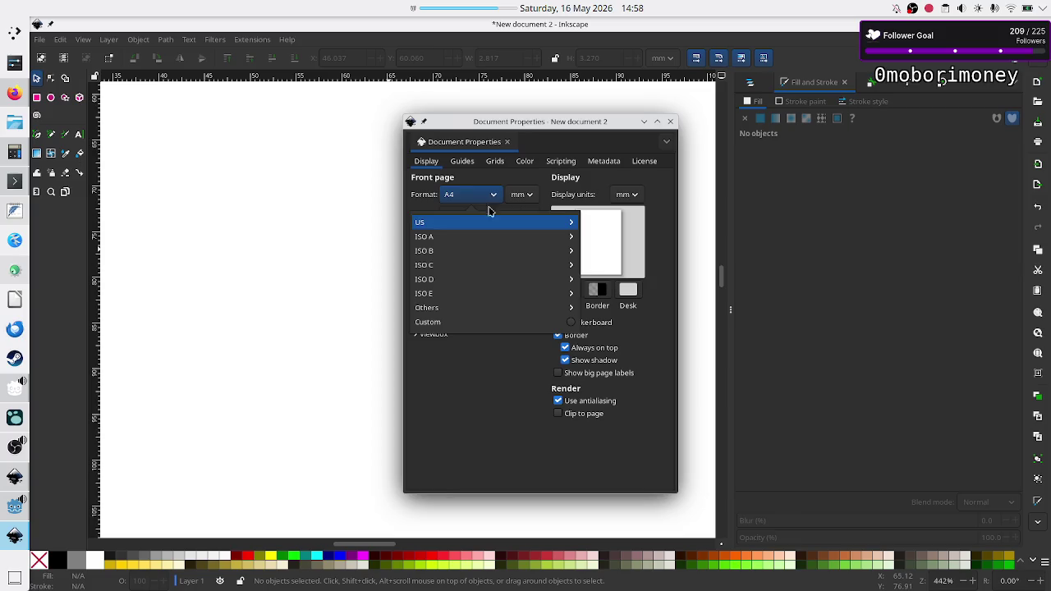
pyautogui.click(469, 322)
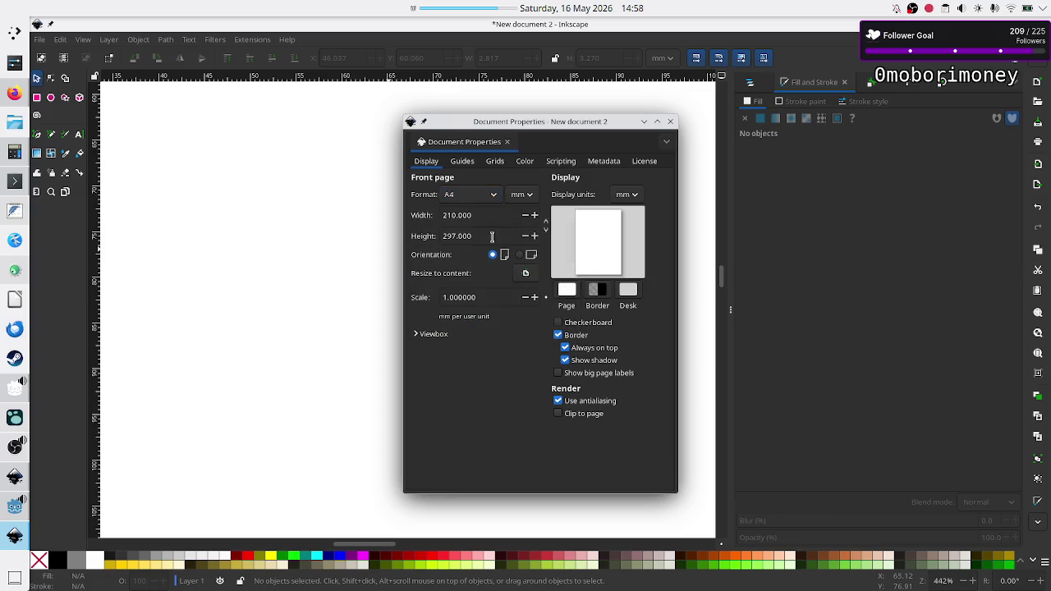
pyautogui.doubleClick(493, 214)
pyautogui.click(493, 214)
pyautogui.click(528, 195)
pyautogui.click(516, 214)
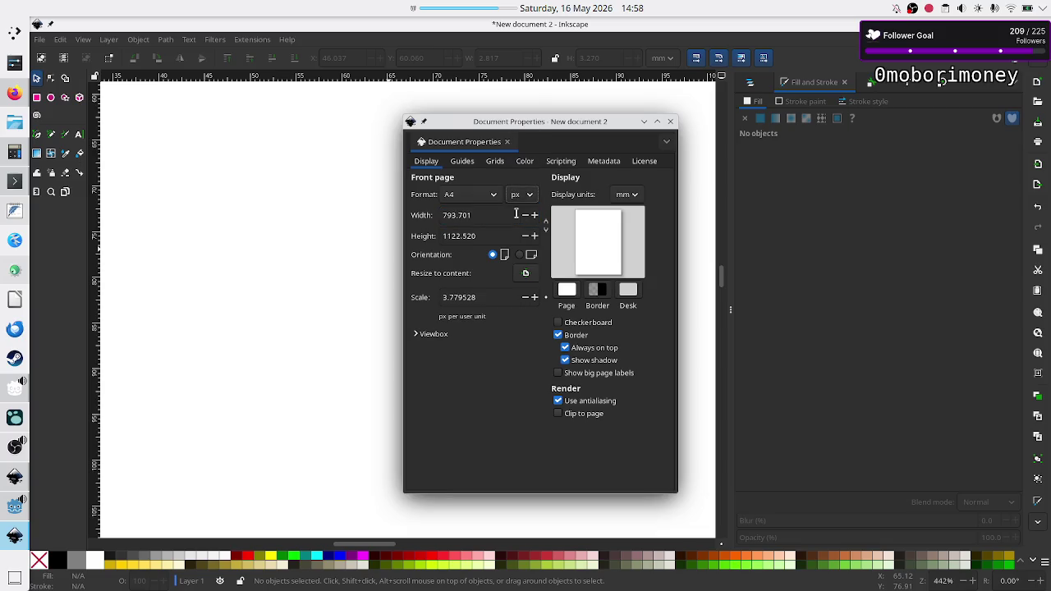
# - Set the page width and height to 64 px each
pyautogui.tripleClick(486, 214)
pyautogui.write('64')
pyautogui.doubleClick(488, 235)
pyautogui.tripleClick(488, 236)
pyautogui.write('64')
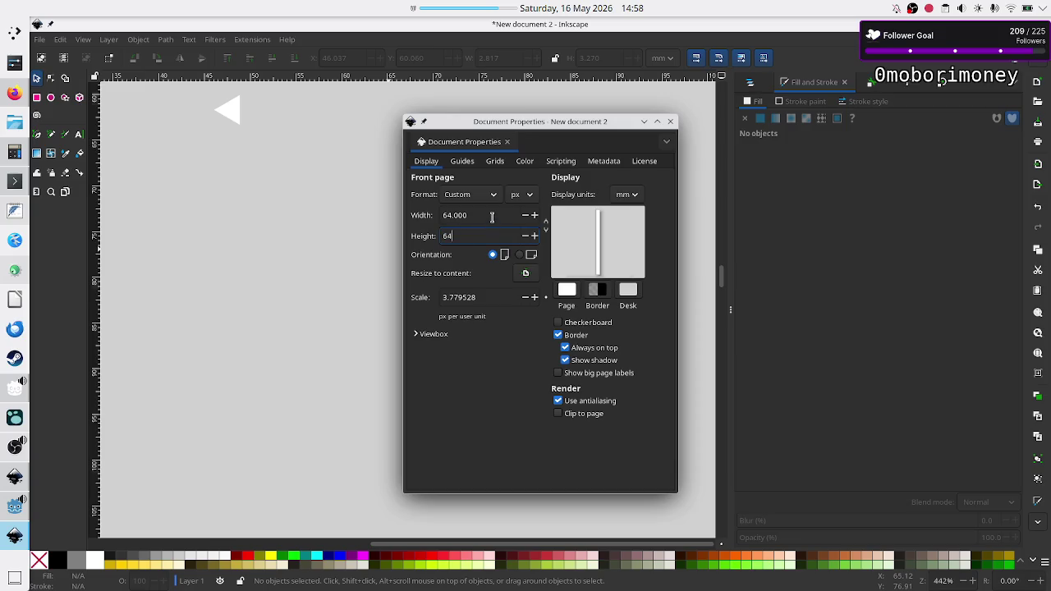
pyautogui.press('Return')
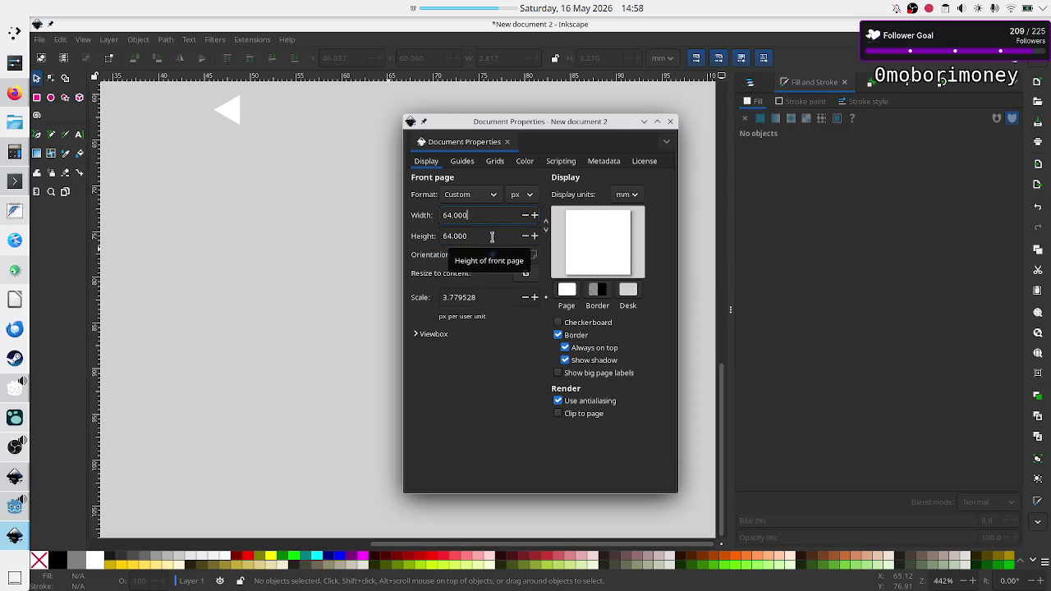
pyautogui.click(491, 237)
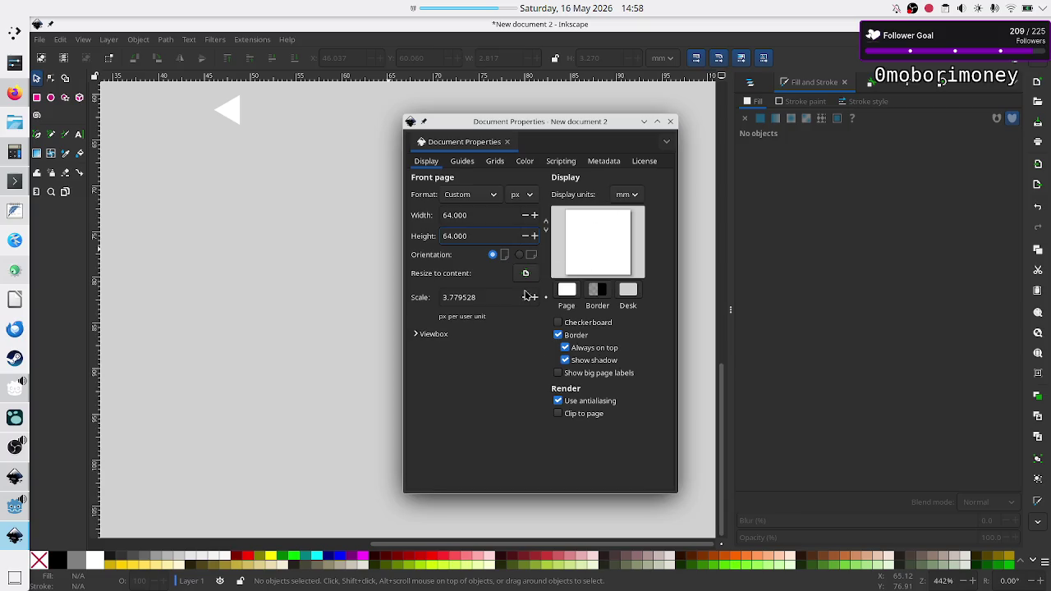
# - Close Document Properties, drag the white triangle beside the 64 px page, and reselect it
pyautogui.click(671, 122)
pyautogui.scroll(8, 345, 197)
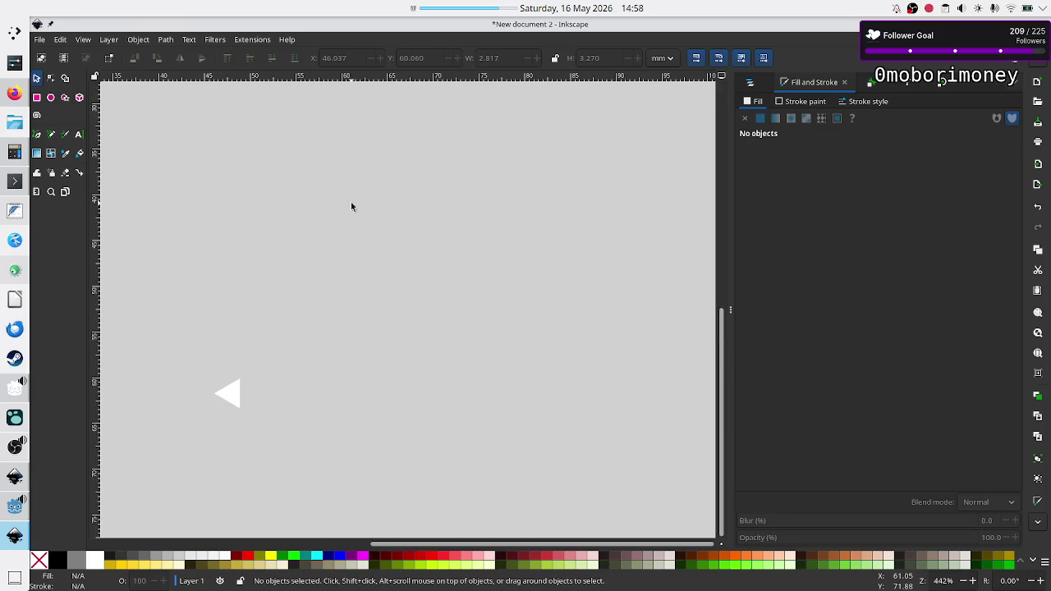
pyautogui.click(228, 400)
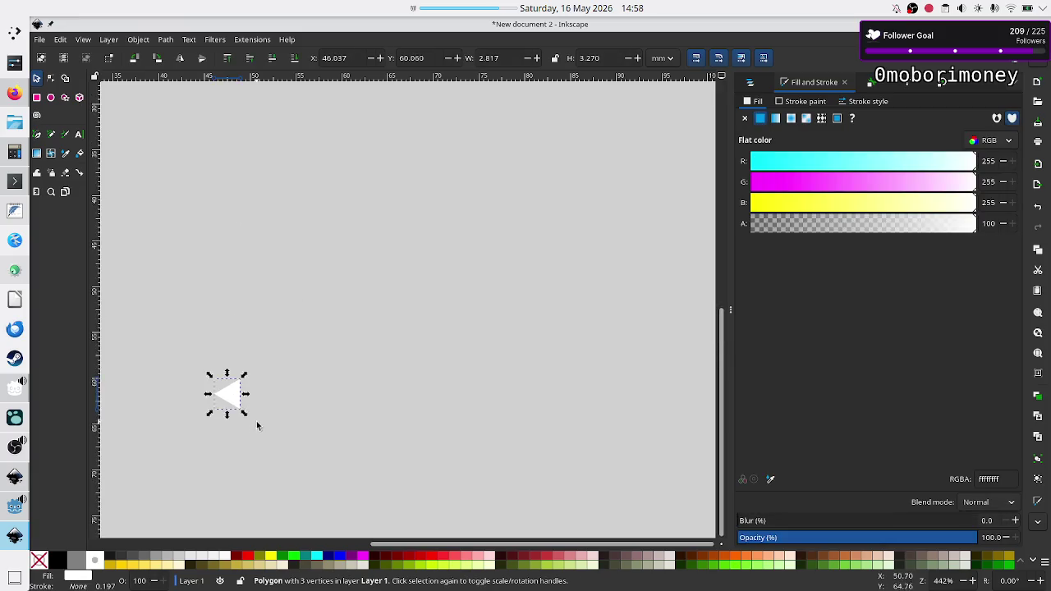
pyautogui.moveTo(234, 401)
pyautogui.mouseDown()
pyautogui.moveTo(274, 397)
pyautogui.moveTo(376, 348)
pyautogui.mouseUp()
pyautogui.keyDown('ctrl'); pyautogui.scroll(-5, 535, 345); pyautogui.keyUp('ctrl')
pyautogui.keyDown('ctrl'); pyautogui.scroll(2, 531, 347); pyautogui.keyUp('ctrl')
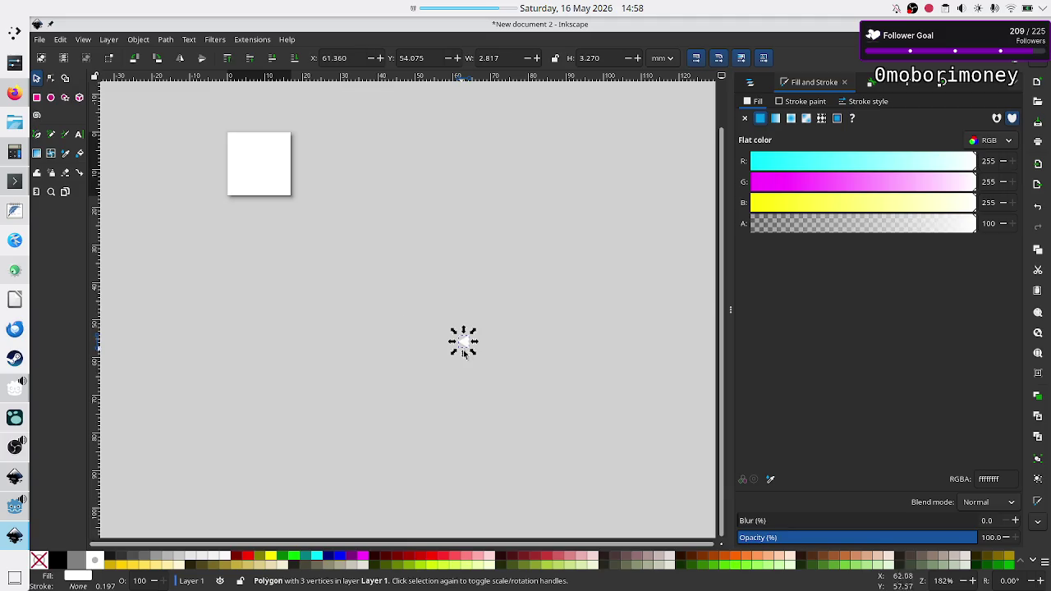
pyautogui.moveTo(463, 342); pyautogui.dragTo(307, 251)
pyautogui.click(257, 165)
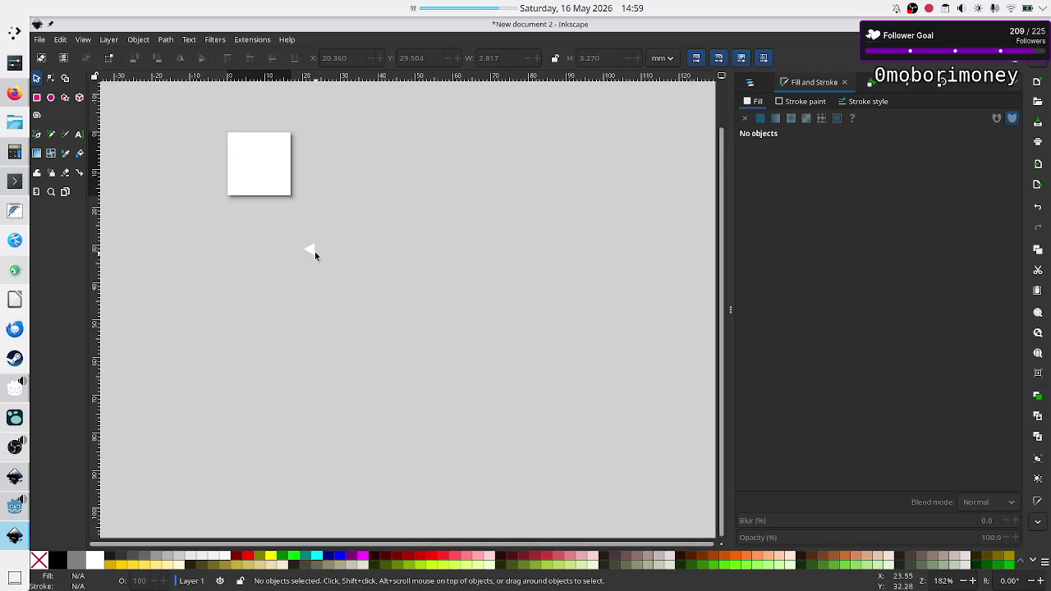
pyautogui.click(309, 247)
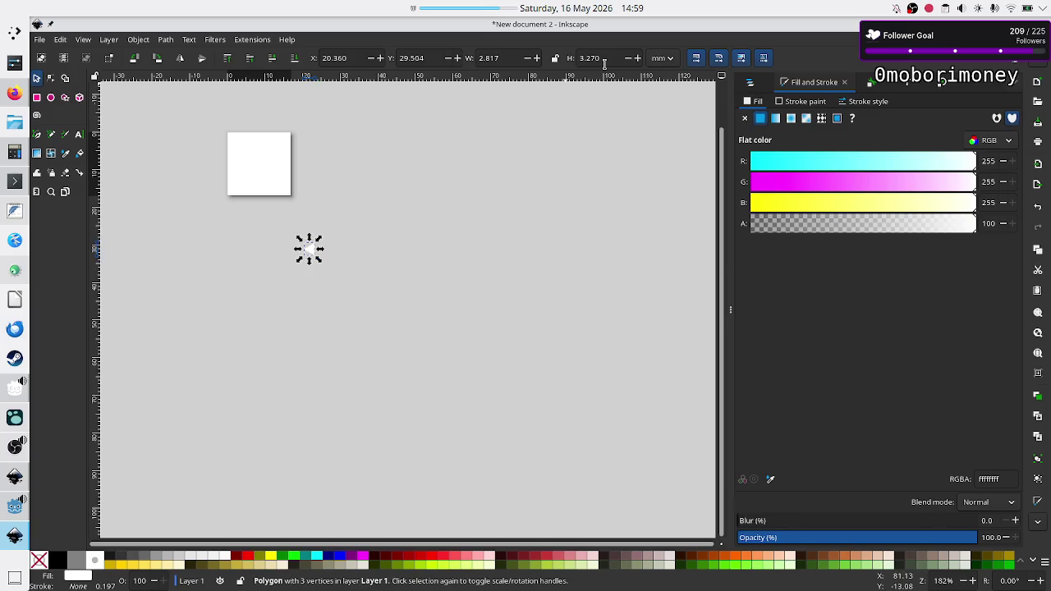
pyautogui.click(140, 41)
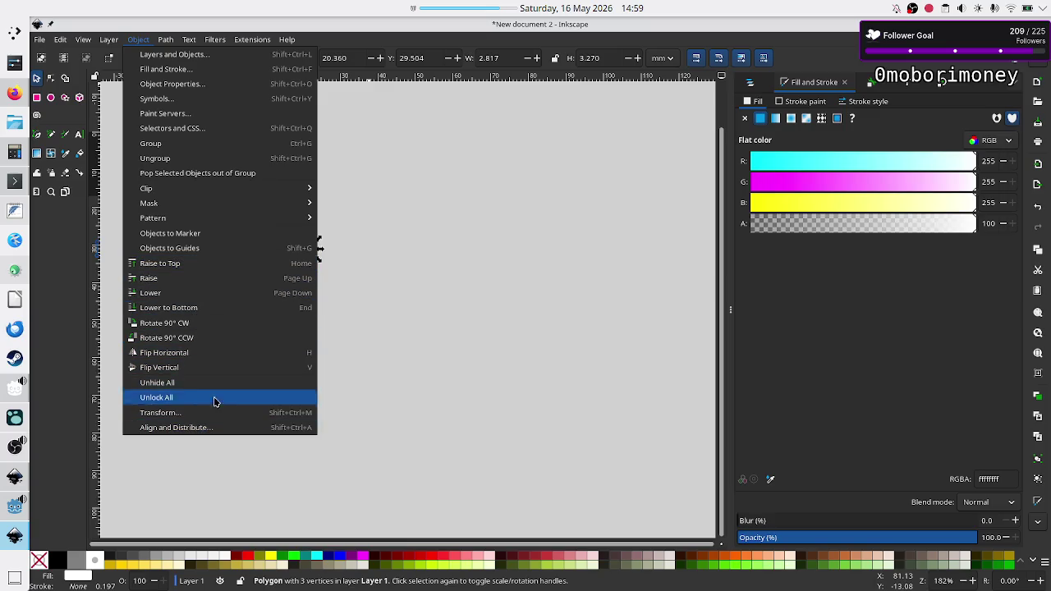
pyautogui.click(821, 322)
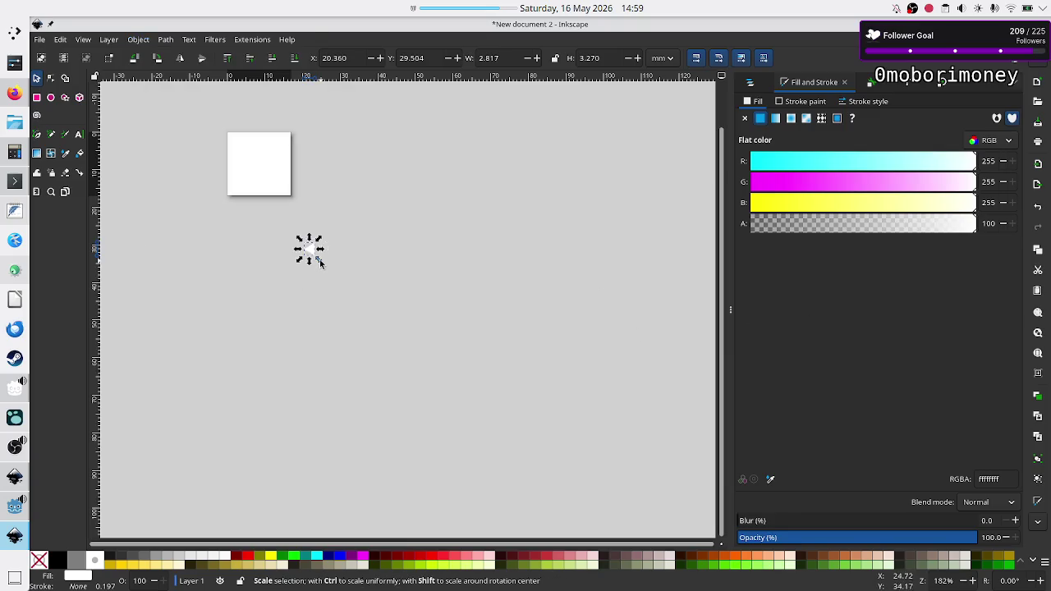
pyautogui.moveTo(320, 263); pyautogui.dragTo(355, 264)
pyautogui.hotkey('ctrl', 'z')
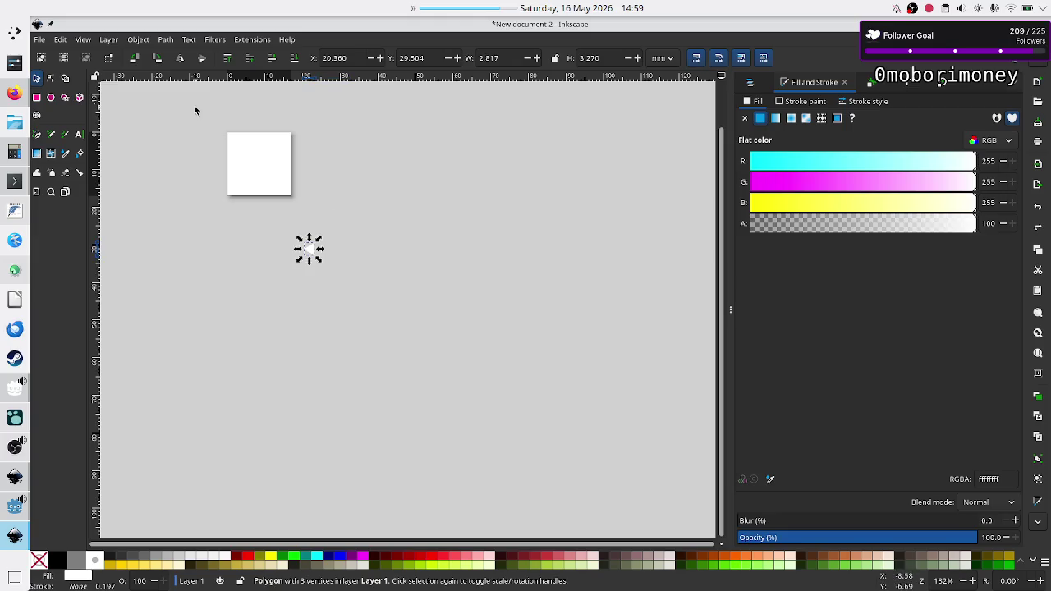
pyautogui.click(138, 40)
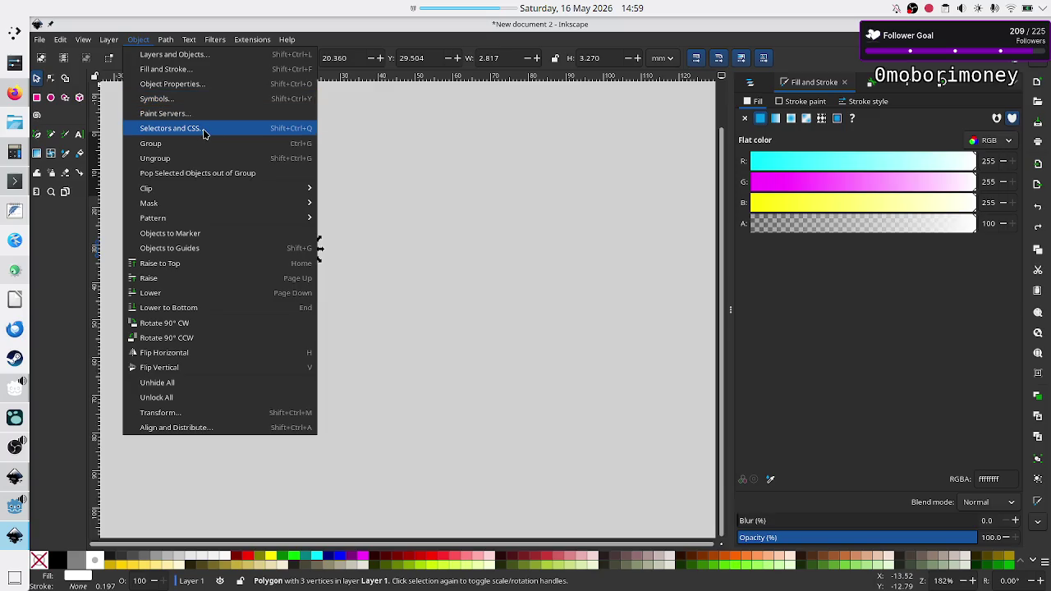
pyautogui.moveTo(205, 216)
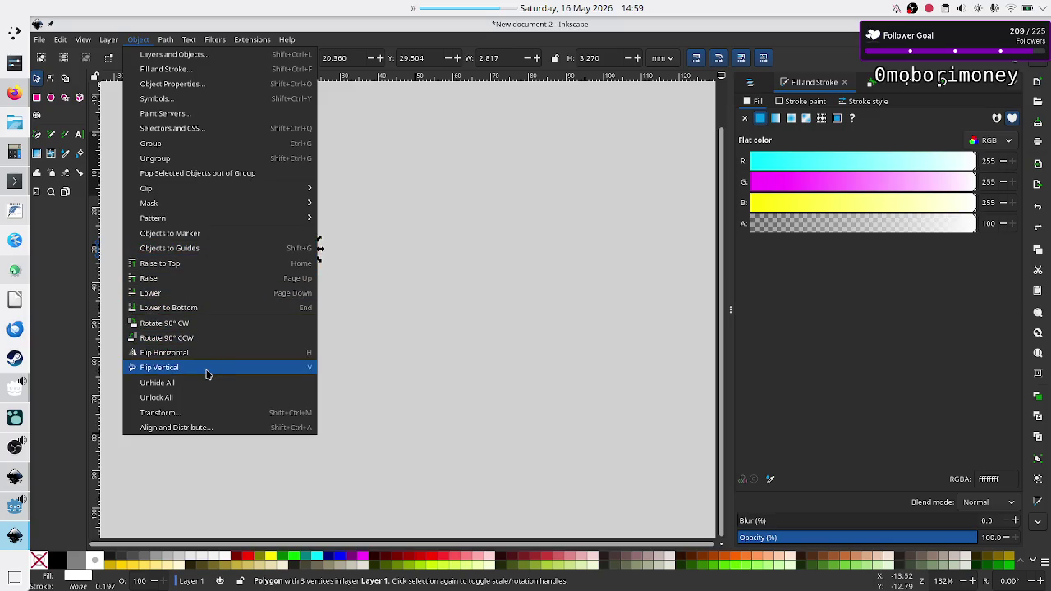
pyautogui.click(203, 413)
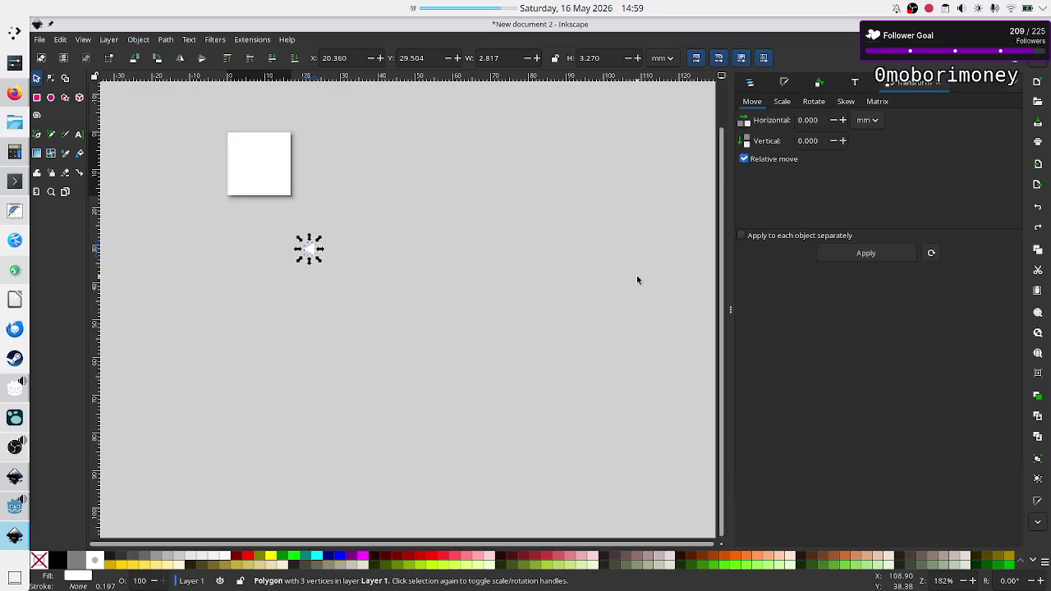
# - Scale the white triangle proportionally to 300% and move it onto the page
pyautogui.click(782, 101)
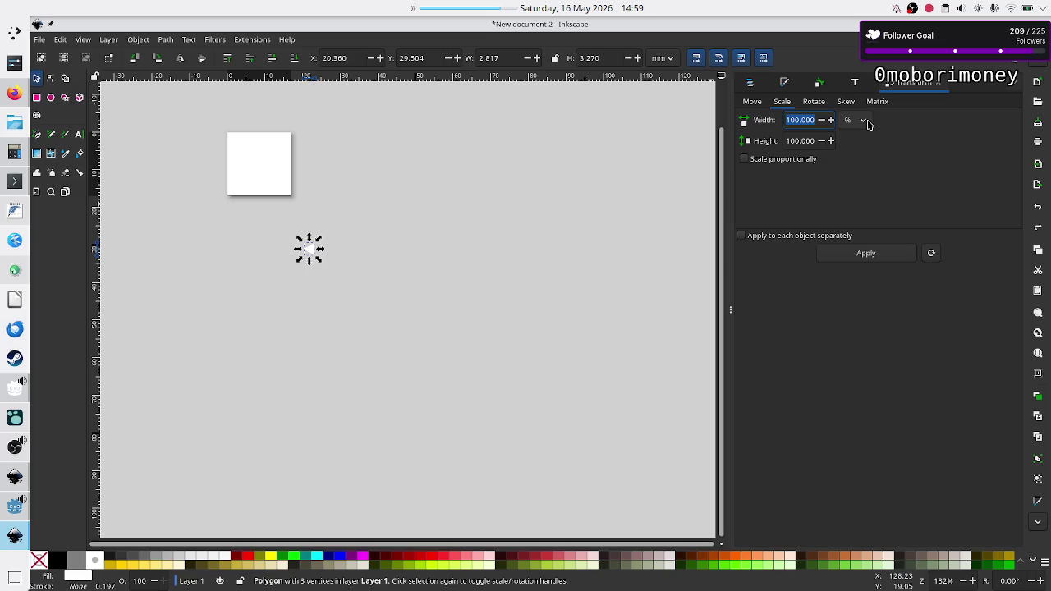
pyautogui.click(788, 162)
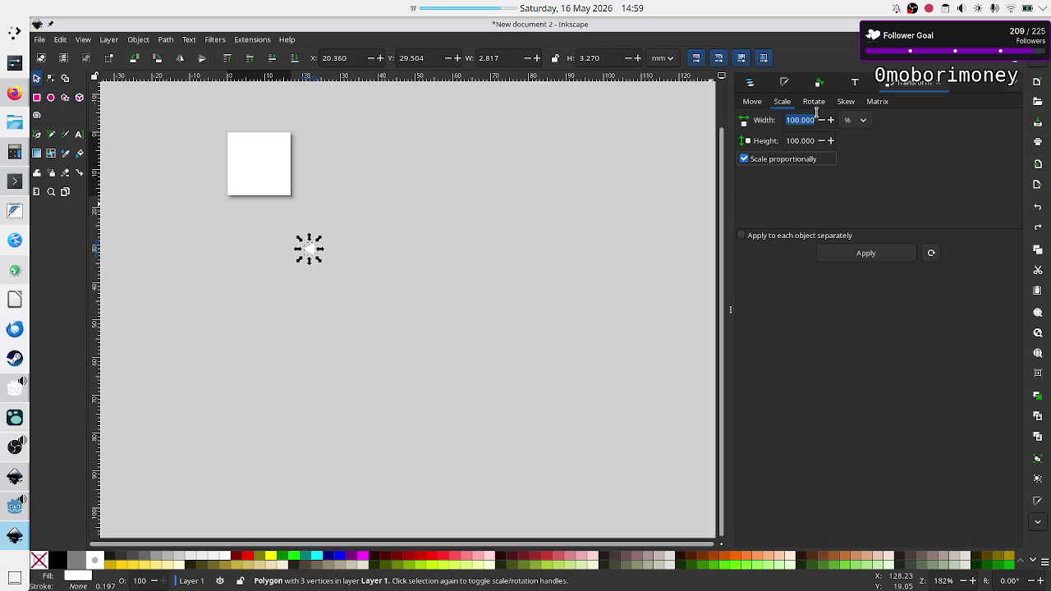
pyautogui.write('300')
pyautogui.press('Return')
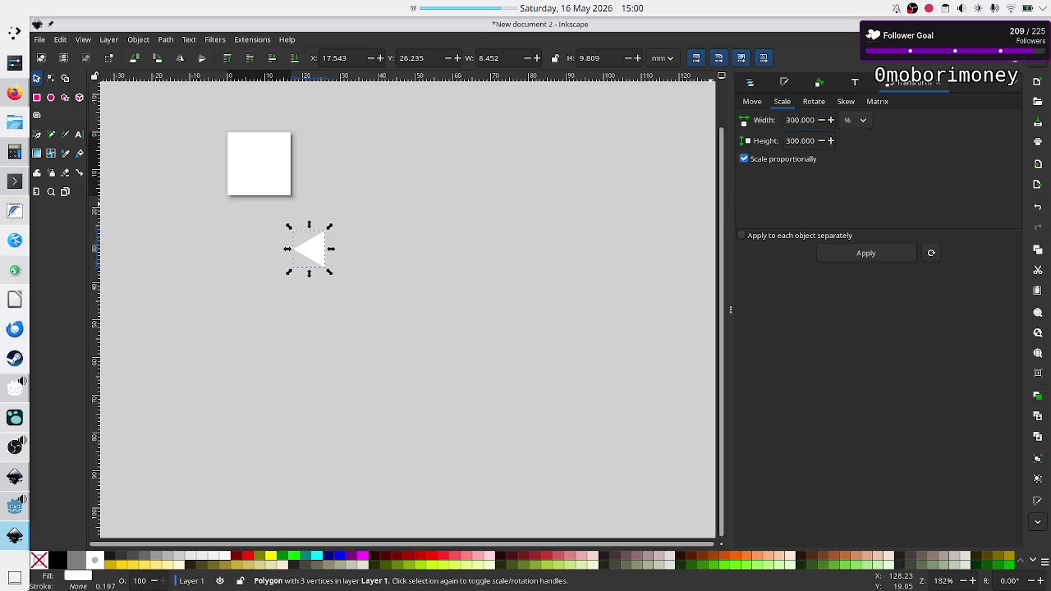
pyautogui.moveTo(314, 249); pyautogui.dragTo(267, 168)
pyautogui.moveTo(261, 165); pyautogui.dragTo(262, 165)
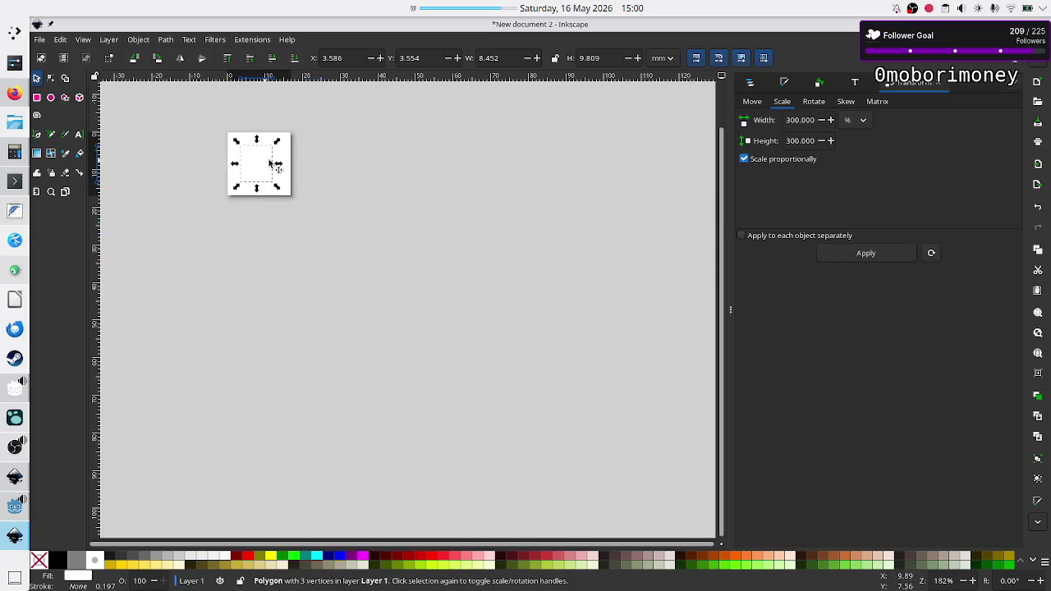
# - Rescale the triangle to 150%, centre it on the page, and deselect it
pyautogui.click(802, 120)
pyautogui.doubleClick(798, 120)
pyautogui.write('150')
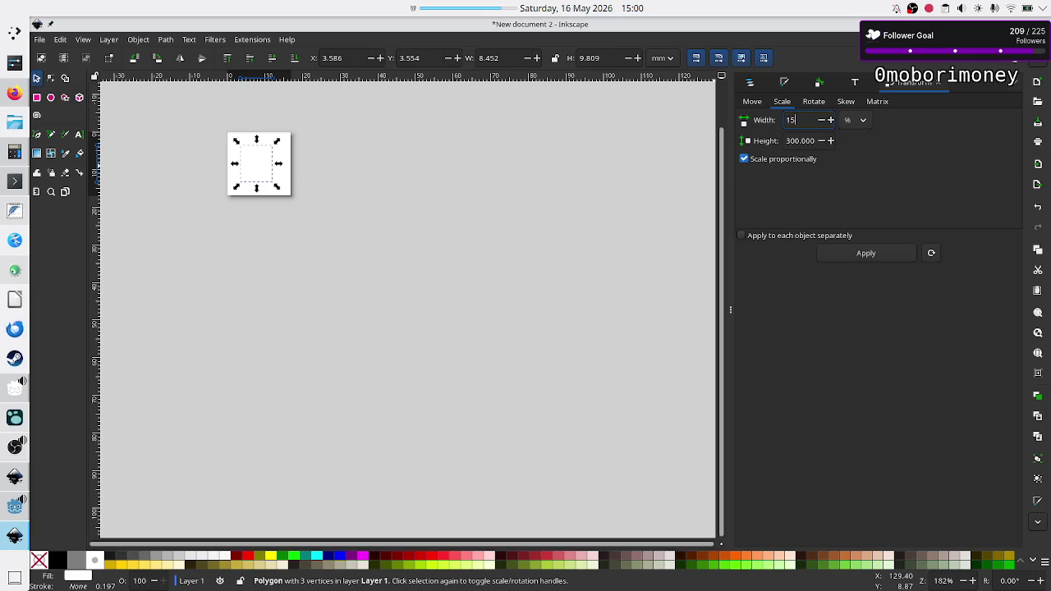
pyautogui.press('Return')
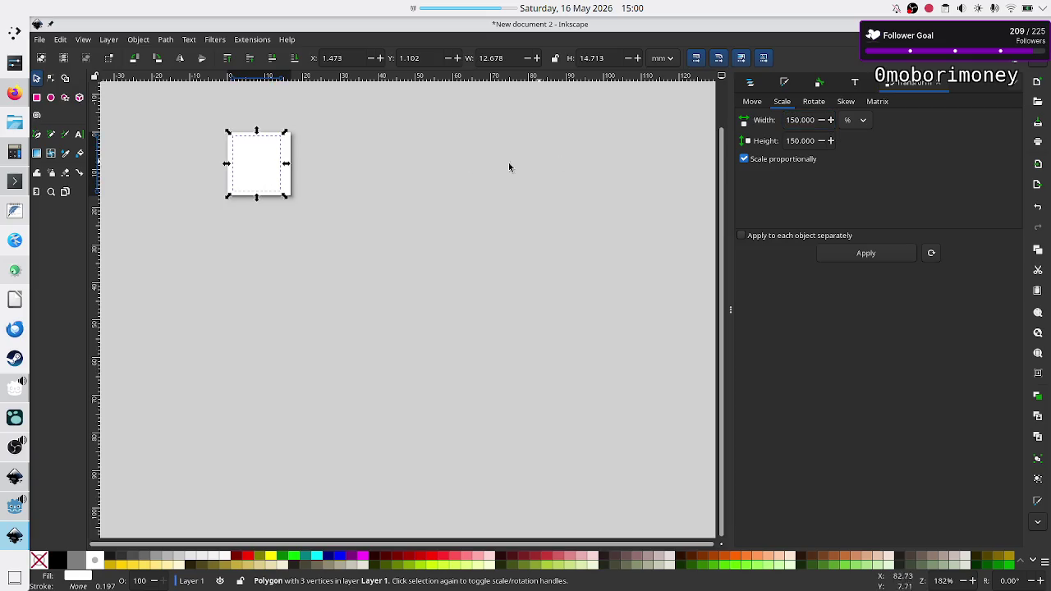
pyautogui.moveTo(260, 168); pyautogui.dragTo(264, 168)
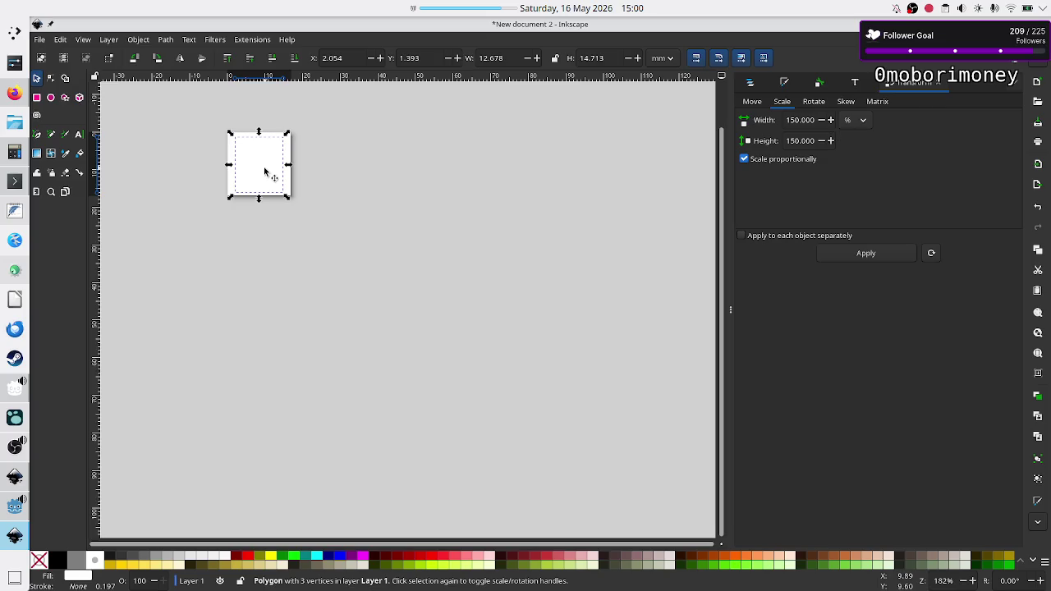
pyautogui.click(472, 217)
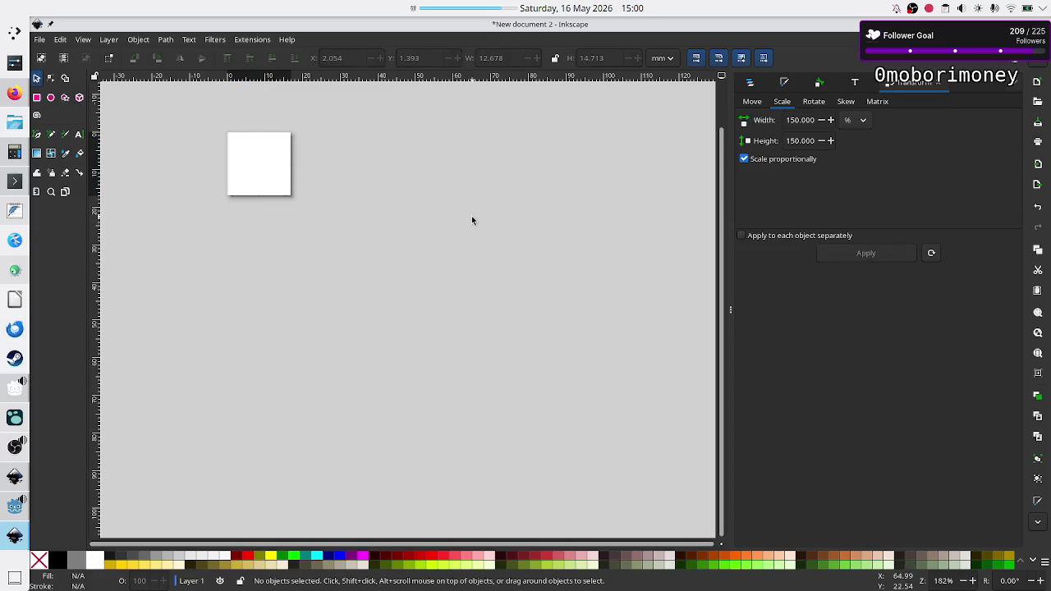
# - Open Save As for the drawing, then run pwd in Konsole to print the Assets path
pyautogui.hotkey('ctrl', 's')
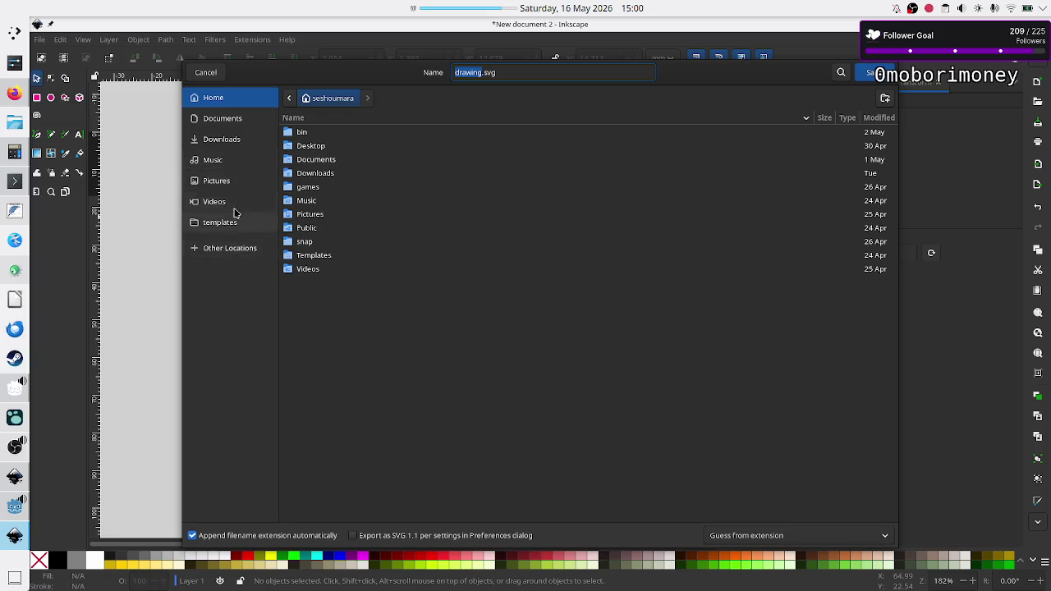
pyautogui.click(289, 99)
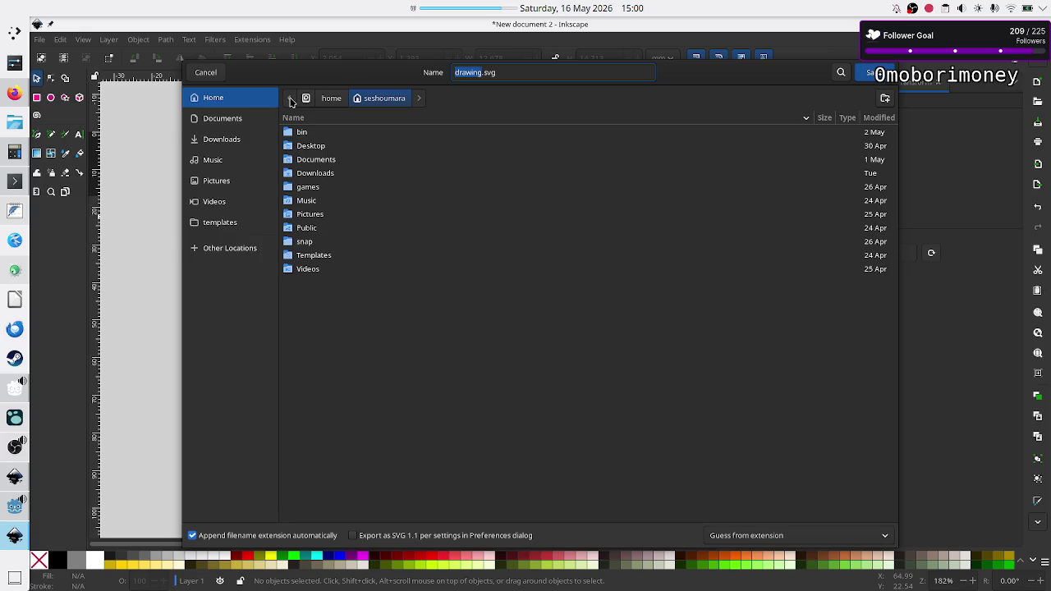
pyautogui.click(15, 183)
pyautogui.write('pwd')
pyautogui.press('Return')
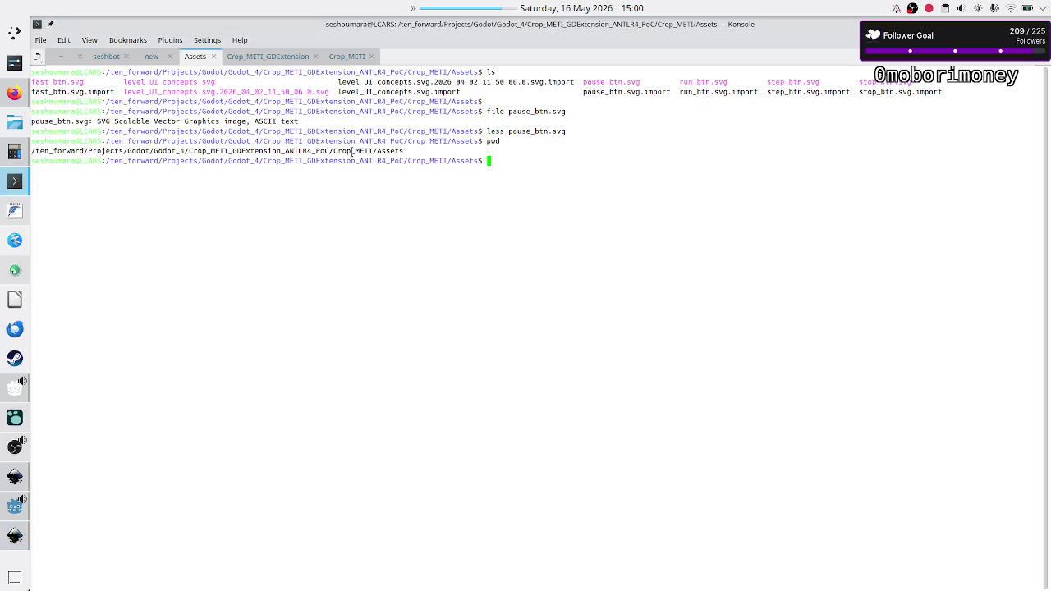
# - Copy the printed Assets folder path from Konsole and return to Inkscape's save dialog
pyautogui.tripleClick(352, 151)
pyautogui.rightClick(351, 150)
pyautogui.click(385, 163)
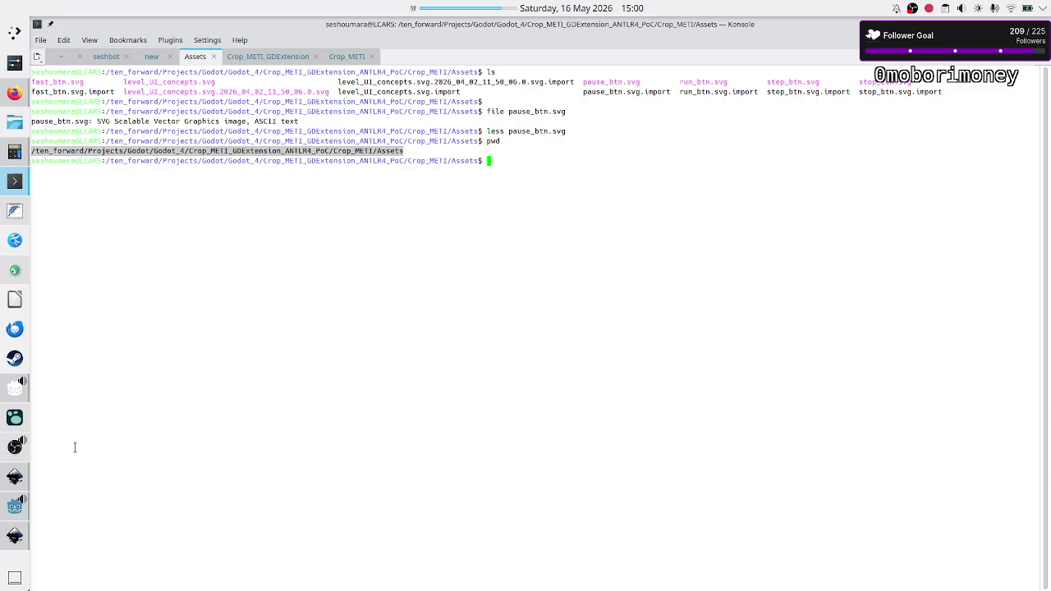
pyautogui.click(15, 535)
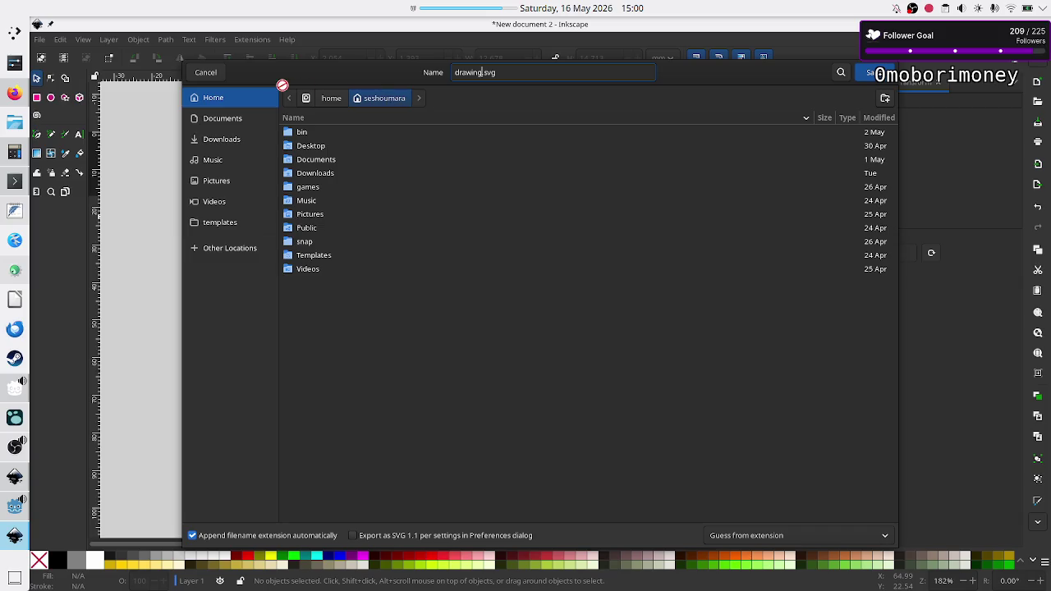
# - Browse from / through ten_forward/Projects/Godot/Godot_4 to Crop_METI's Assets folder
pyautogui.click(326, 101)
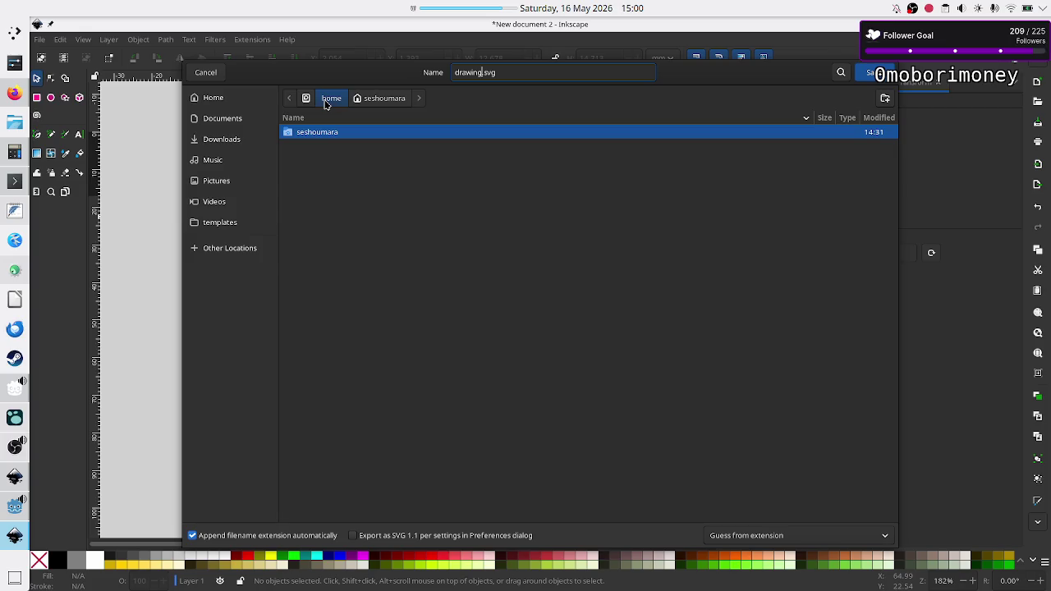
pyautogui.click(306, 100)
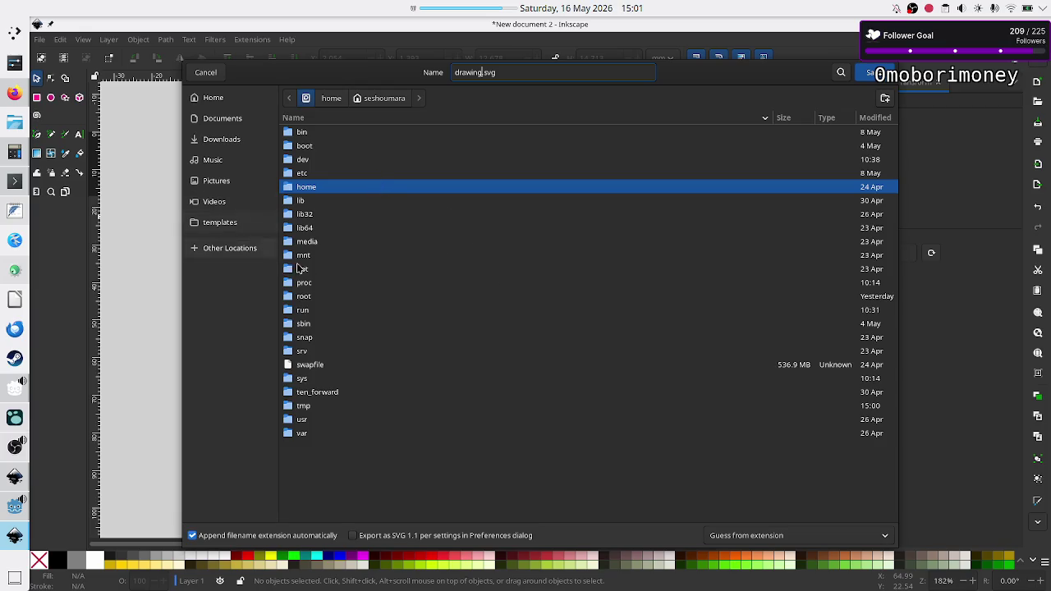
pyautogui.doubleClick(327, 396)
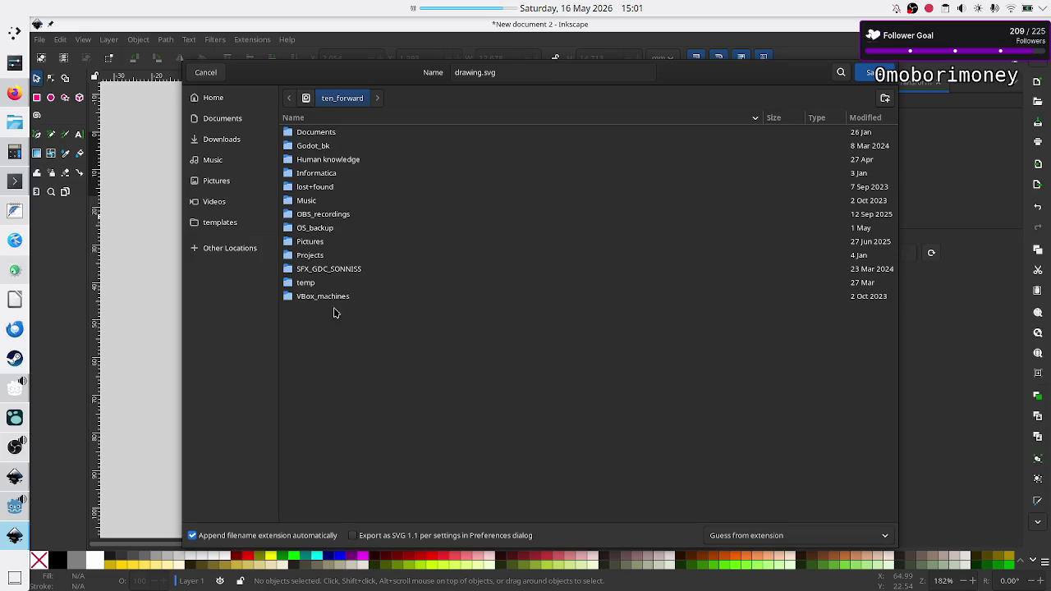
pyautogui.doubleClick(312, 257)
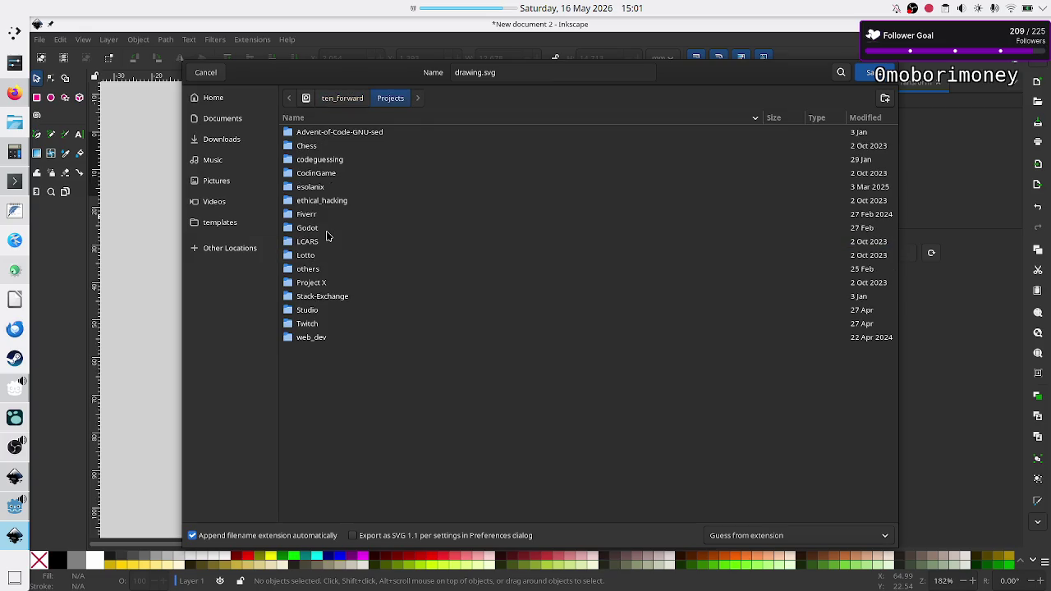
pyautogui.doubleClick(309, 227)
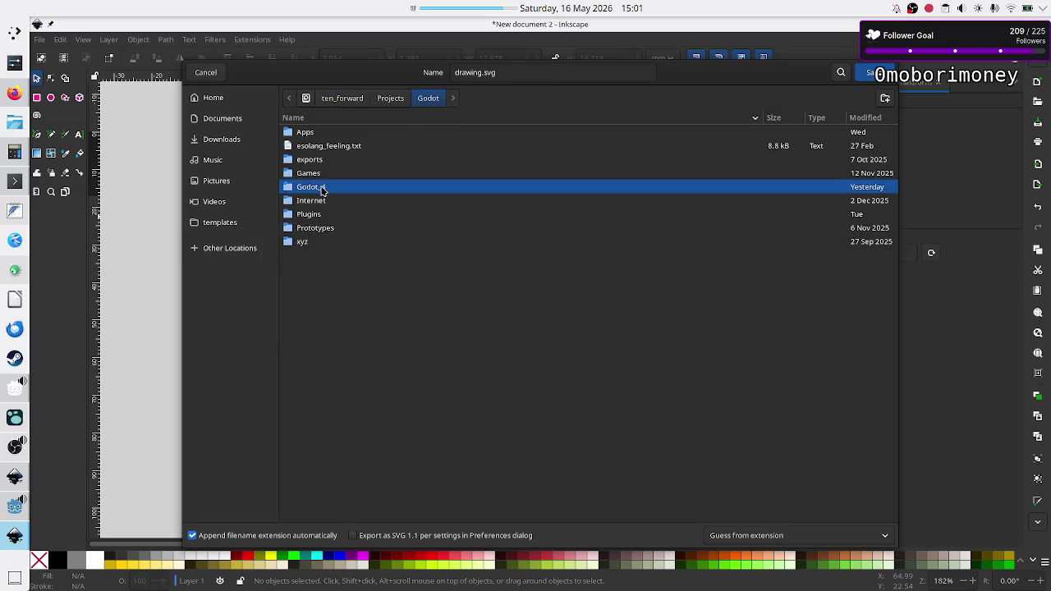
pyautogui.doubleClick(322, 186)
pyautogui.doubleClick(352, 136)
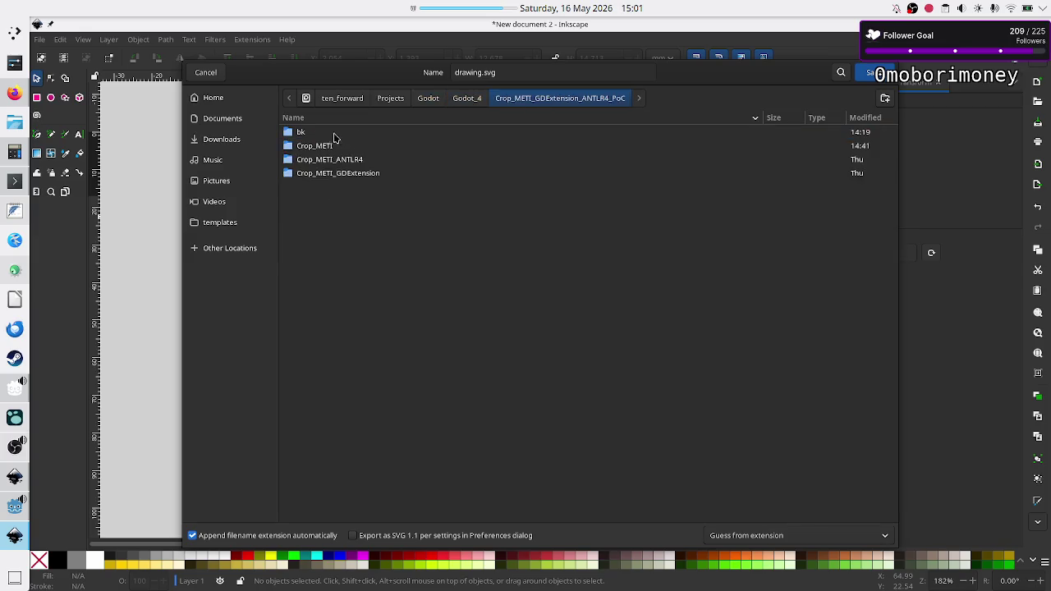
pyautogui.doubleClick(312, 148)
pyautogui.doubleClick(309, 134)
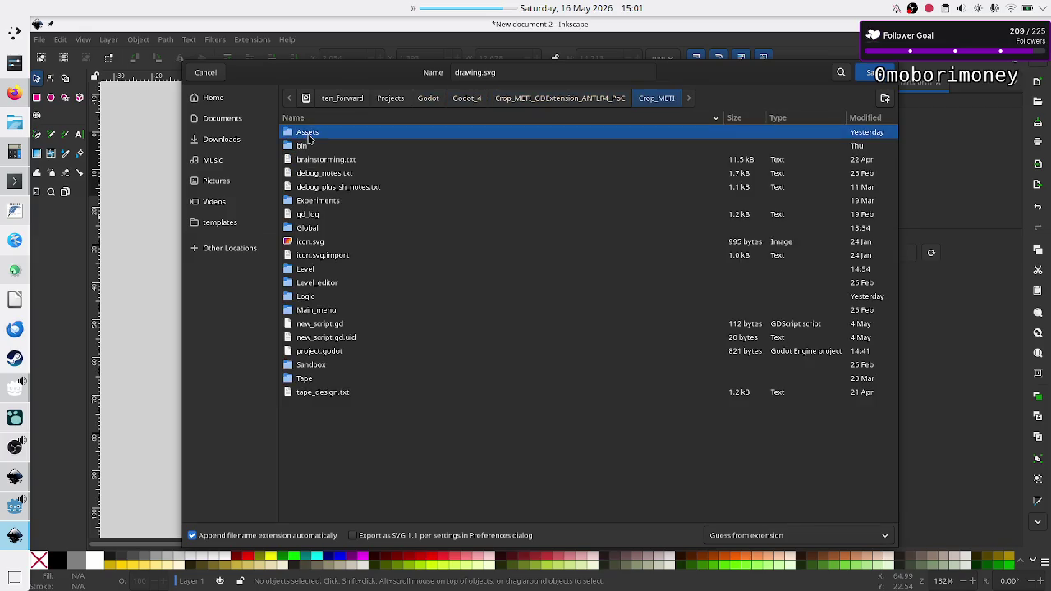
# - Rename the file to left_arrow.svg and save it
pyautogui.click(513, 76)
pyautogui.press('Left')
pyautogui.press('Left')
pyautogui.press('Left')
pyautogui.press('BackSpace')
pyautogui.press('BackSpace')
pyautogui.press('BackSpace')
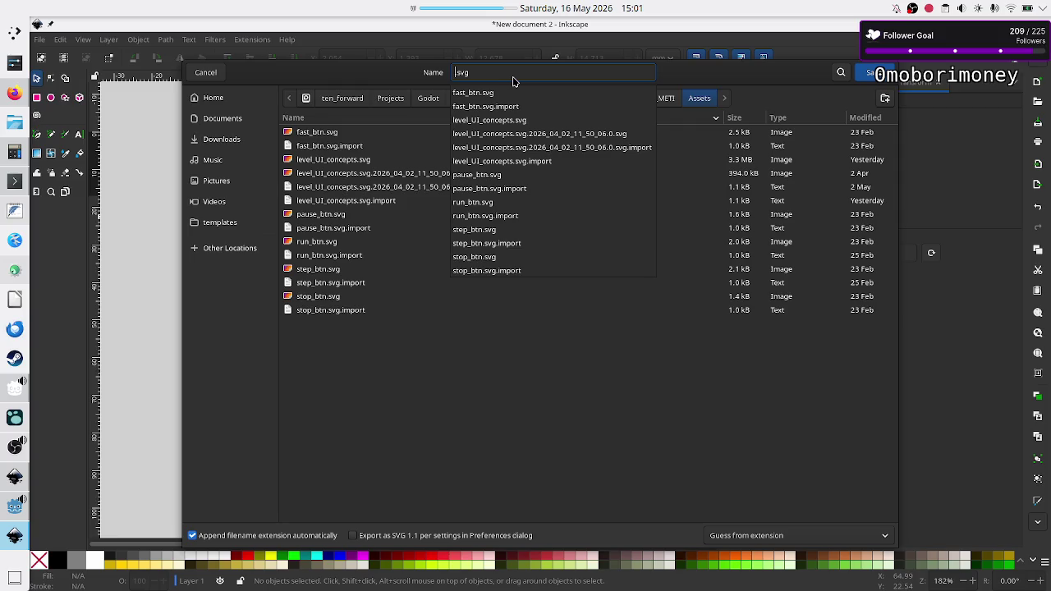
pyautogui.write('left')
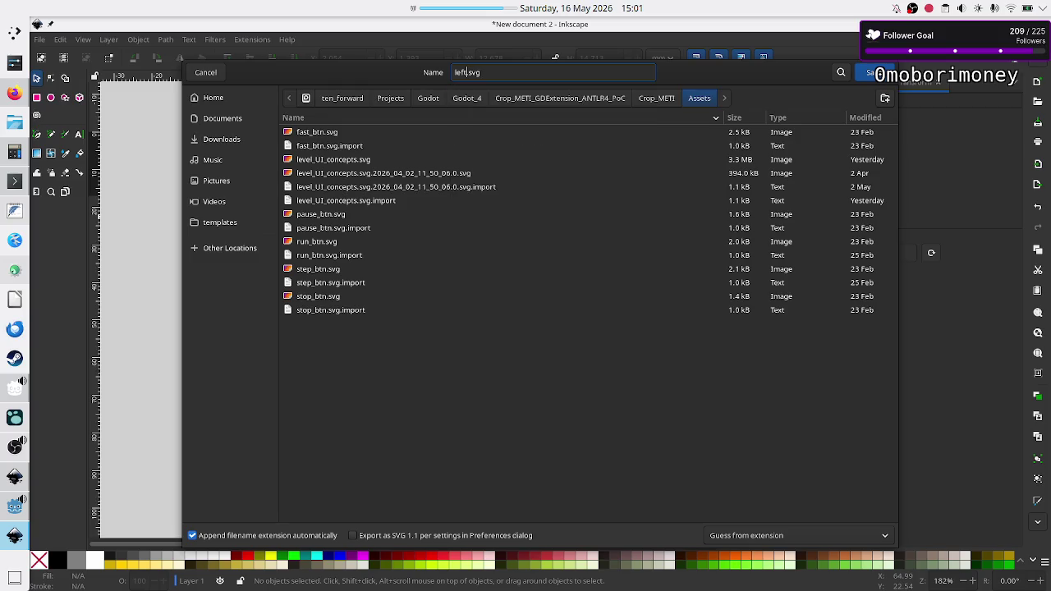
pyautogui.write('_ar')
pyautogui.write('r')
pyautogui.moveTo(361, 75)
pyautogui.mouseDown()
pyautogui.moveTo(500, 181)
pyautogui.moveTo(381, 207)
pyautogui.moveTo(330, 243)
pyautogui.mouseUp()
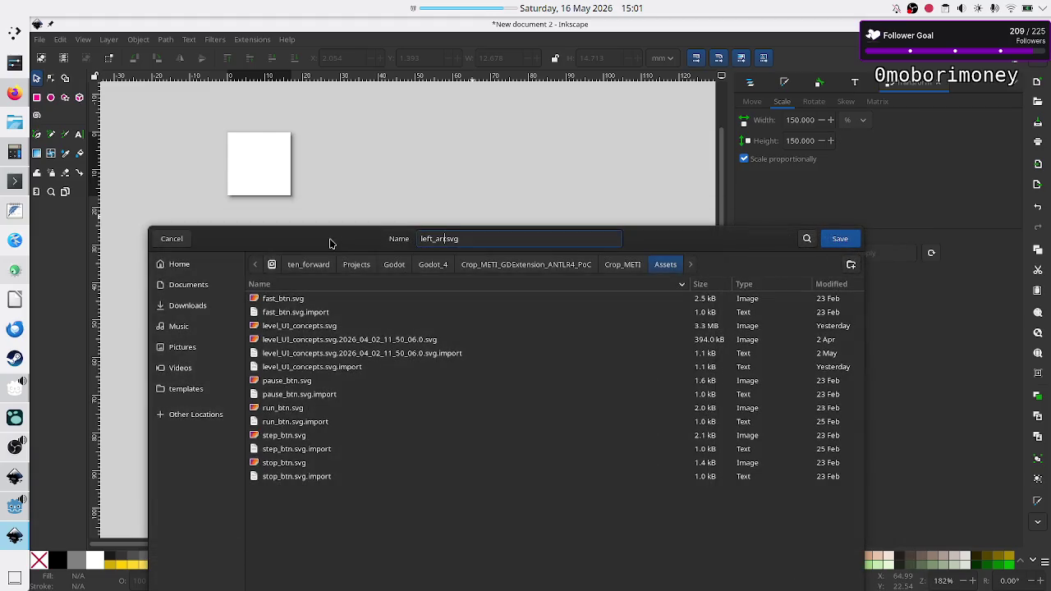
pyautogui.write('row')
pyautogui.press('Return')
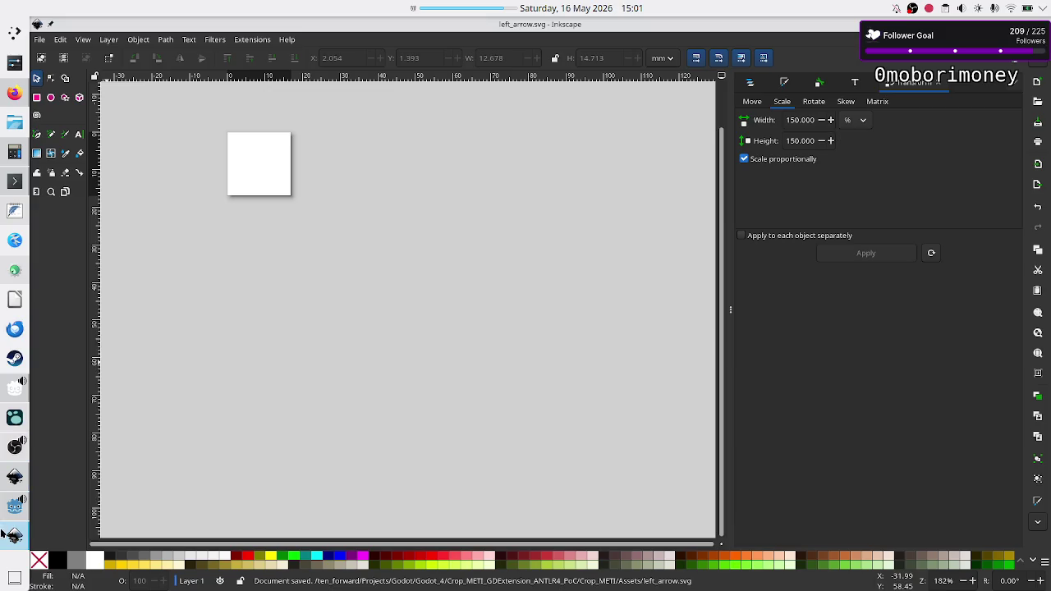
pyautogui.click(13, 508)
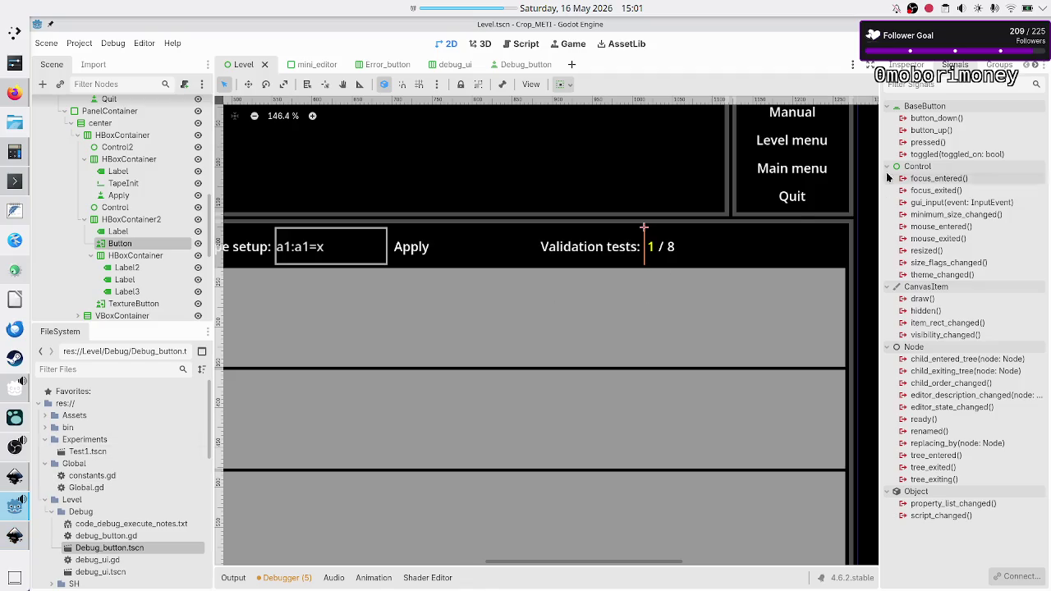
# - Drag left_arrow.svg from Assets onto the TextureButton's Normal texture slot and preview it
pyautogui.click(907, 65)
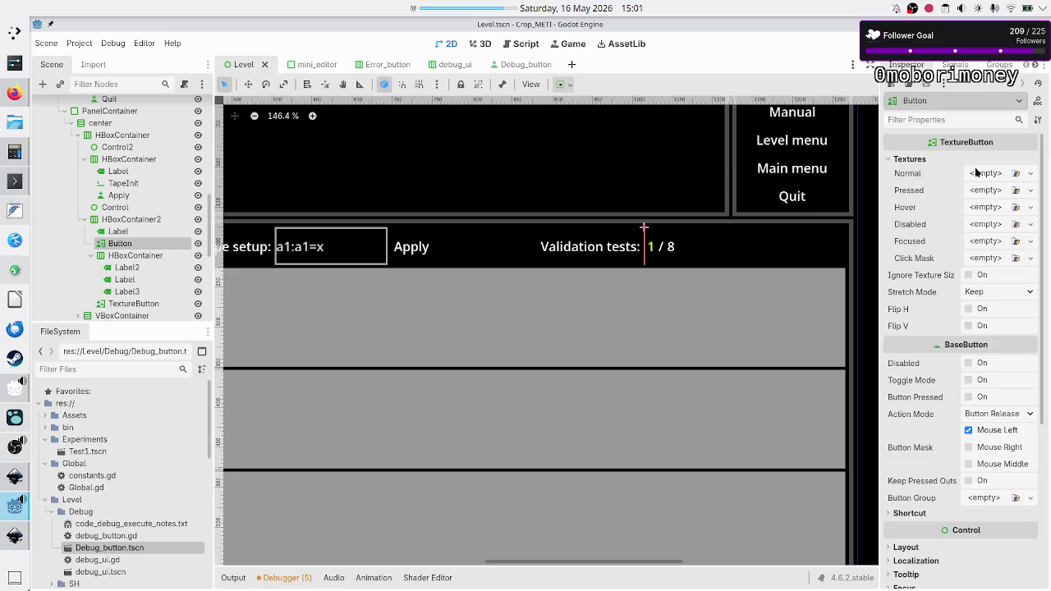
pyautogui.scroll(-10, 127, 461)
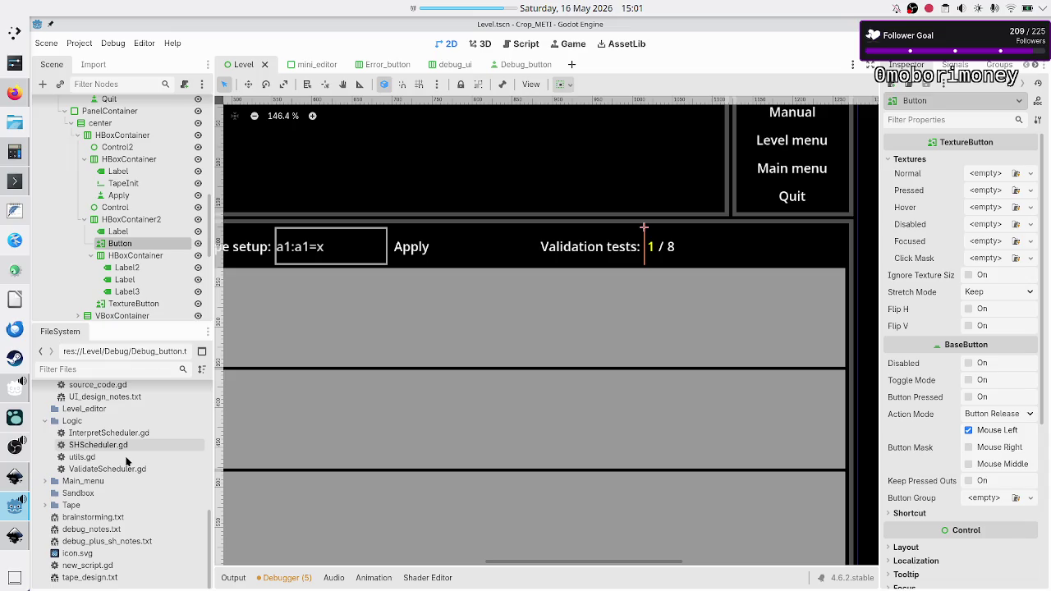
pyautogui.scroll(10, 126, 461)
pyautogui.click(49, 417)
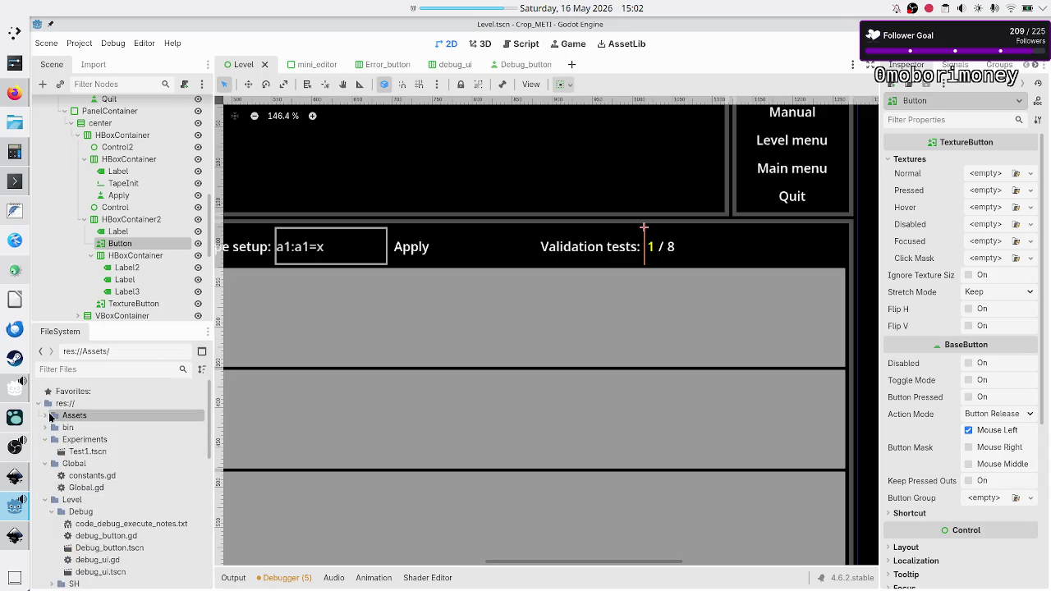
pyautogui.click(49, 417)
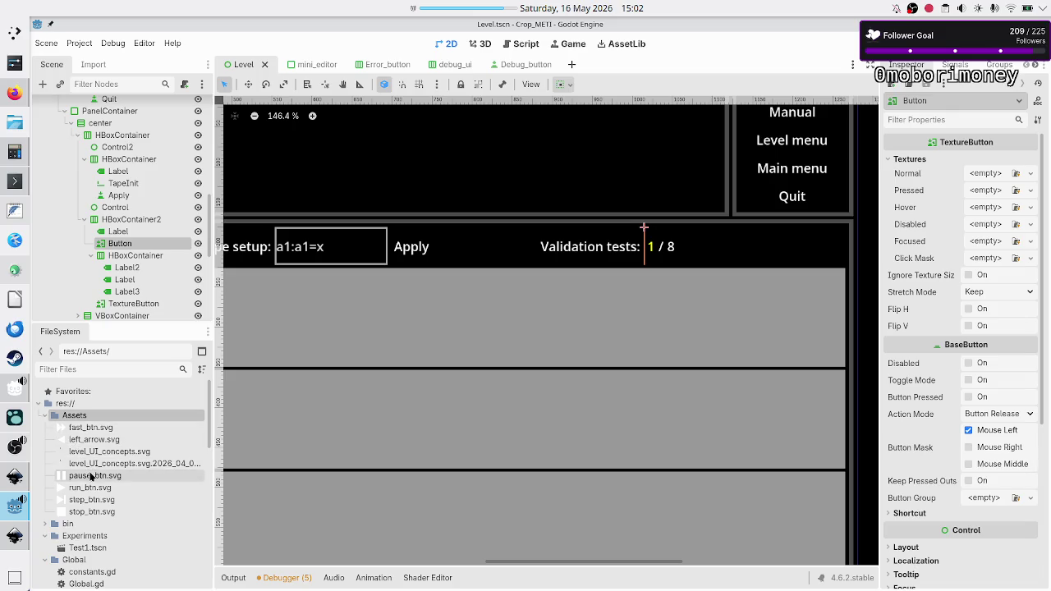
pyautogui.click(120, 442)
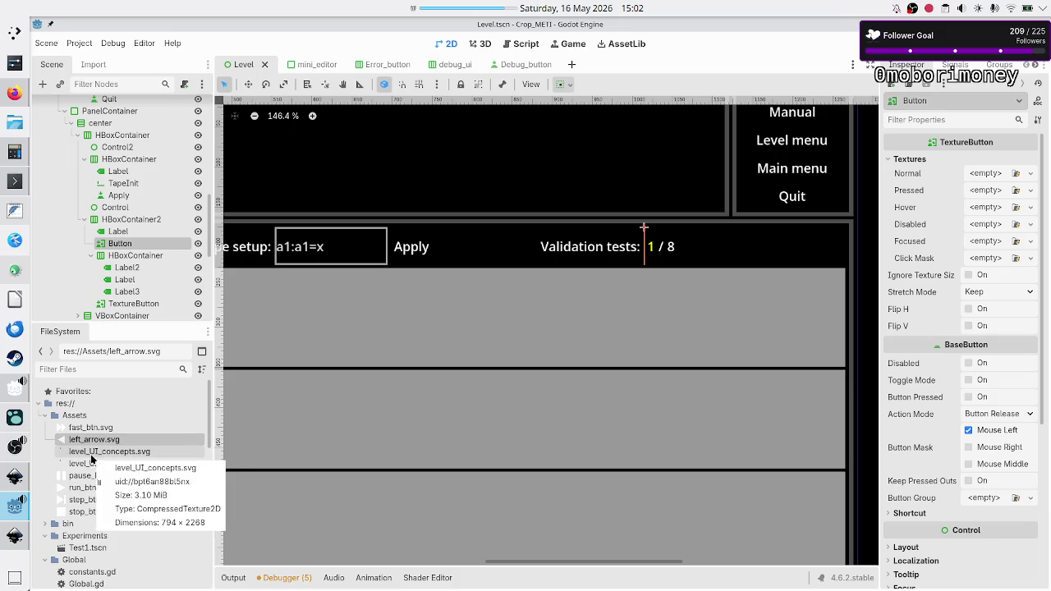
pyautogui.moveTo(88, 442)
pyautogui.mouseDown()
pyautogui.moveTo(312, 404)
pyautogui.moveTo(567, 324)
pyautogui.moveTo(887, 194)
pyautogui.moveTo(982, 174)
pyautogui.mouseUp()
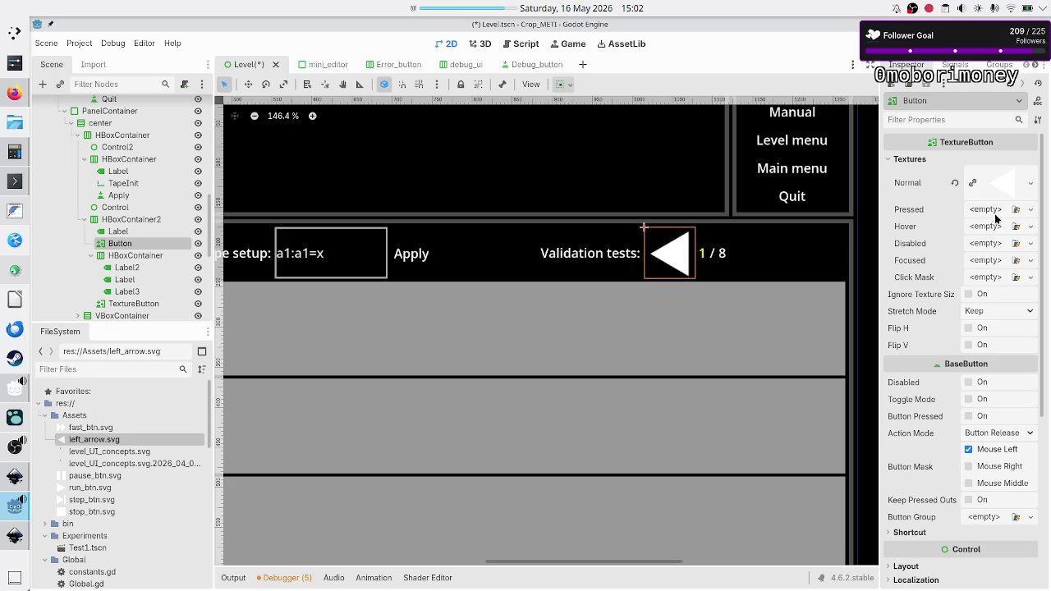
pyautogui.click(1035, 185)
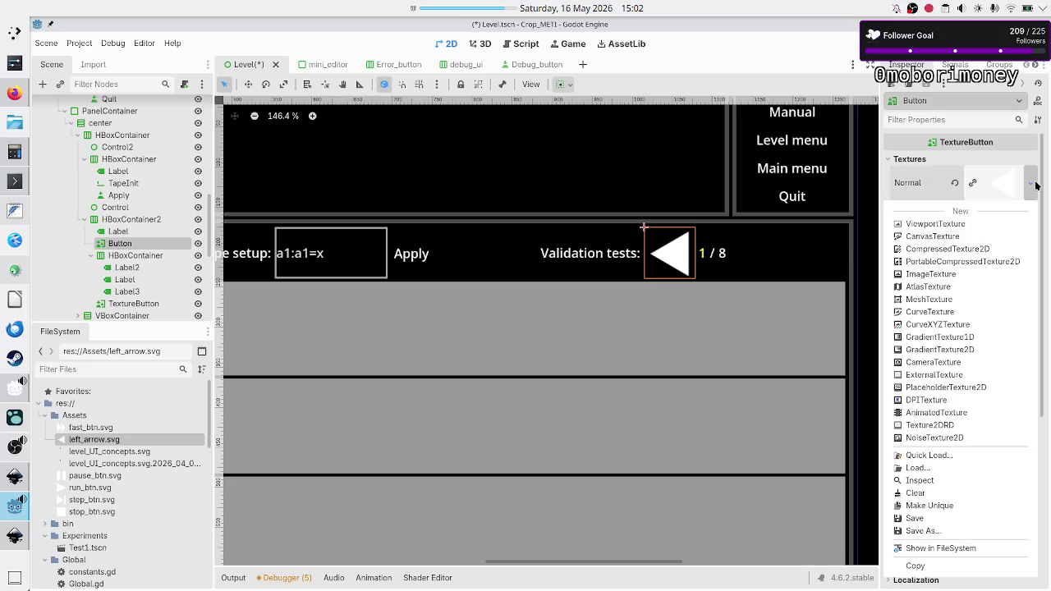
pyautogui.click(996, 185)
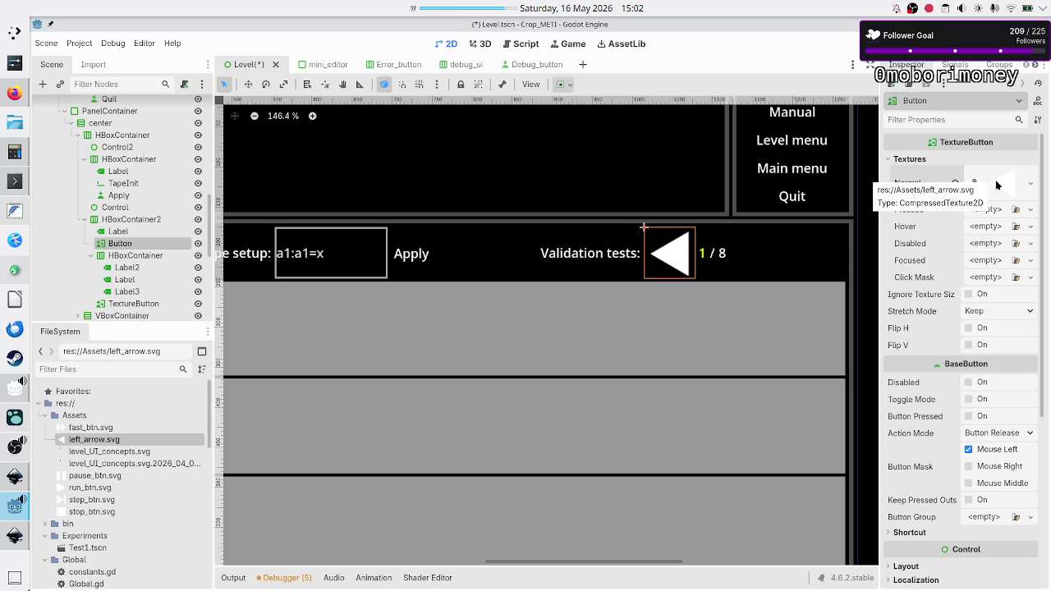
pyautogui.click(996, 185)
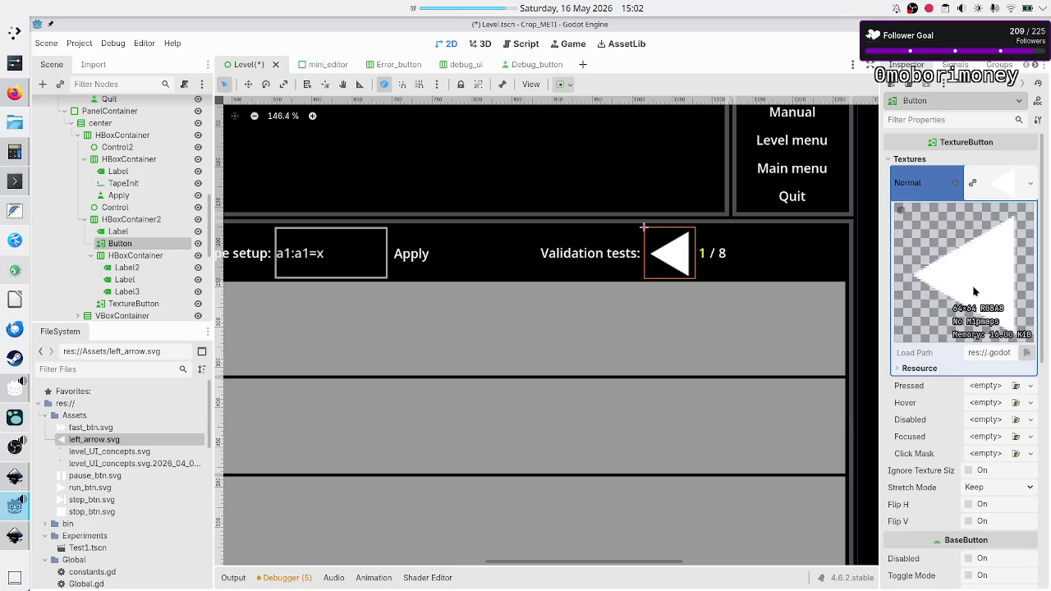
# - Inspect the Debug_button scene's root Button and Btn_icon texture node
pyautogui.click(546, 69)
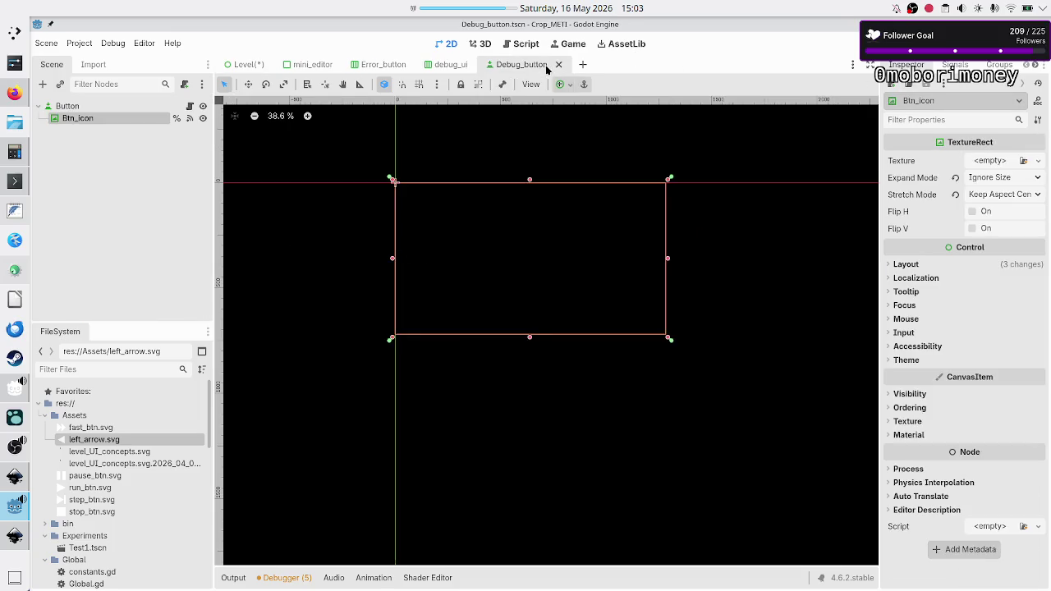
pyautogui.click(99, 106)
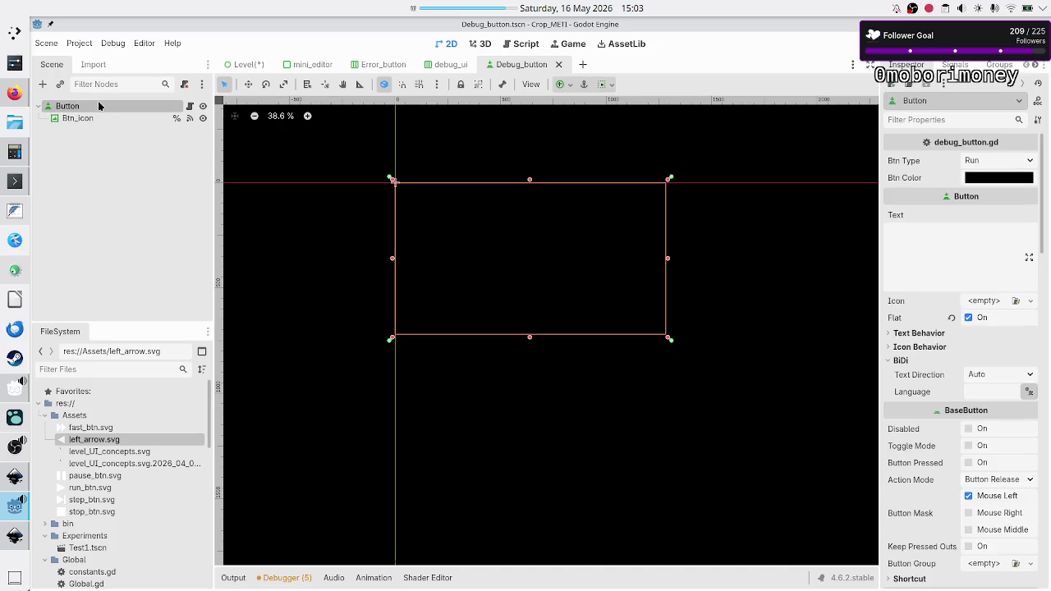
pyautogui.click(84, 121)
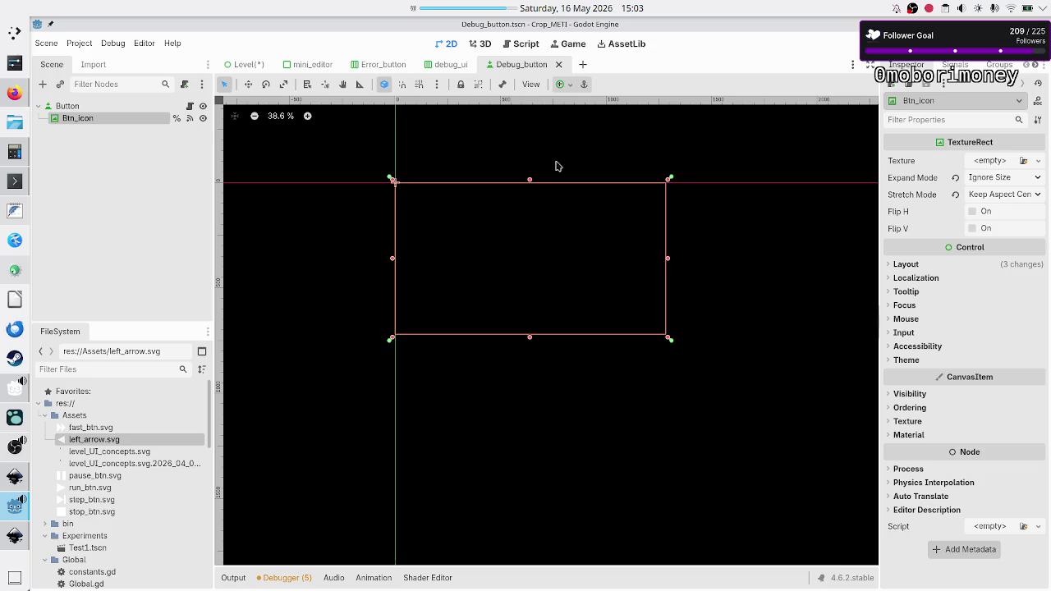
pyautogui.click(110, 189)
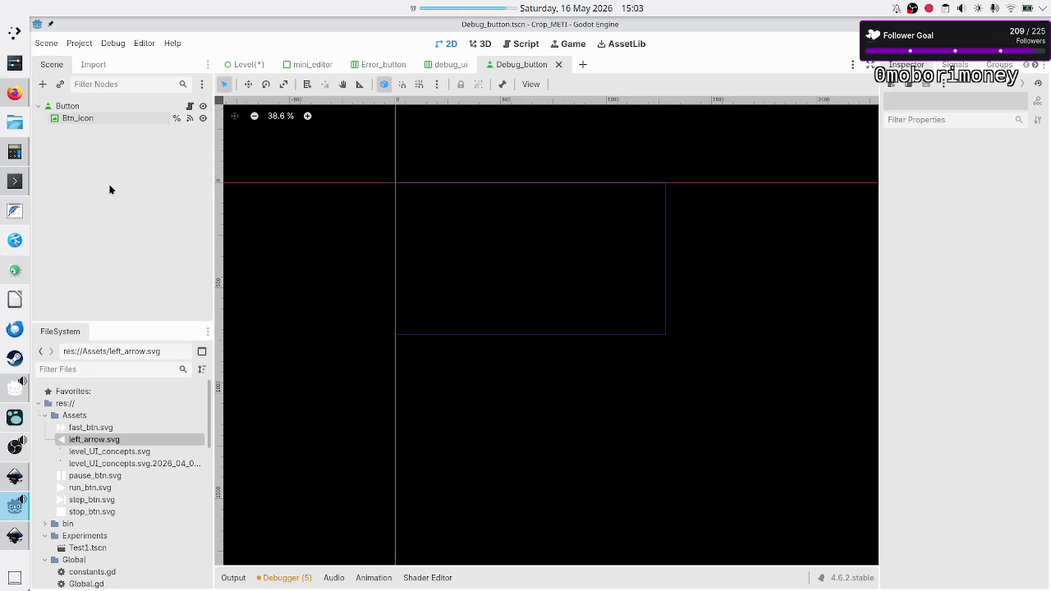
# - Back in the Level scene, review the Label and Button nodes, then start a new empty scene
pyautogui.click(254, 64)
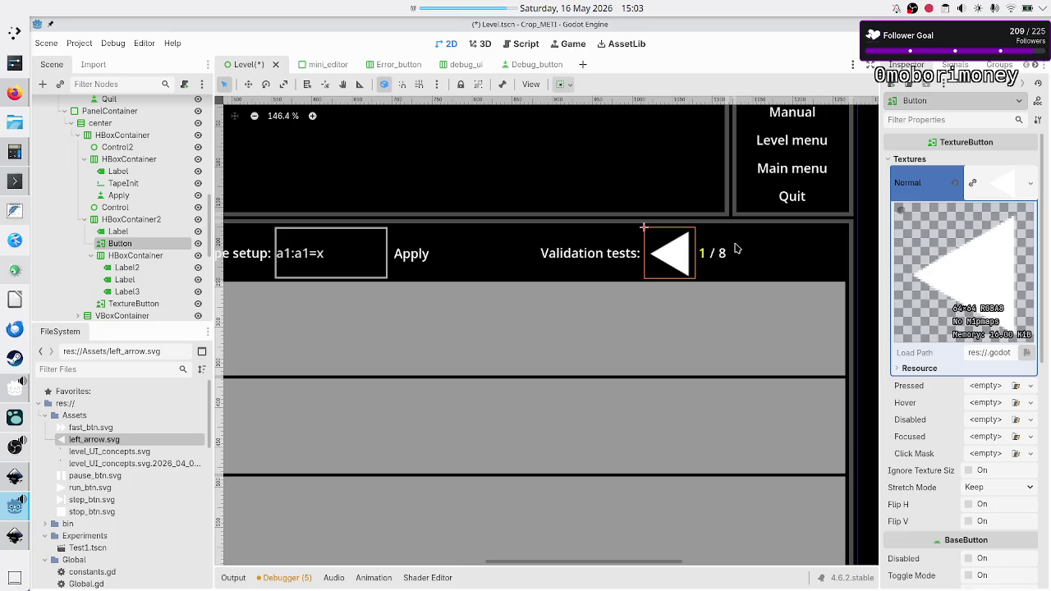
pyautogui.click(118, 232)
pyautogui.click(120, 243)
pyautogui.click(582, 64)
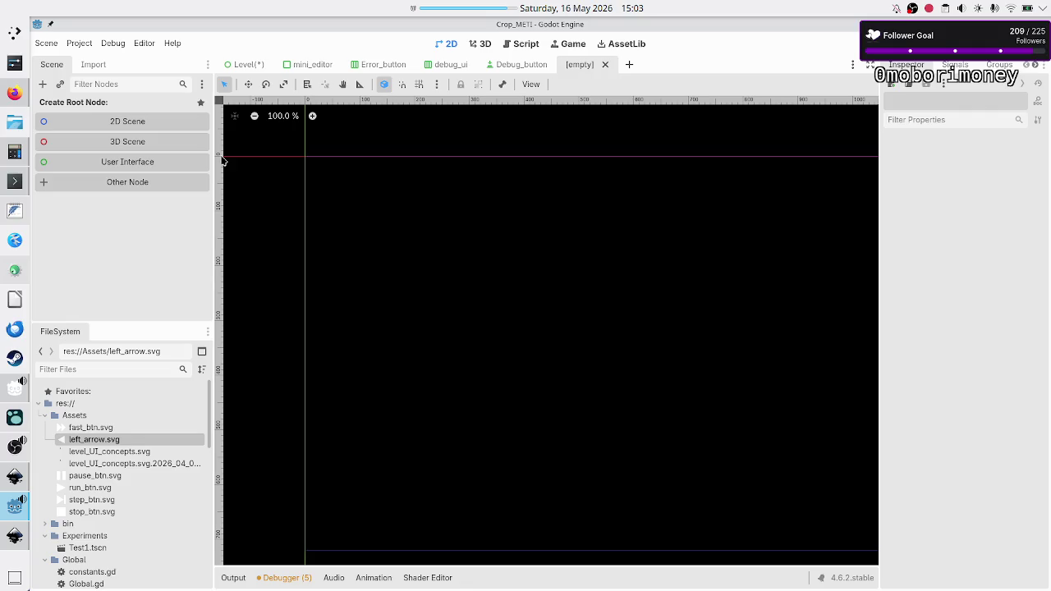
# - Add a Button under a User Interface root, make it the scene root, and delete Control
pyautogui.click(95, 164)
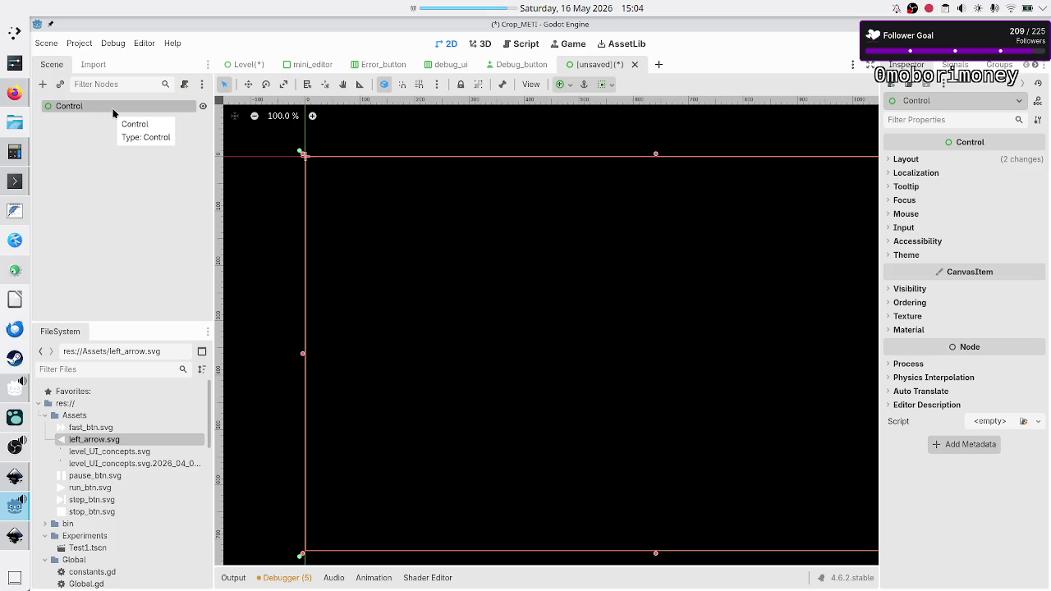
pyautogui.click(113, 113)
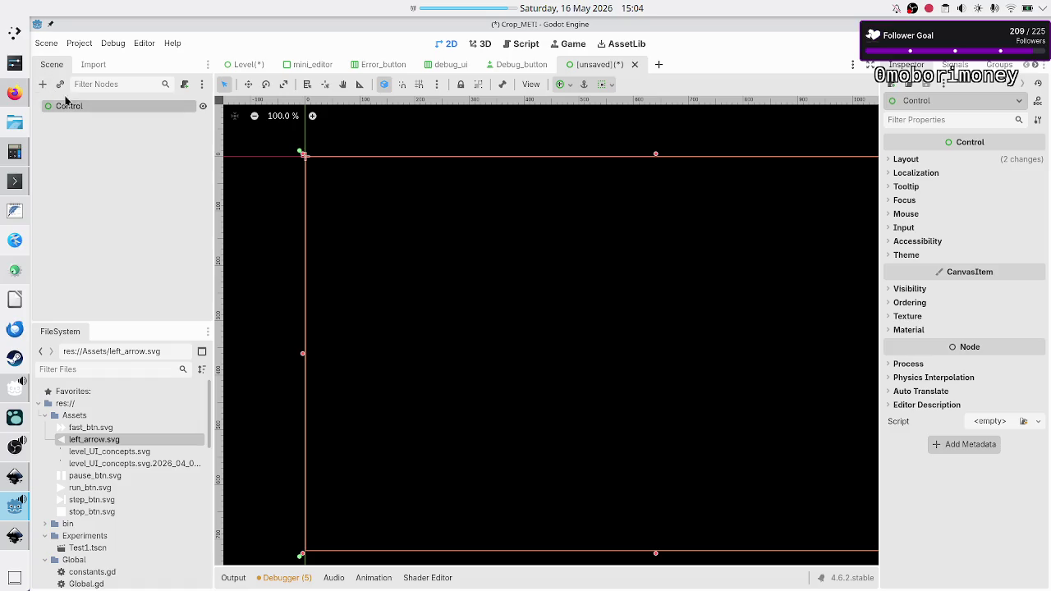
pyautogui.click(43, 86)
pyautogui.write('butt')
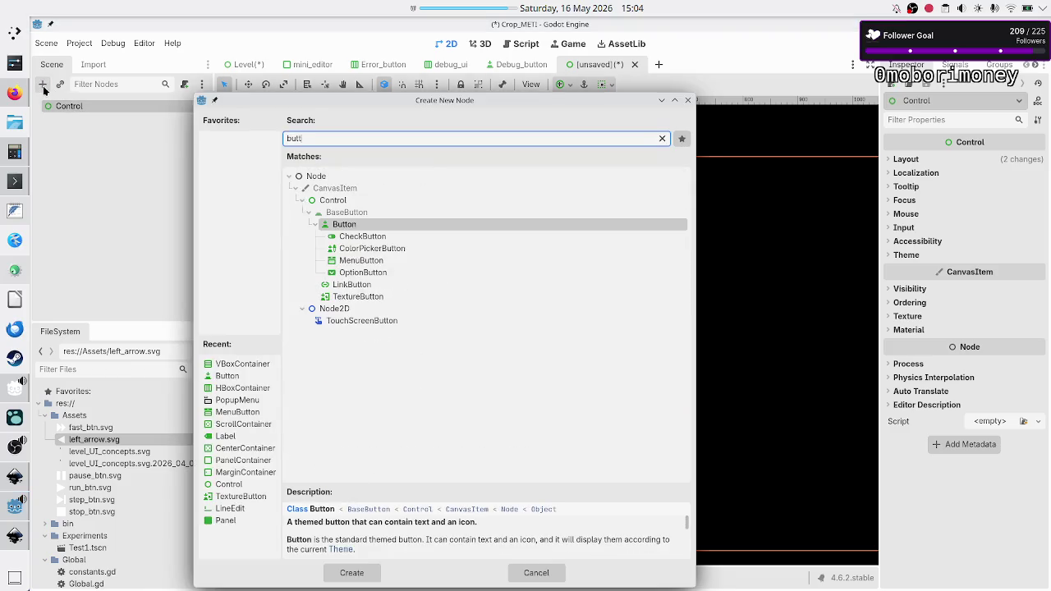
pyautogui.press('Return')
pyautogui.rightClick(84, 121)
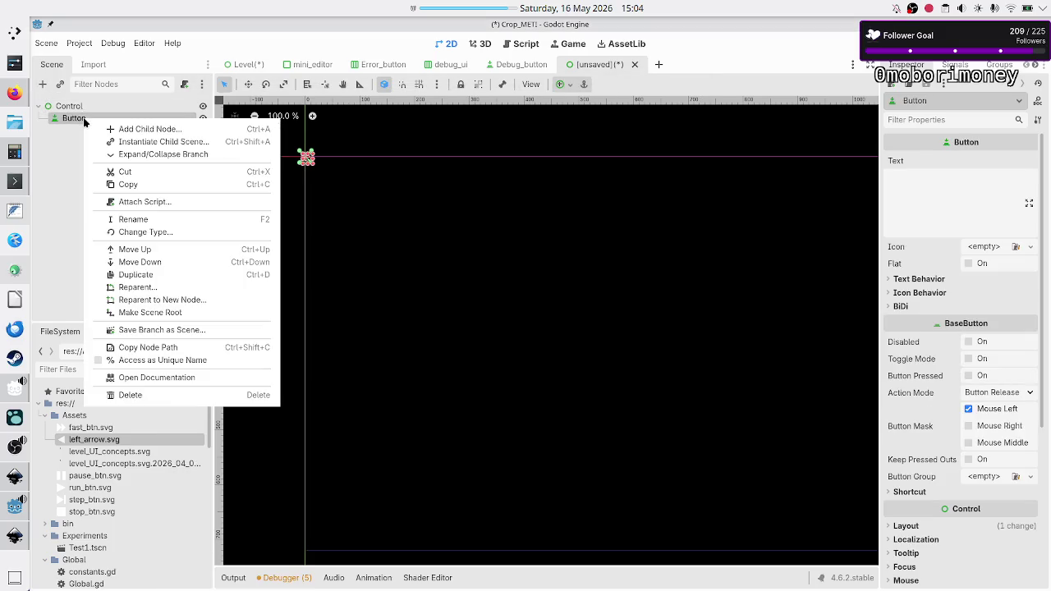
pyautogui.click(181, 312)
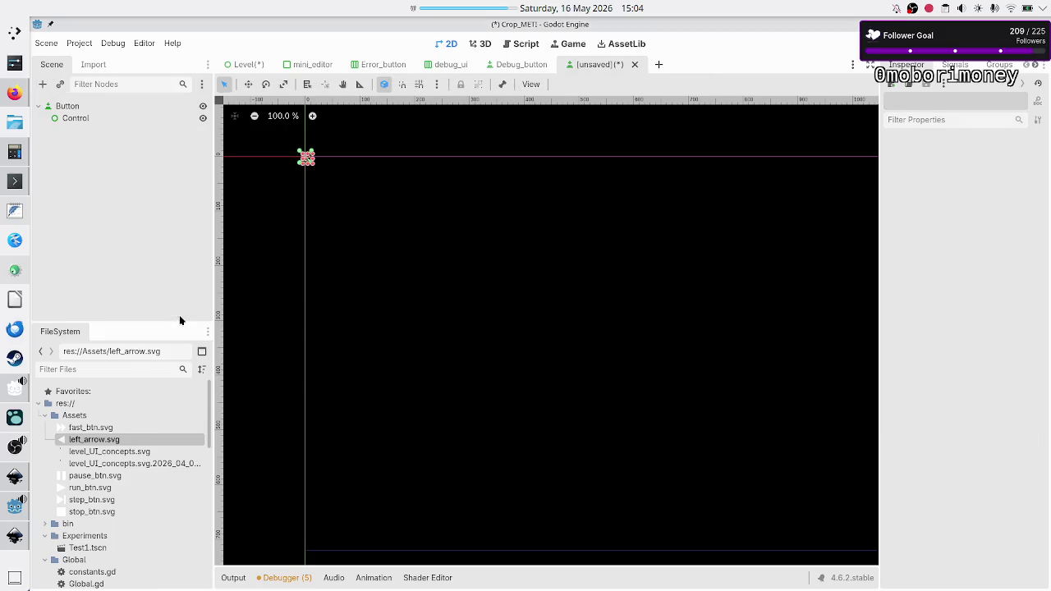
pyautogui.click(106, 120)
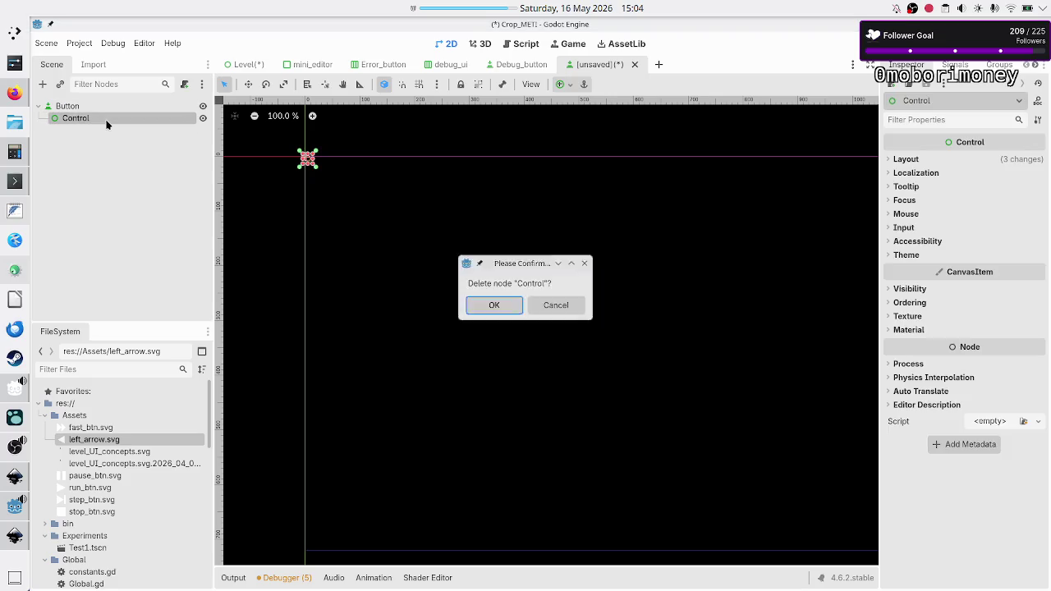
pyautogui.press('Delete')
pyautogui.click(80, 102)
# - Add a TextureRect child under the Button
pyautogui.click(43, 85)
pyautogui.write('button')
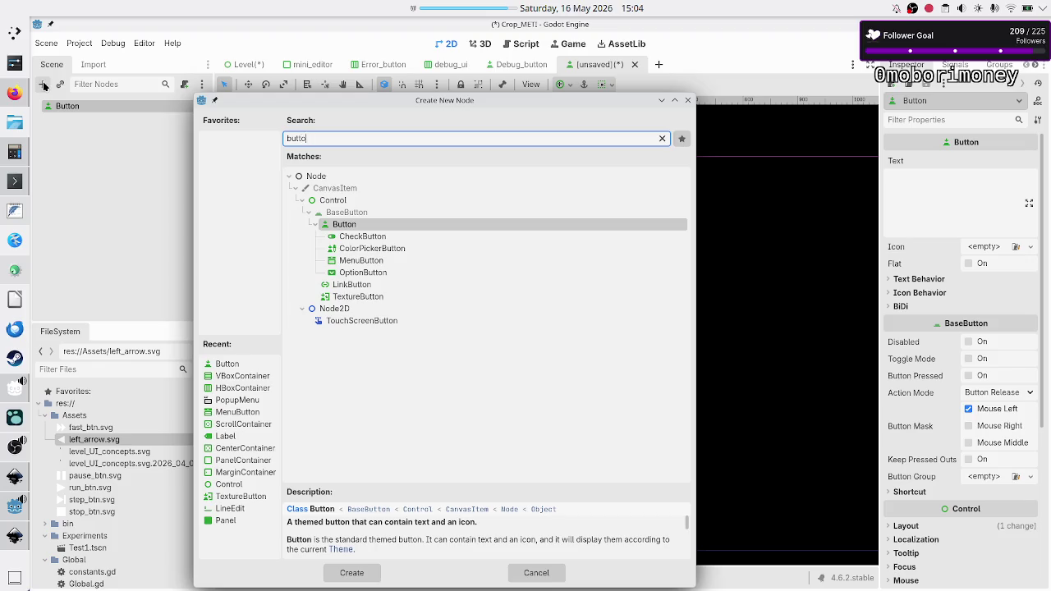
pyautogui.press('BackSpace')
pyautogui.press('BackSpace')
pyautogui.press('BackSpace')
pyautogui.write('texture')
pyautogui.press('Return')
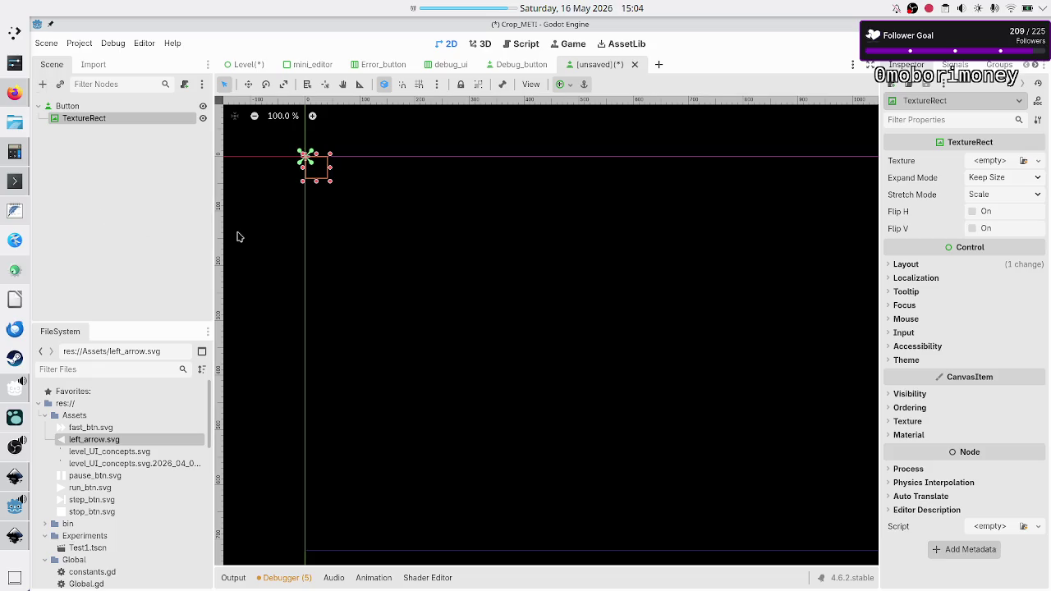
pyautogui.click(133, 106)
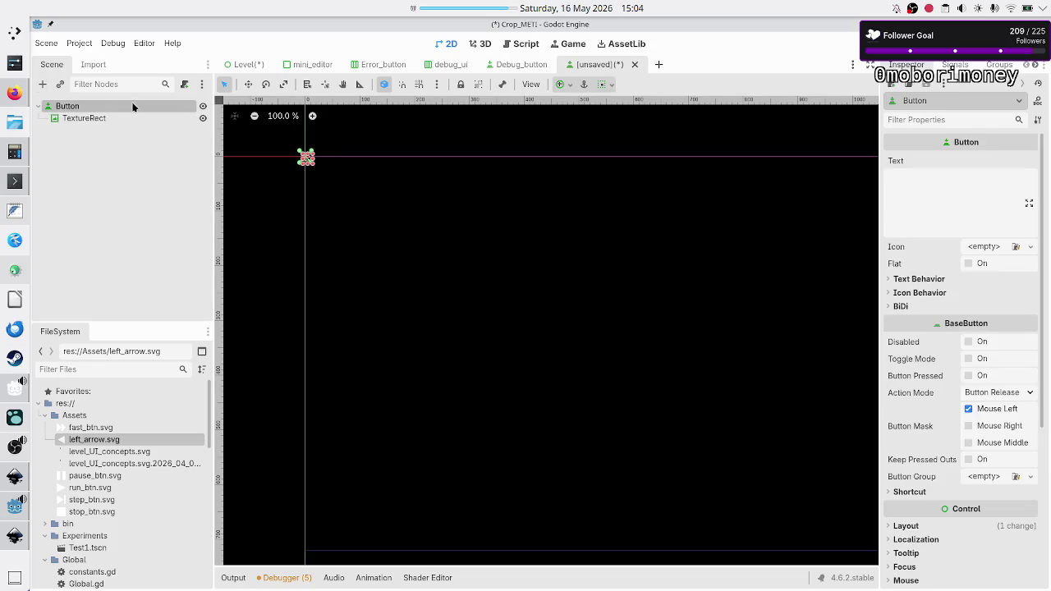
# - Apply the Full Rect anchor preset to both the Button and the TextureRect
pyautogui.click(565, 86)
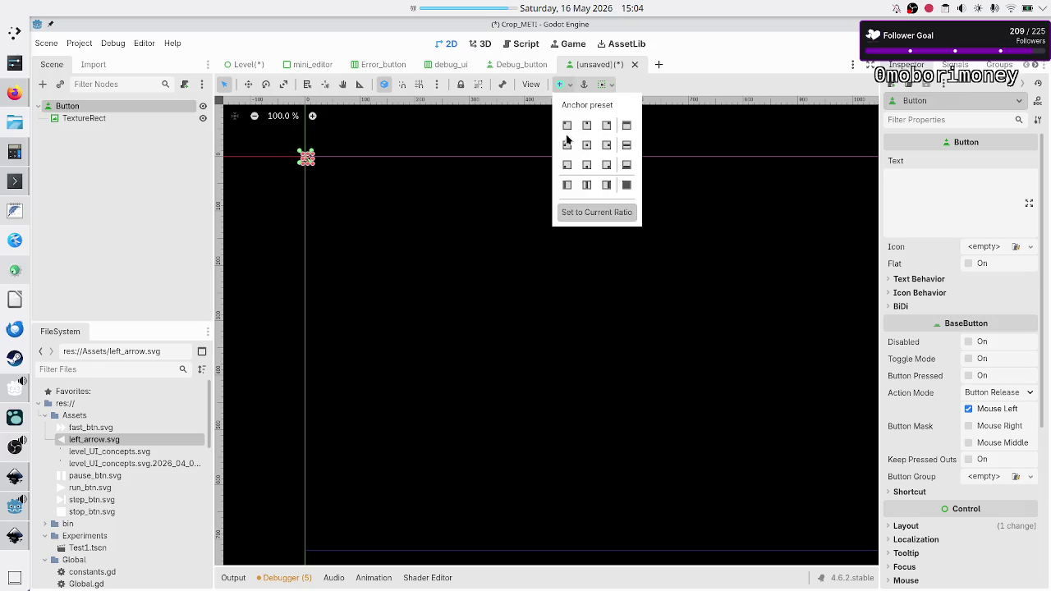
pyautogui.click(628, 183)
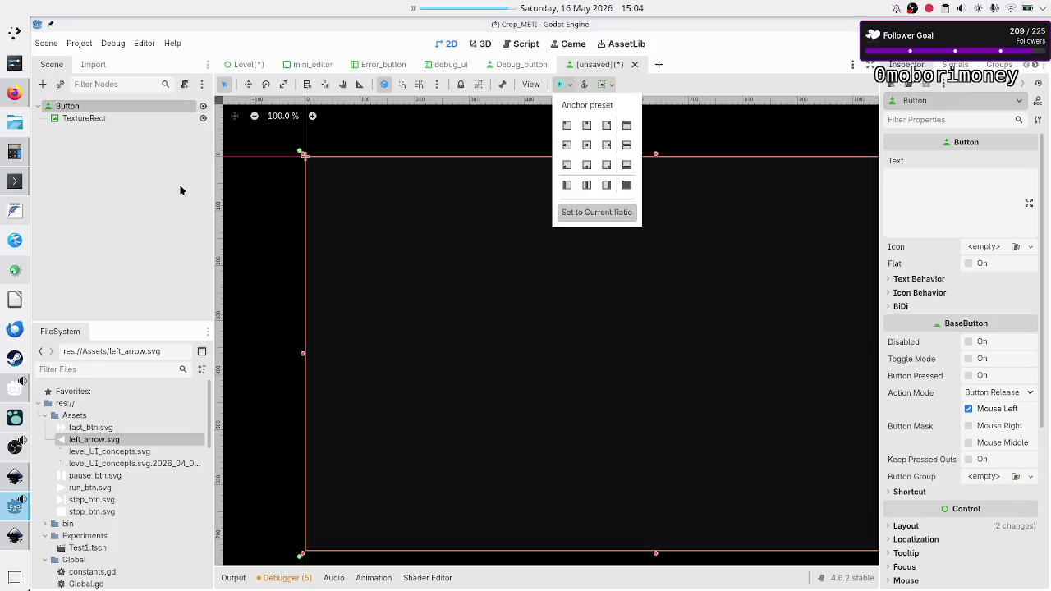
pyautogui.click(90, 118)
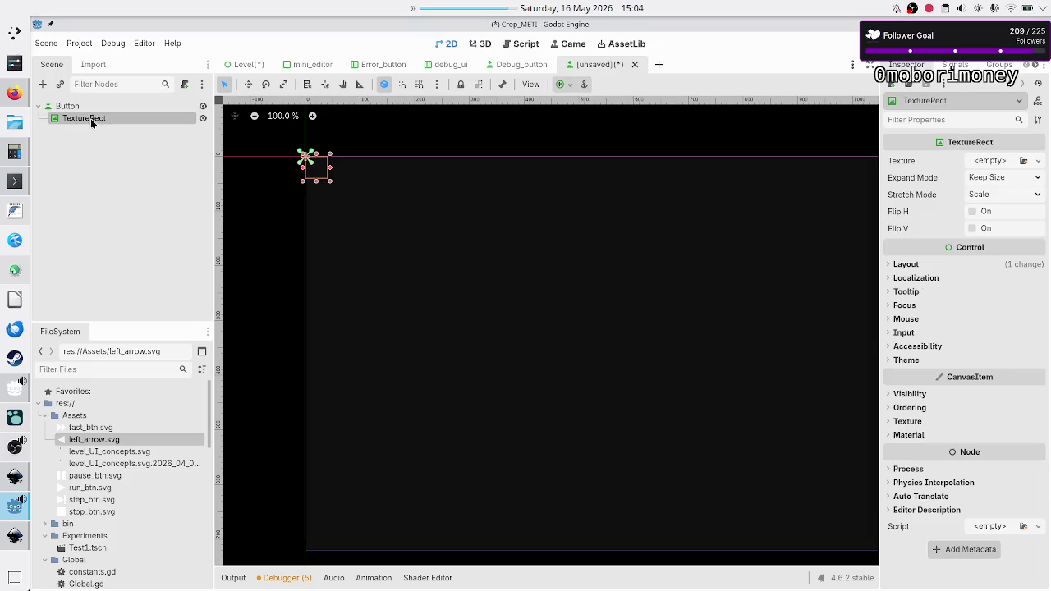
pyautogui.click(571, 85)
pyautogui.click(627, 184)
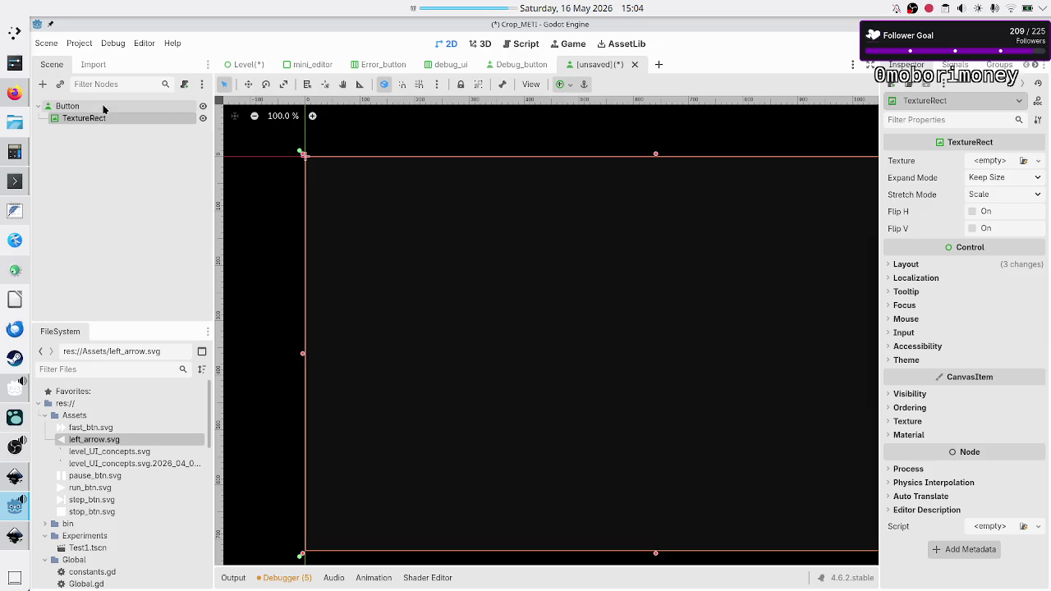
# - Make the Button flat; give the TextureRect left_arrow.svg with Ignore Size and Keep Aspect Centered
pyautogui.click(74, 106)
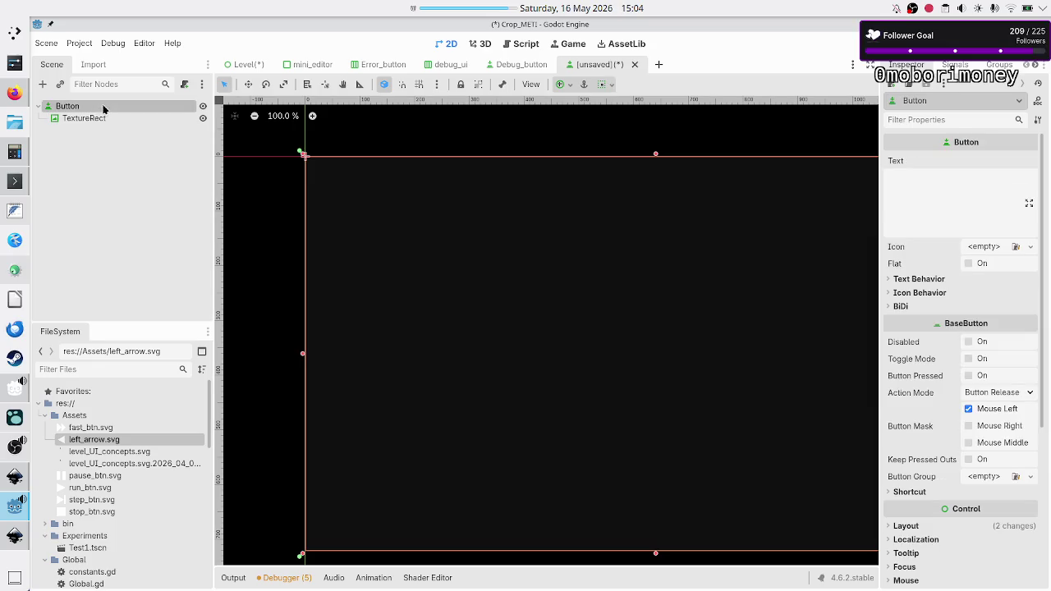
pyautogui.click(970, 264)
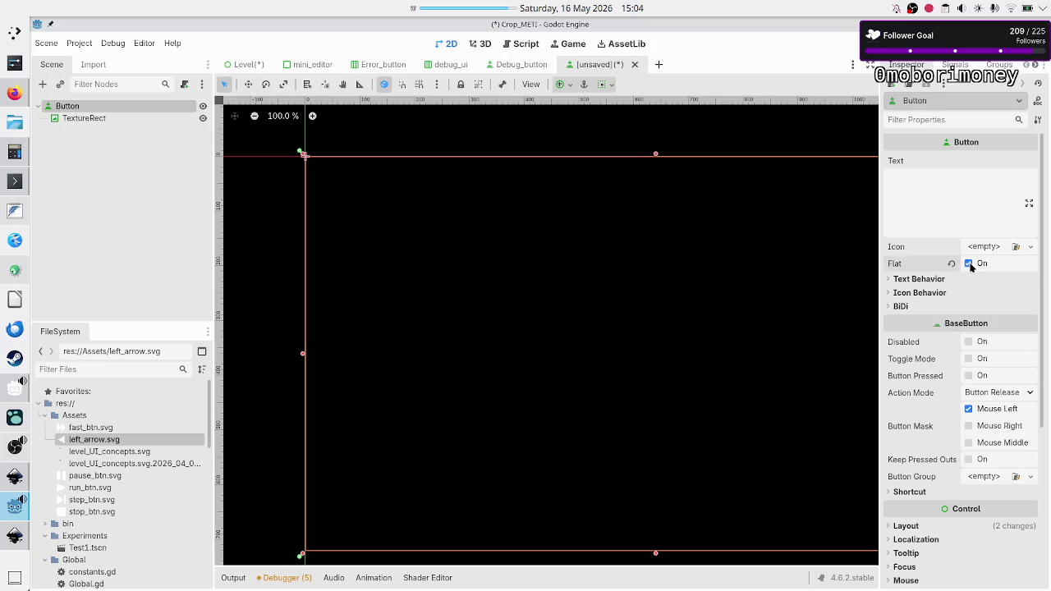
pyautogui.click(116, 120)
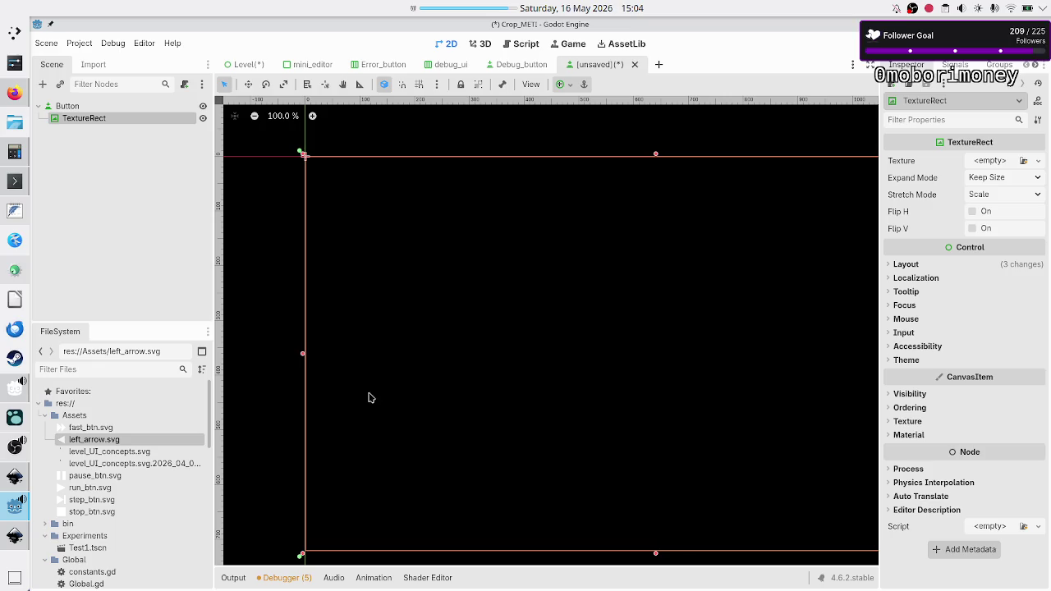
pyautogui.moveTo(103, 439)
pyautogui.mouseDown()
pyautogui.moveTo(556, 301)
pyautogui.moveTo(613, 268)
pyautogui.moveTo(988, 165)
pyautogui.mouseUp()
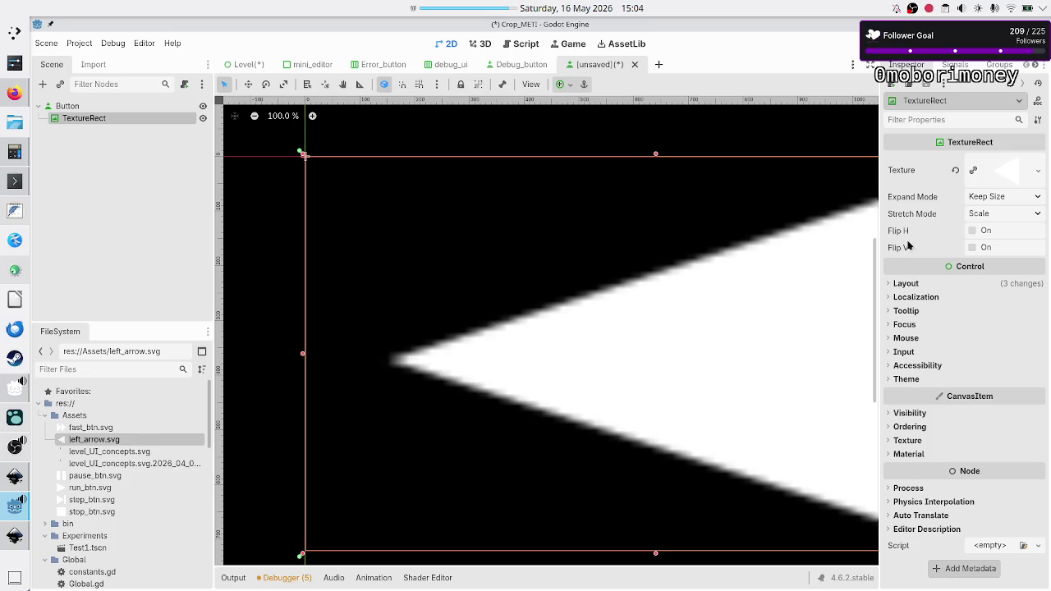
pyautogui.click(999, 198)
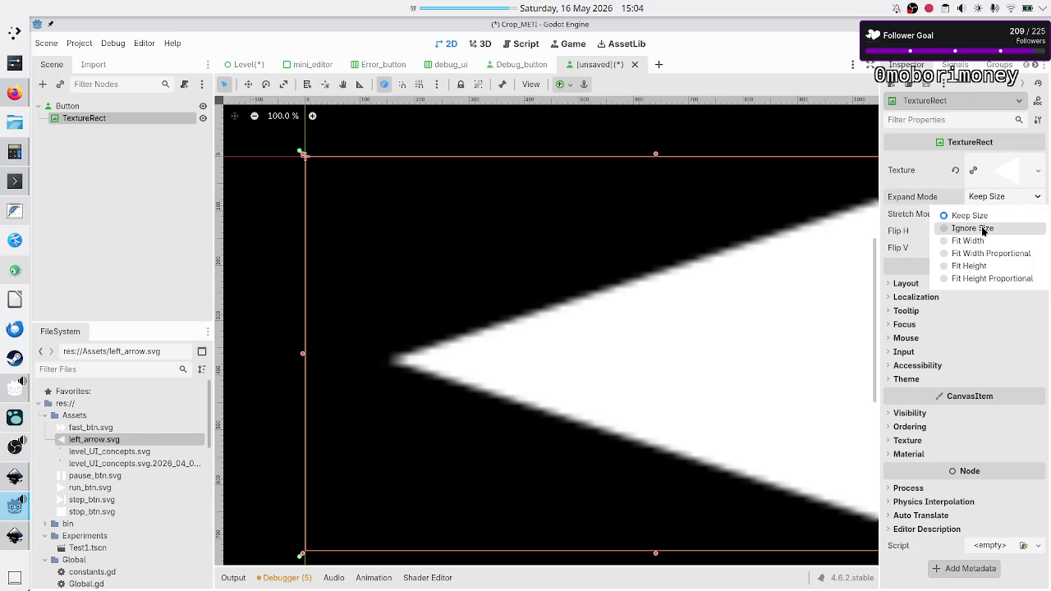
pyautogui.click(997, 228)
pyautogui.click(997, 211)
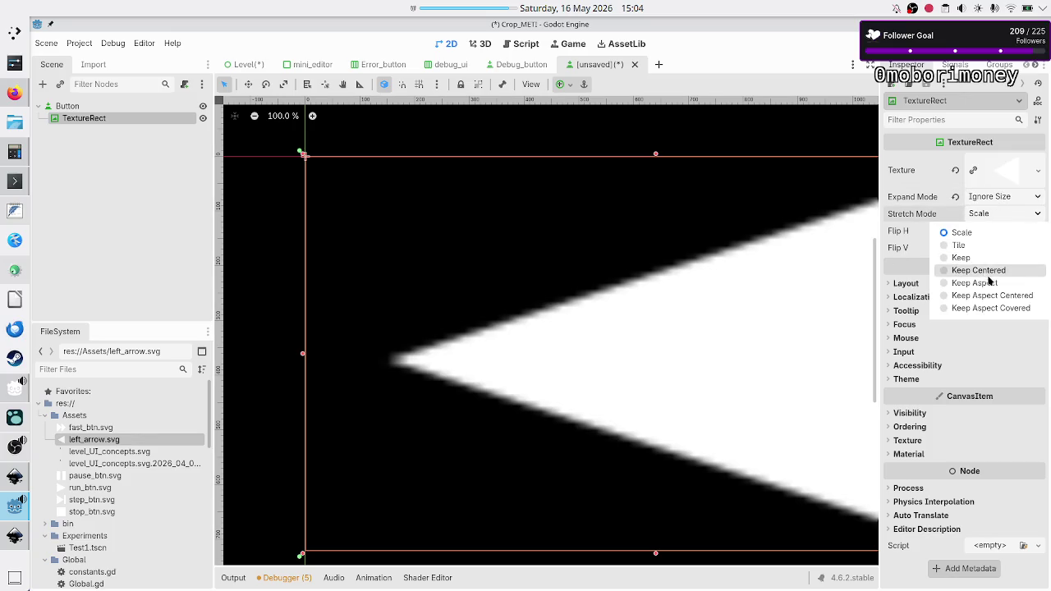
pyautogui.click(1012, 298)
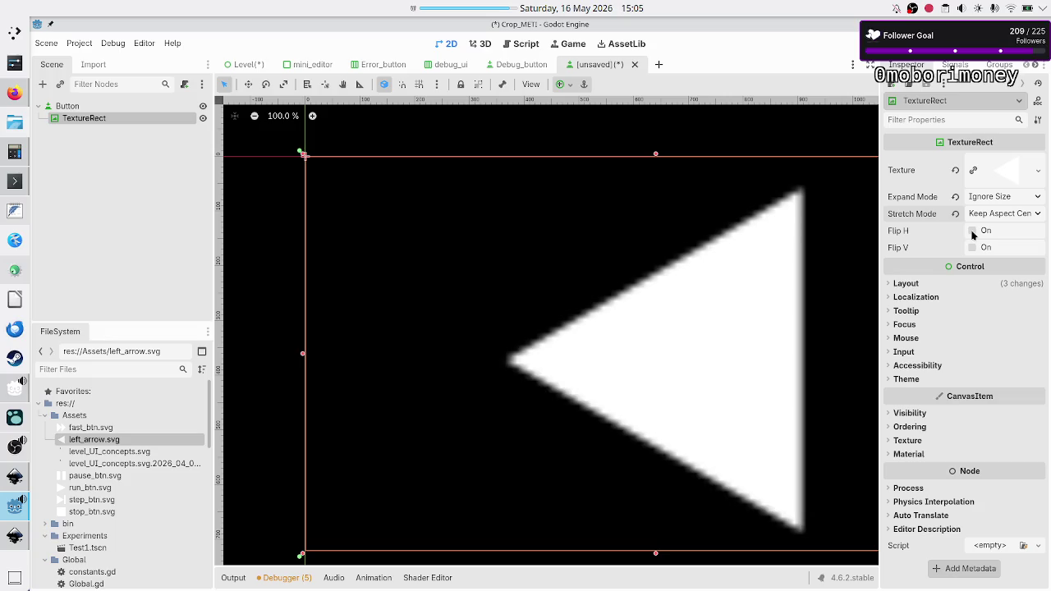
# - Clear the TextureRect's texture, begin renaming left_arrow.svg, and bring Inkscape forward
pyautogui.click(954, 171)
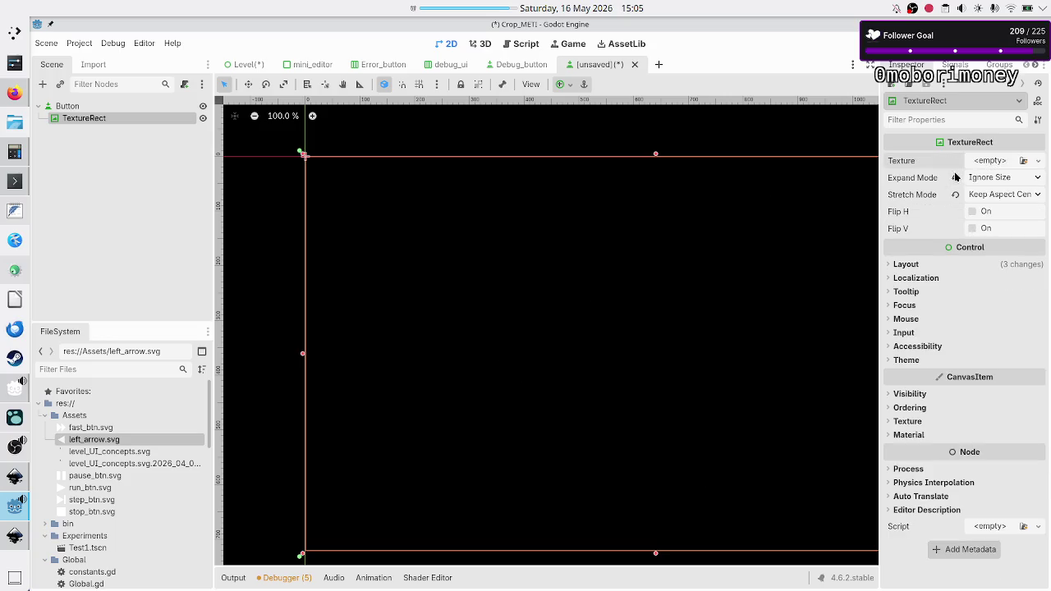
pyautogui.rightClick(113, 441)
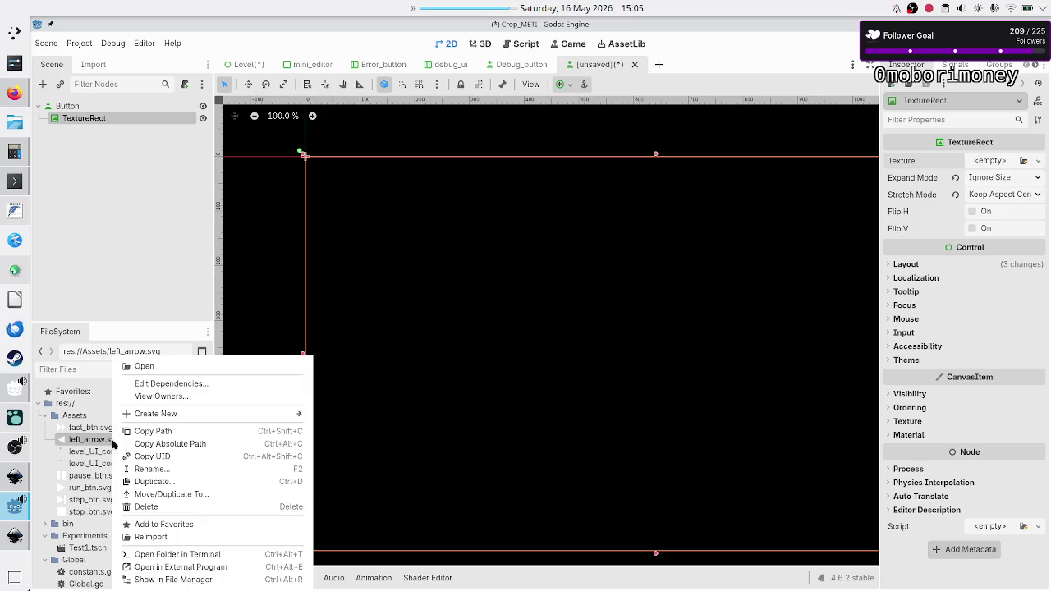
pyautogui.click(165, 472)
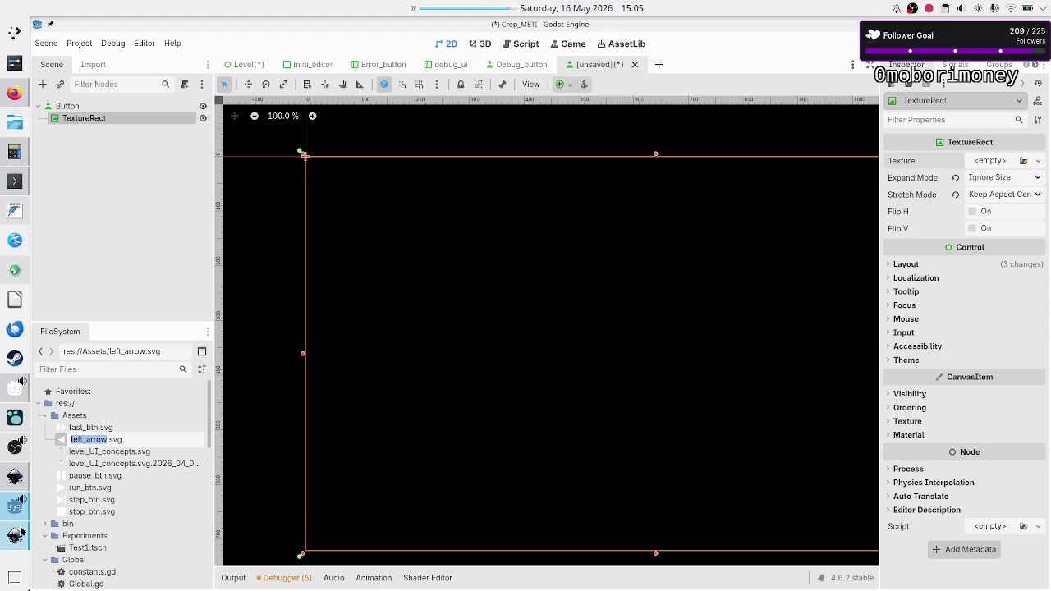
pyautogui.click(21, 532)
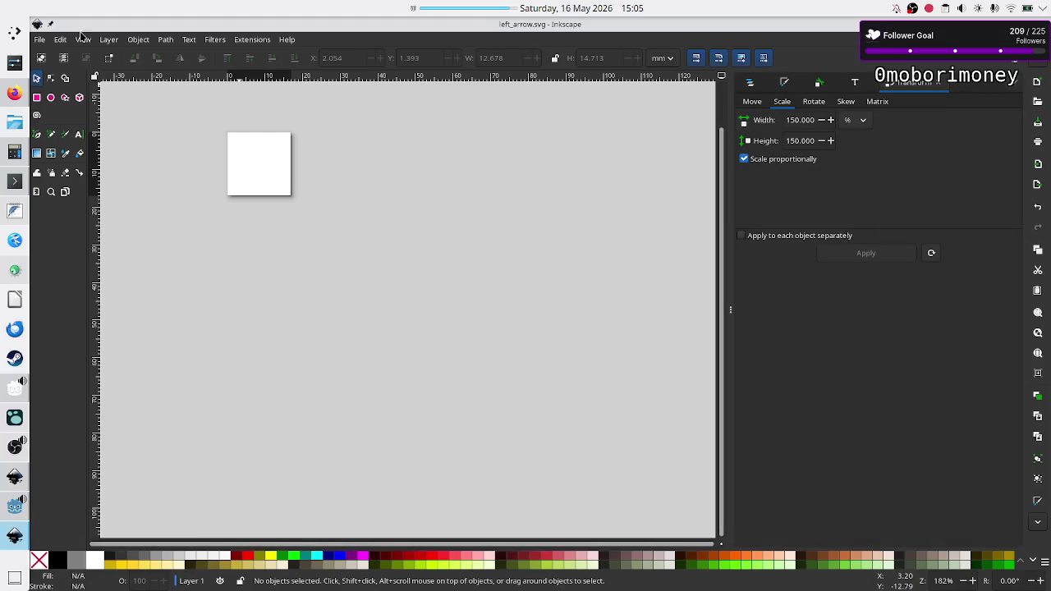
# - Close the left_arrow.svg document from Inkscape's File menu
pyautogui.click(38, 39)
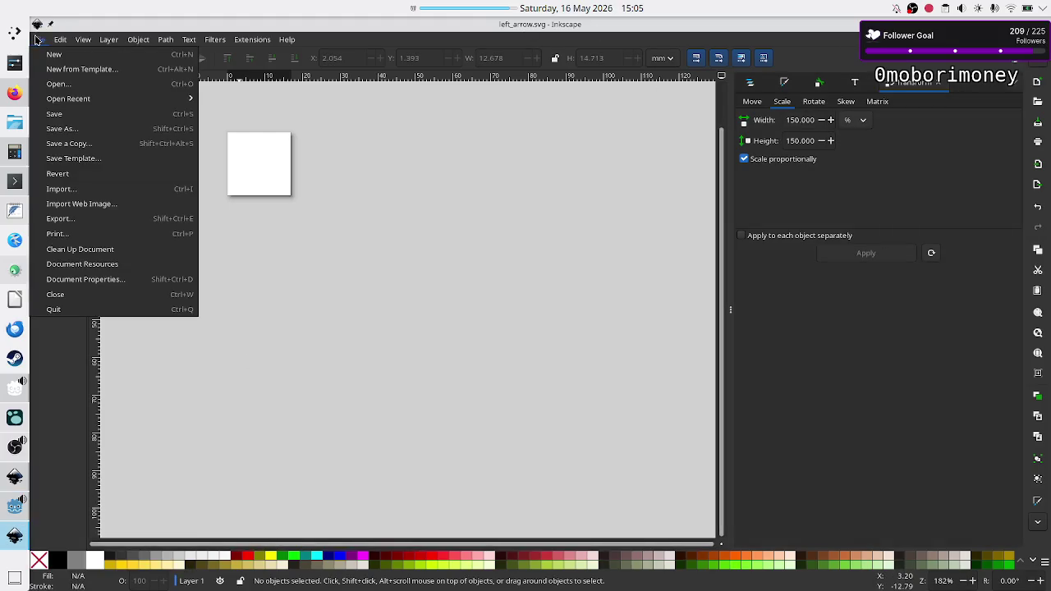
pyautogui.click(72, 296)
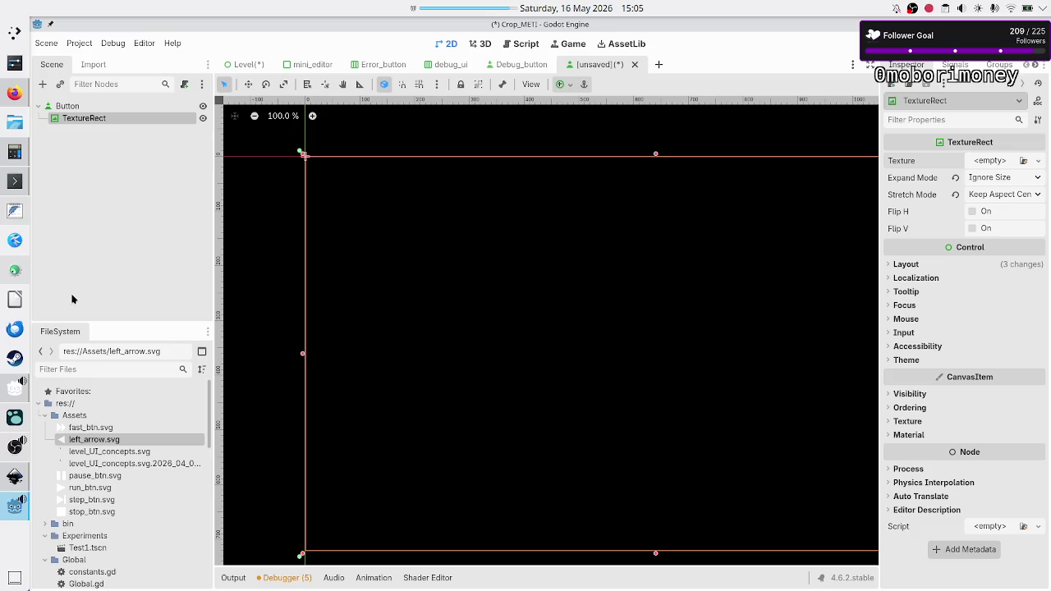
# - Cancel the rename of left_arrow.svg, keeping its original name
pyautogui.rightClick(126, 441)
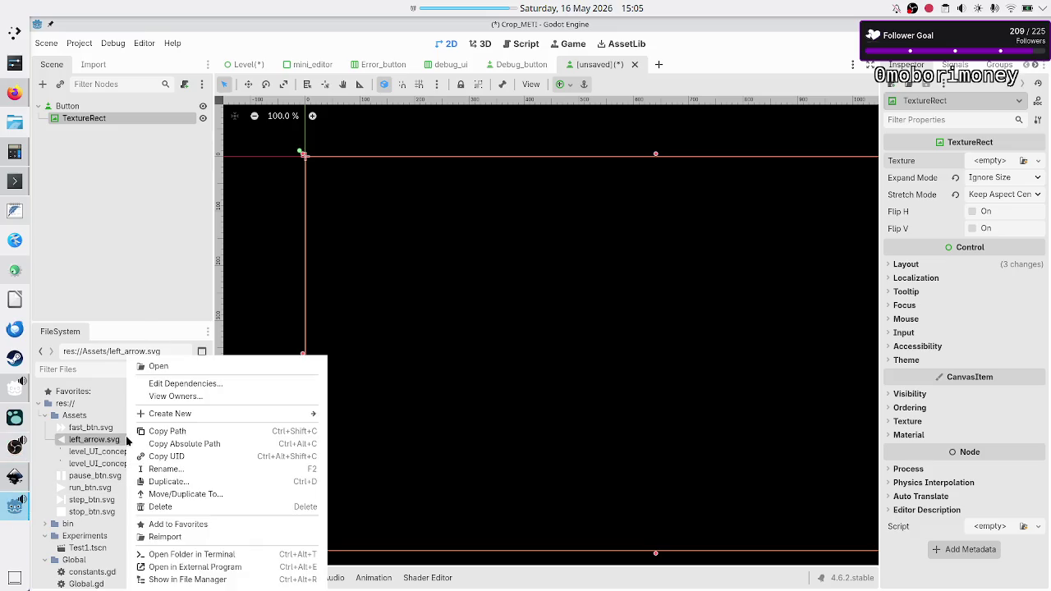
pyautogui.click(182, 471)
pyautogui.hotkey('shift', 'Right')
pyautogui.hotkey('shift', 'Right')
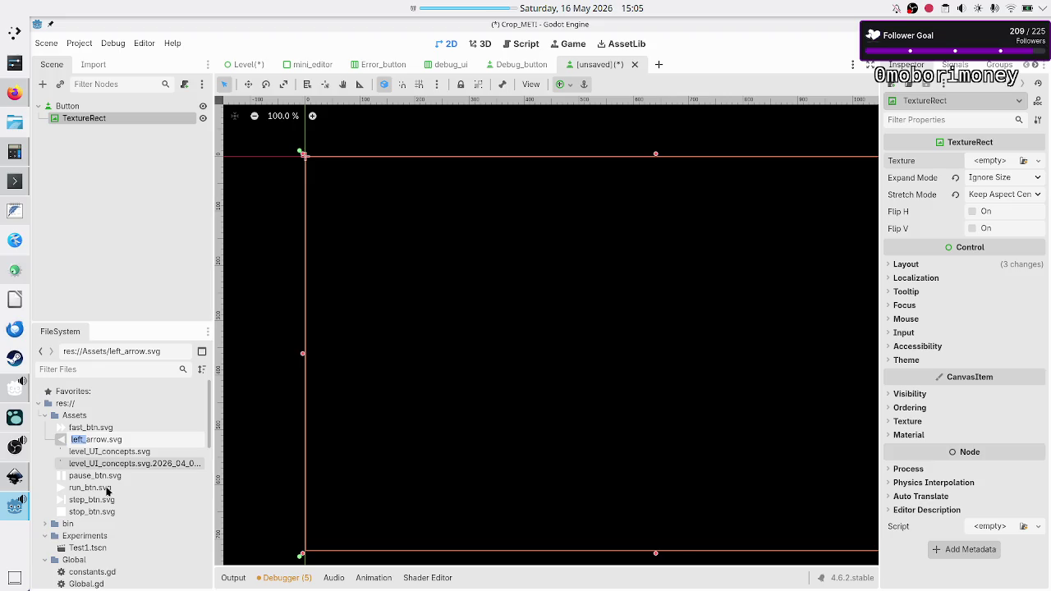
pyautogui.press('Escape')
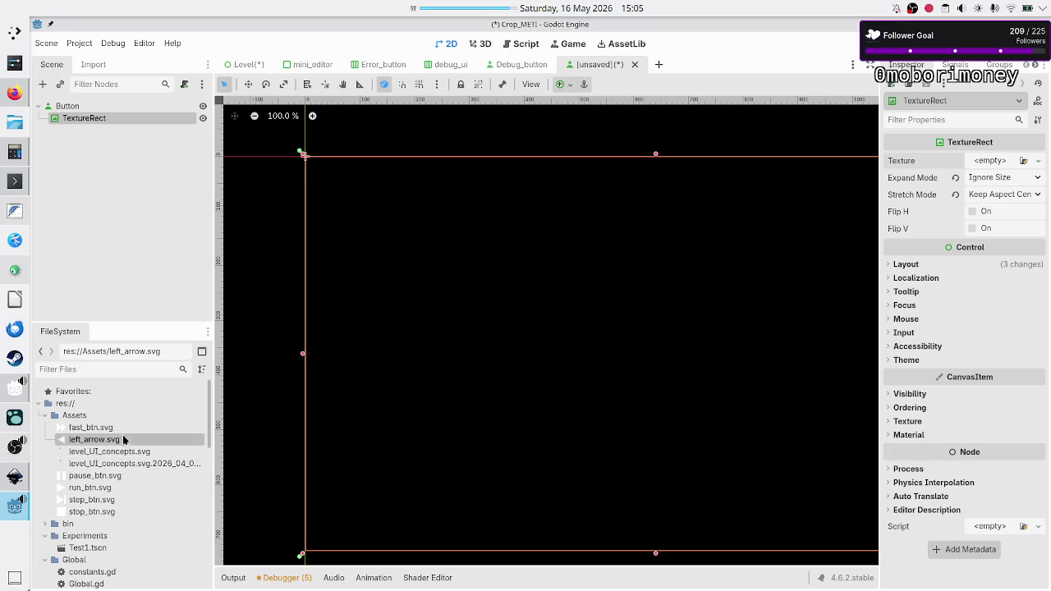
# - Set run_btn.svg as the TextureRect's texture and enable Flip H
pyautogui.click(92, 491)
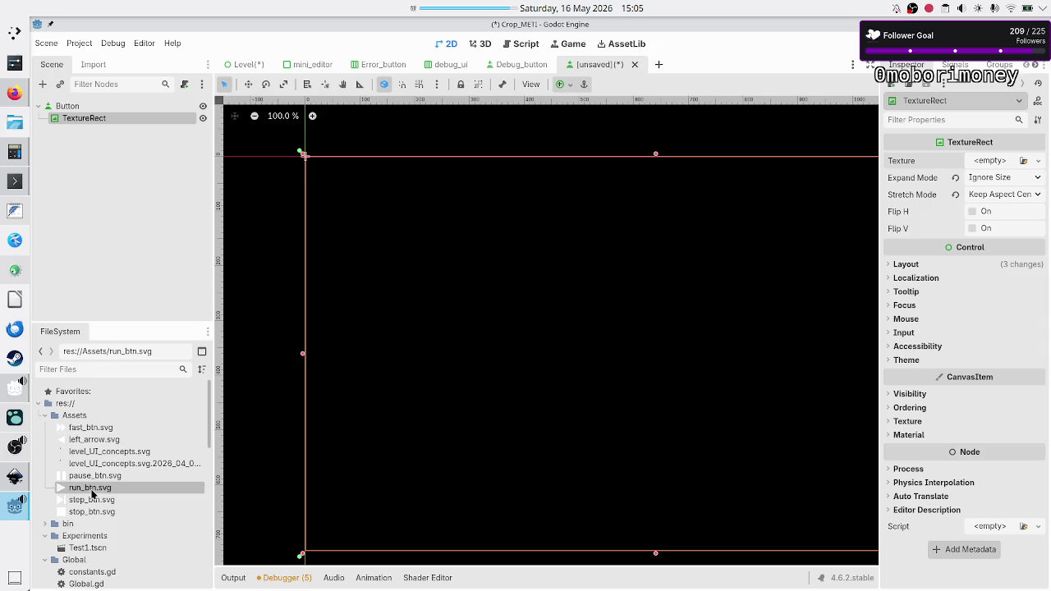
pyautogui.moveTo(92, 491)
pyautogui.mouseDown()
pyautogui.moveTo(322, 403)
pyautogui.moveTo(530, 291)
pyautogui.moveTo(596, 276)
pyautogui.moveTo(654, 240)
pyautogui.moveTo(978, 163)
pyautogui.mouseUp()
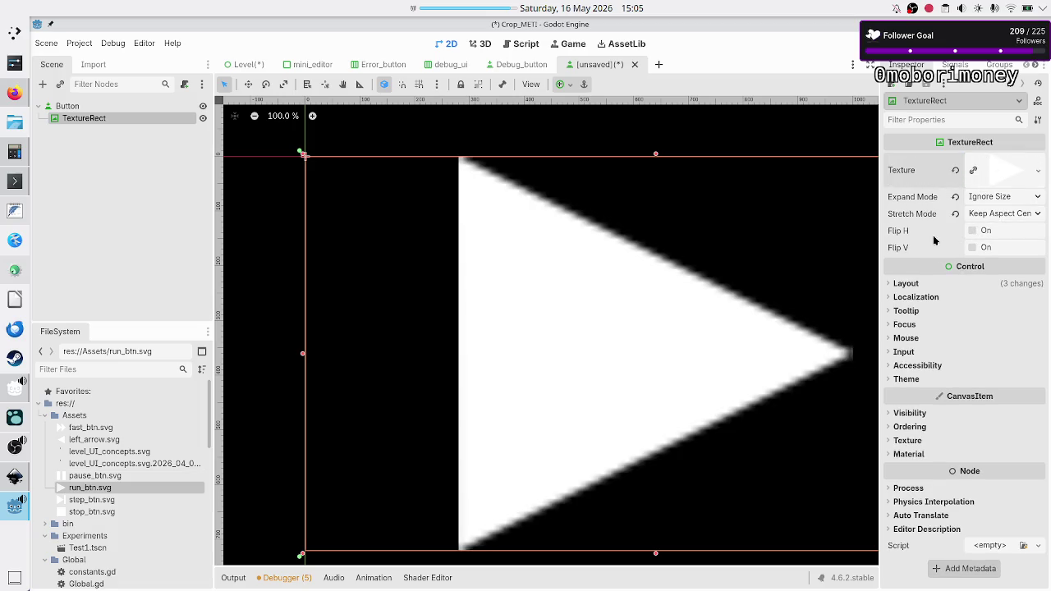
pyautogui.click(972, 231)
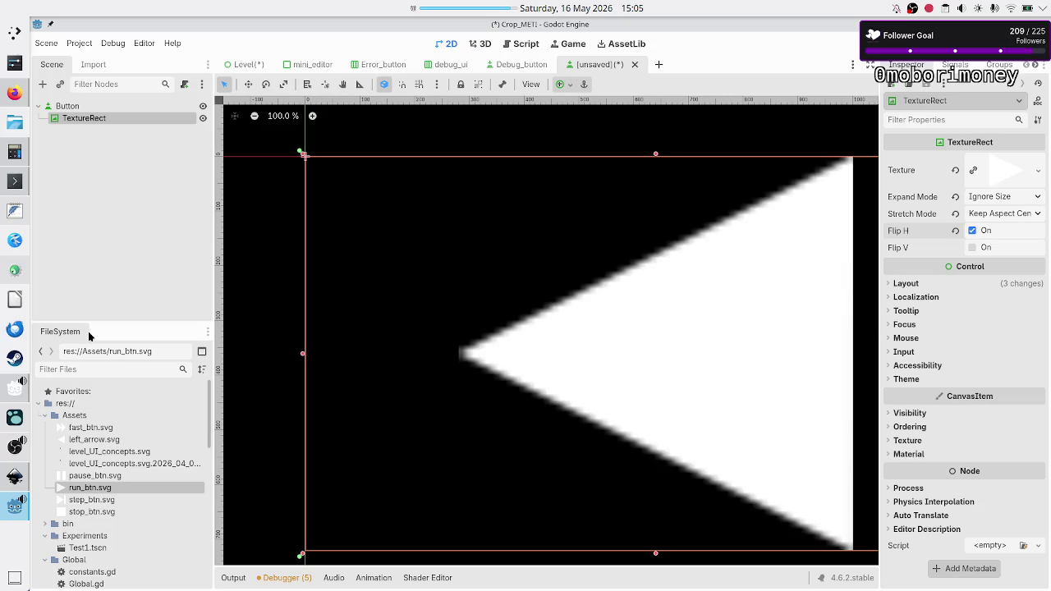
# - Delete left_arrow.svg from the project's Assets folder, confirming Remove
pyautogui.click(94, 441)
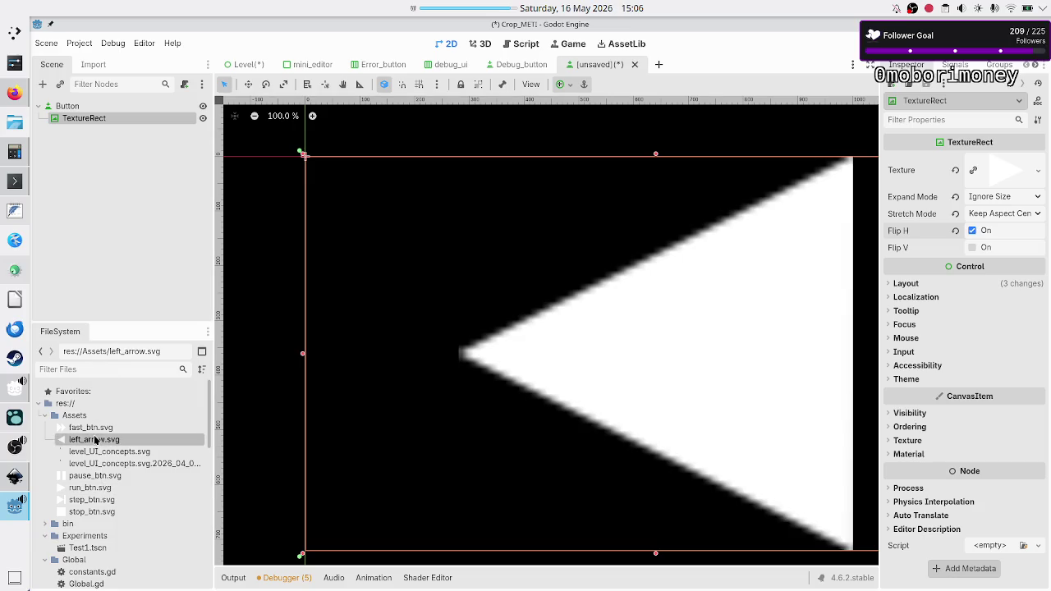
pyautogui.rightClick(94, 442)
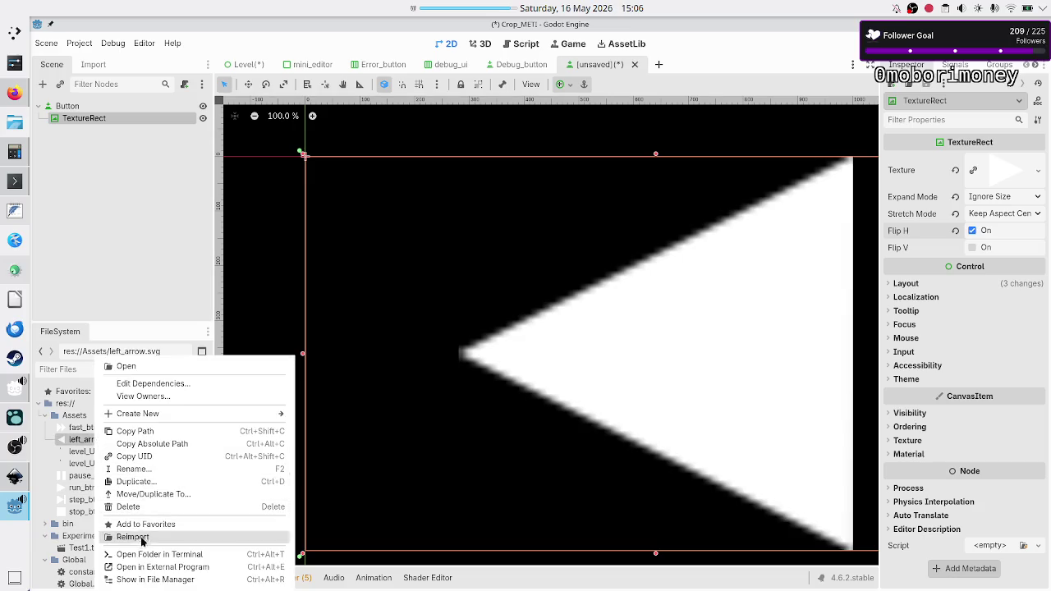
pyautogui.click(160, 507)
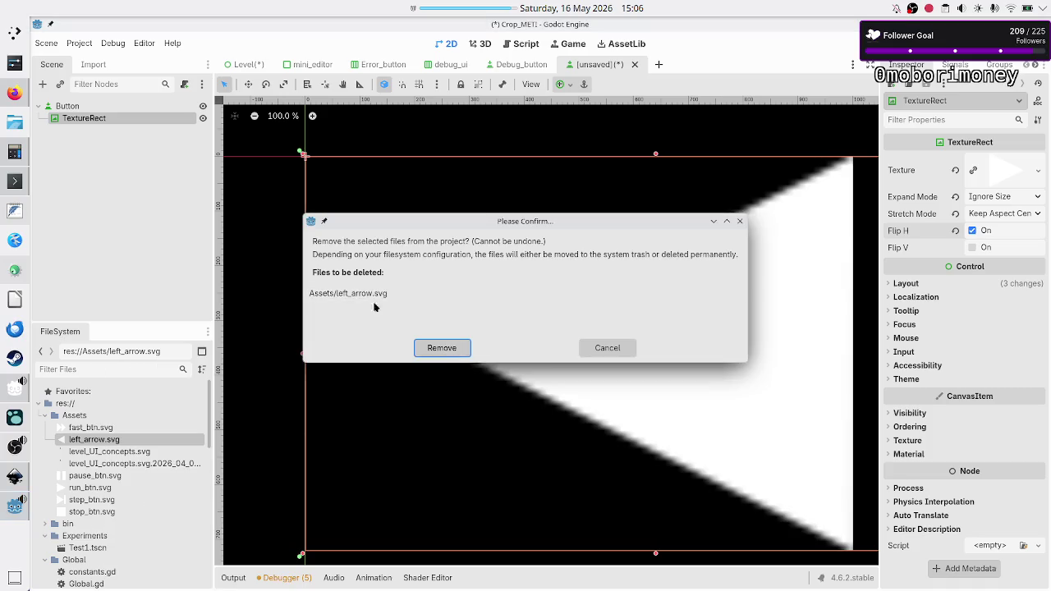
pyautogui.click(440, 351)
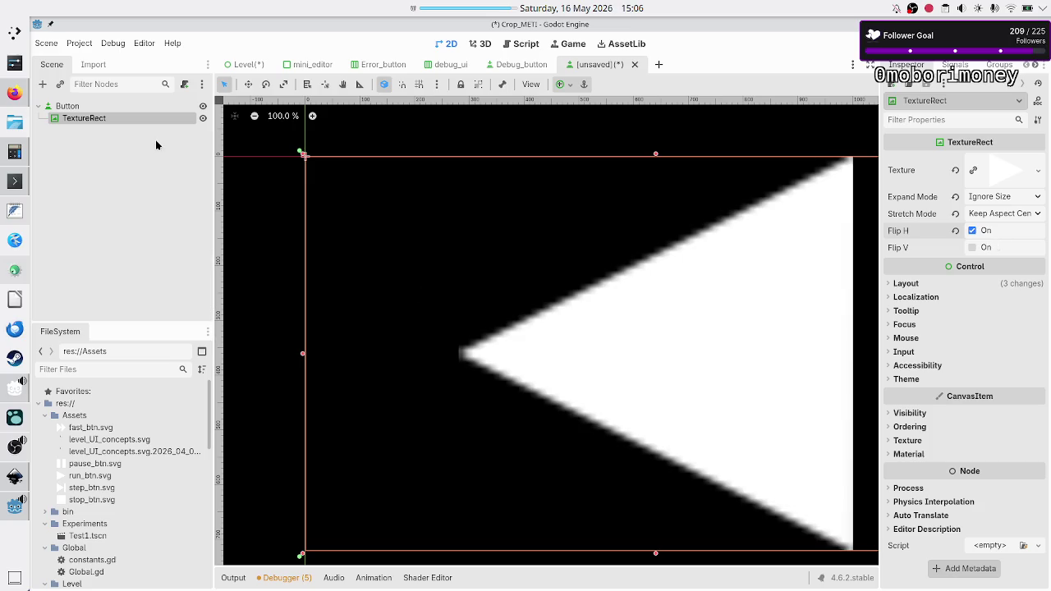
# - Begin attaching a new script to Button named arrow_btn.gd, then abandon the dialog
pyautogui.click(110, 107)
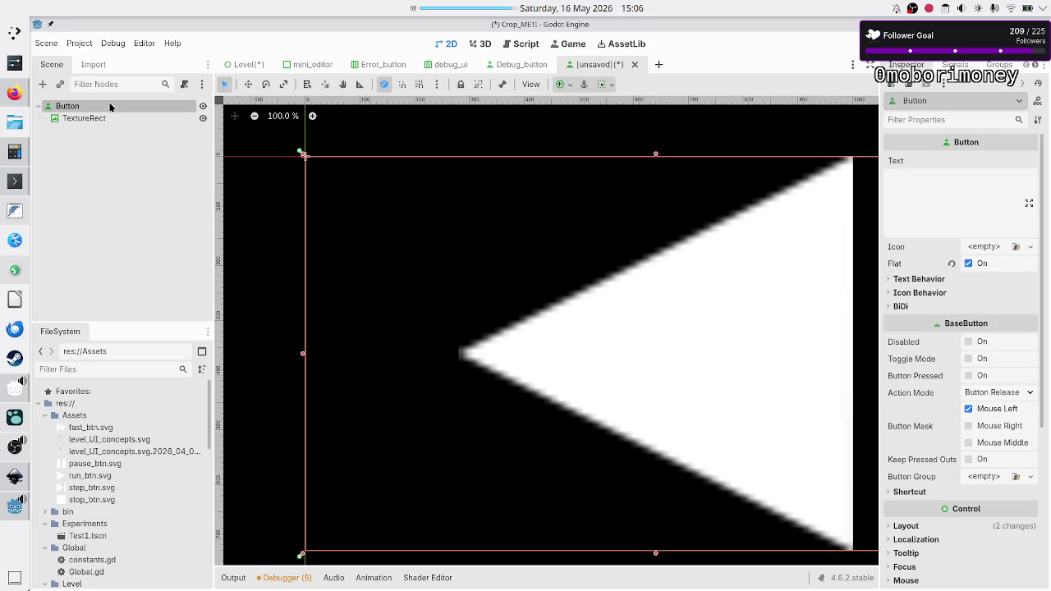
pyautogui.rightClick(110, 107)
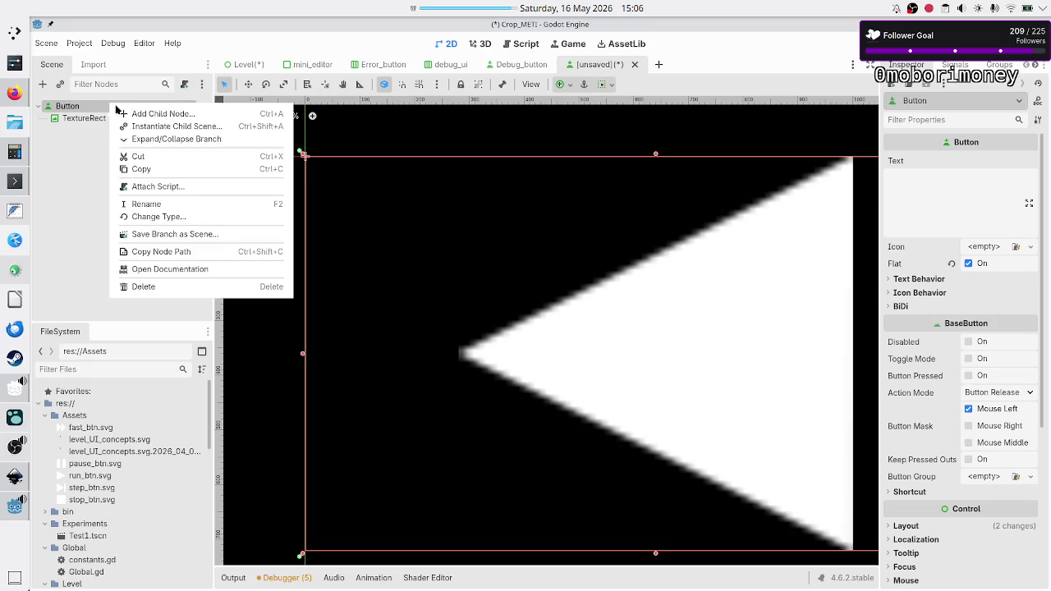
pyautogui.click(170, 188)
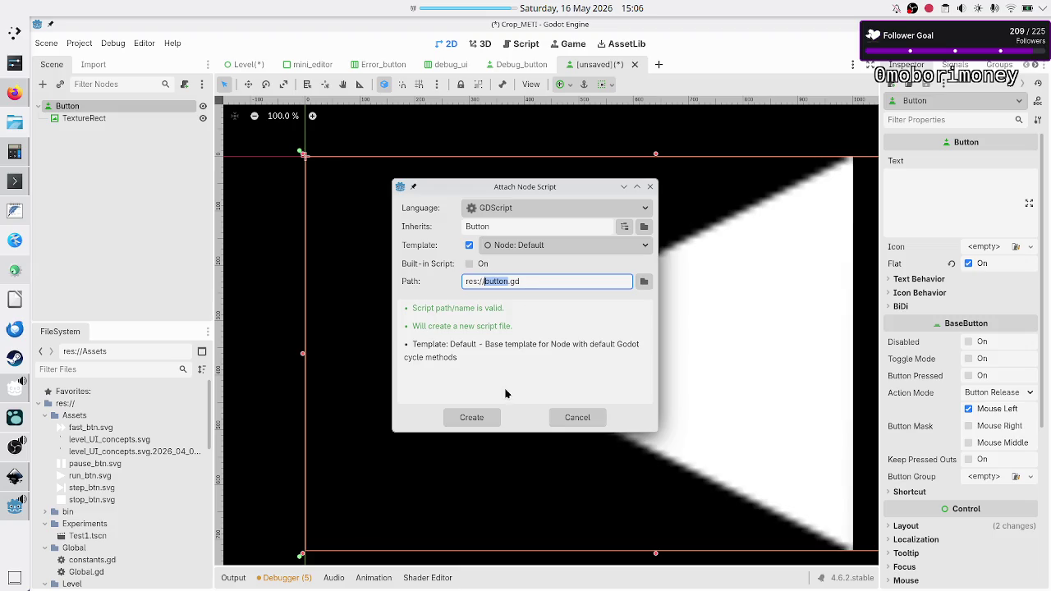
pyautogui.click(542, 280)
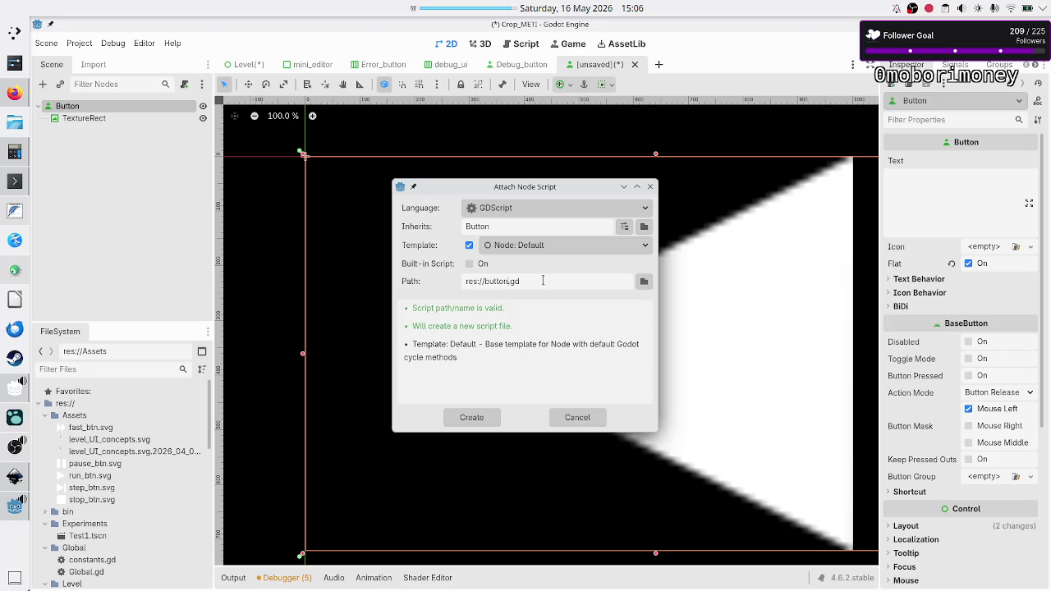
pyautogui.press('BackSpace')
pyautogui.press('BackSpace')
pyautogui.press('BackSpace')
pyautogui.write('arrow')
pyautogui.write('_btn')
pyautogui.click(579, 417)
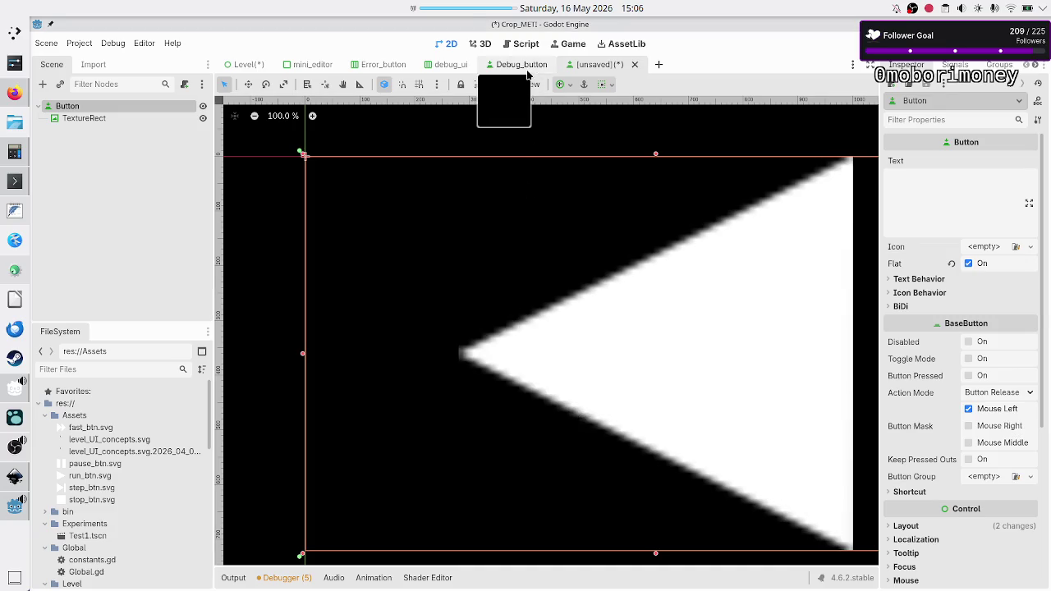
# - Open the Debug_button scene's root Button script, debug_button.gd, in the script editor
pyautogui.click(526, 65)
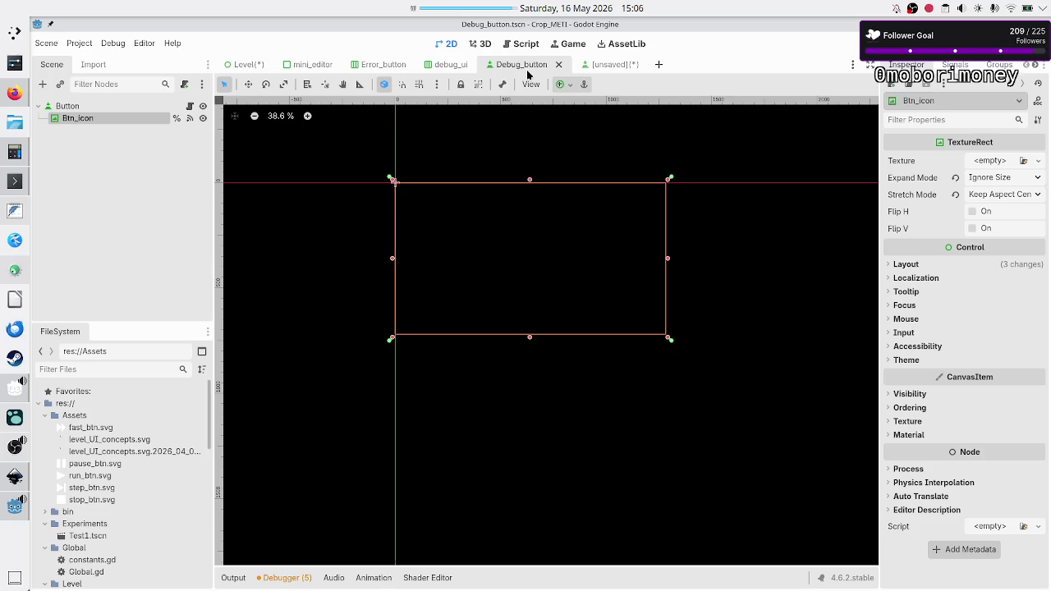
pyautogui.click(98, 108)
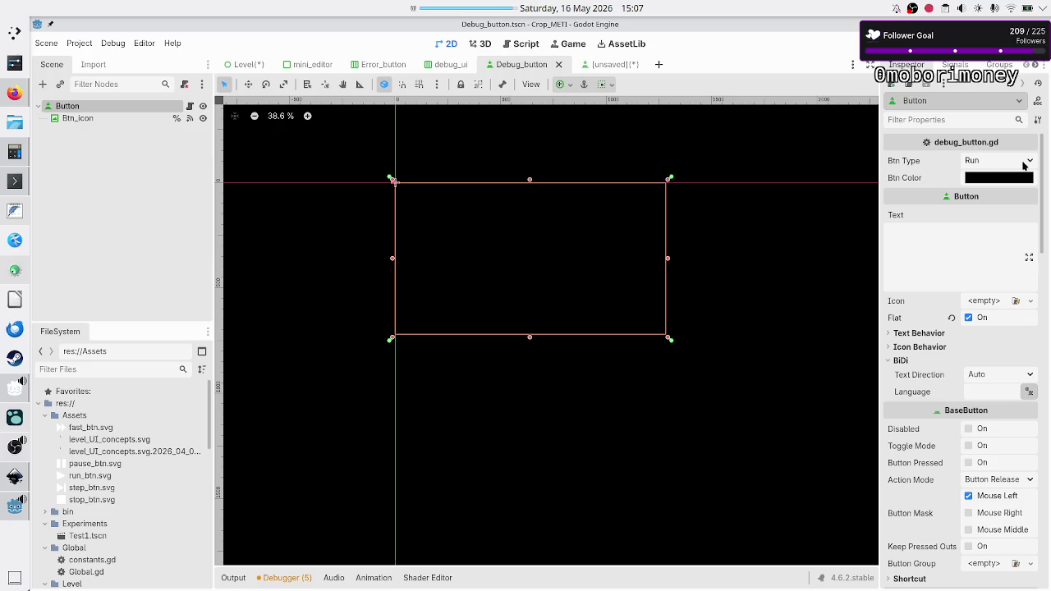
pyautogui.click(189, 106)
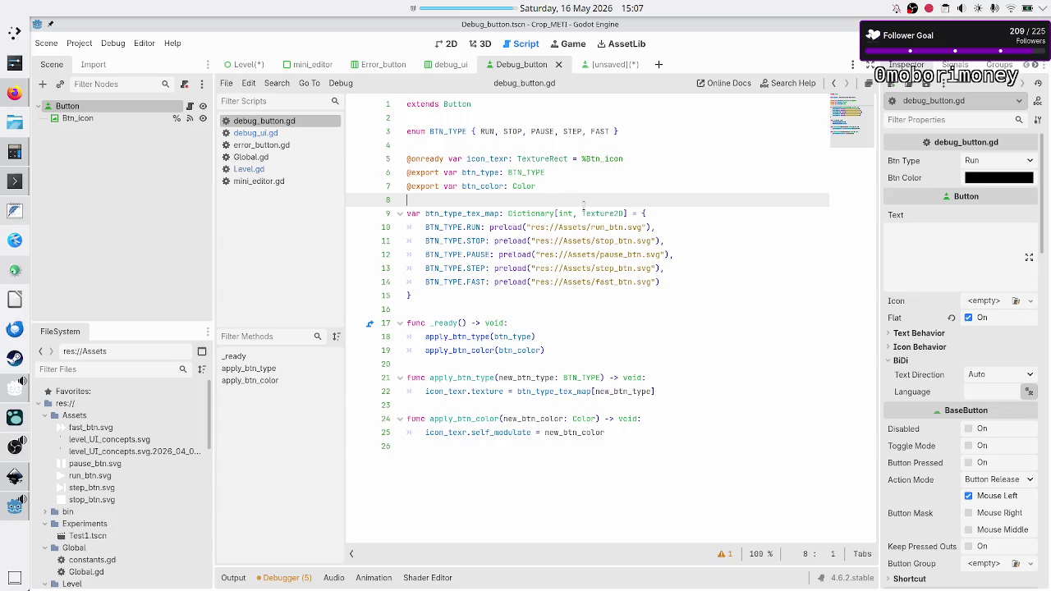
# - Add a new BTN_TYPE.LEFT_ARROW entry after FAST in the texture map
pyautogui.click(675, 274)
pyautogui.press('Down')
pyautogui.write(',')
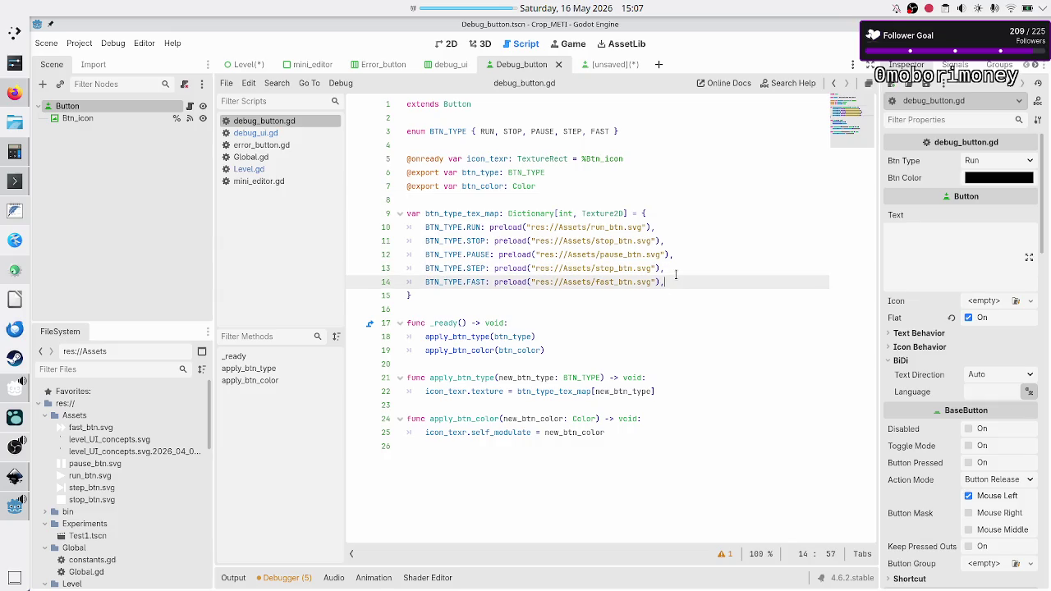
pyautogui.press('Return')
pyautogui.write('B')
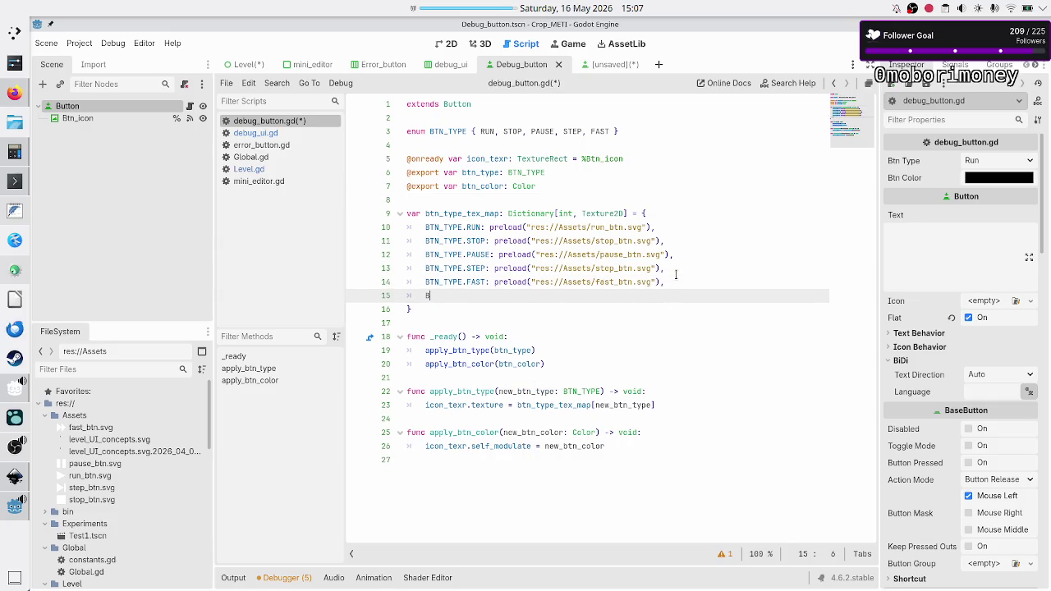
pyautogui.write('TN')
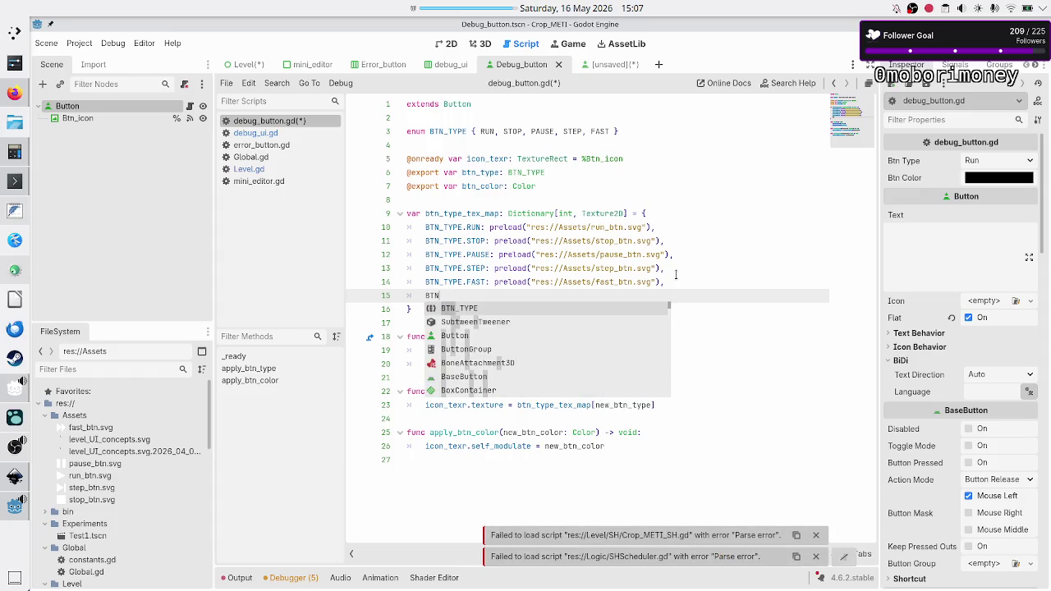
pyautogui.press('Return')
pyautogui.write('.')
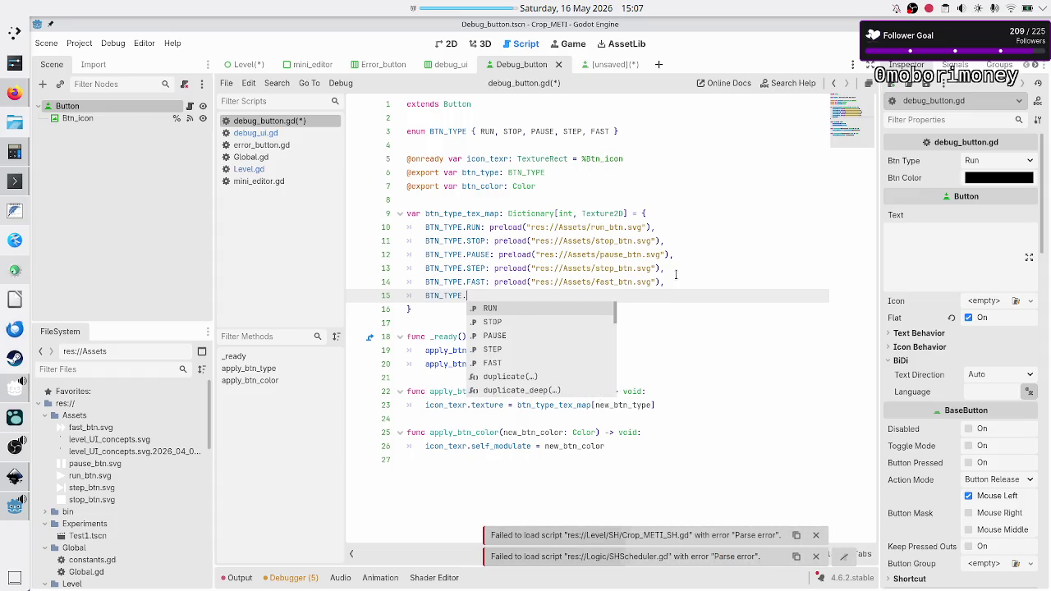
pyautogui.write('LEFT_A')
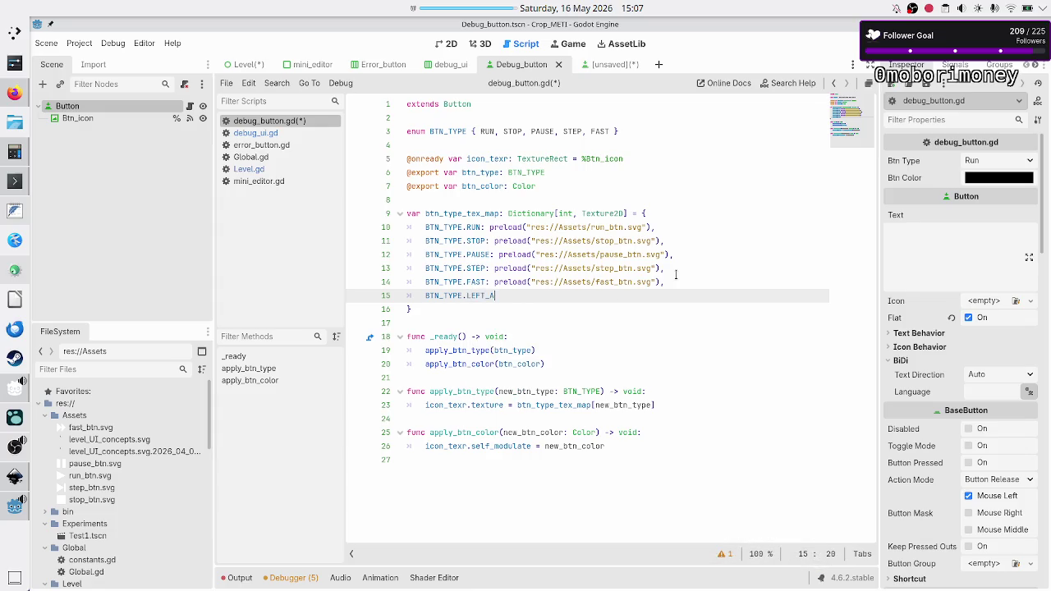
pyautogui.write('RROW')
# - Copy the run_btn preload from line 10 and paste it as the LEFT_ARROW entry's value
pyautogui.press('Up')
pyautogui.press('Up')
pyautogui.press('Up')
pyautogui.hotkey('ctrl', 'Left')
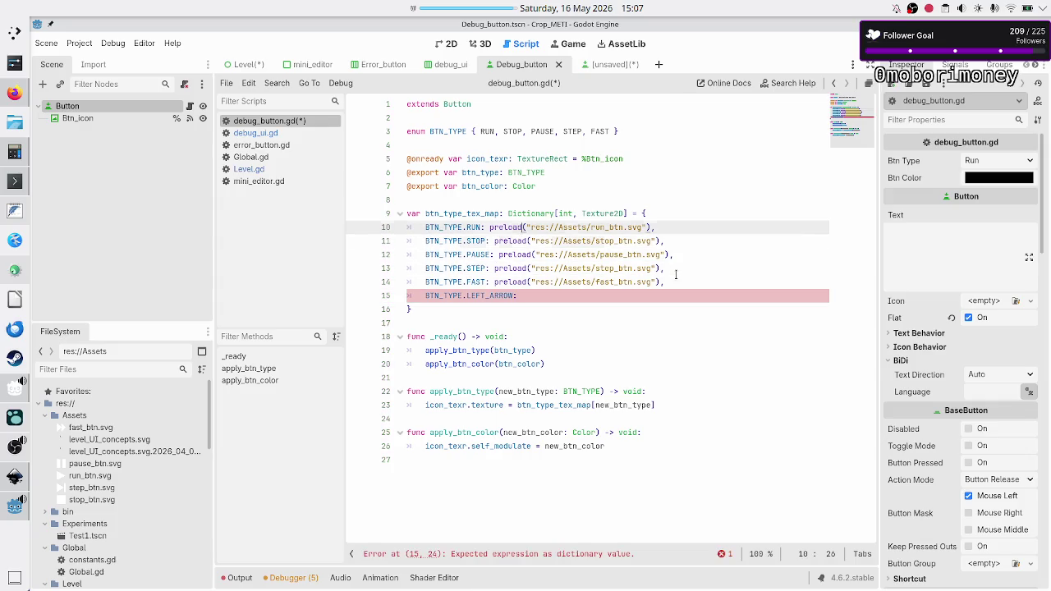
pyautogui.press('Down')
pyautogui.press('Down')
pyautogui.press('Down')
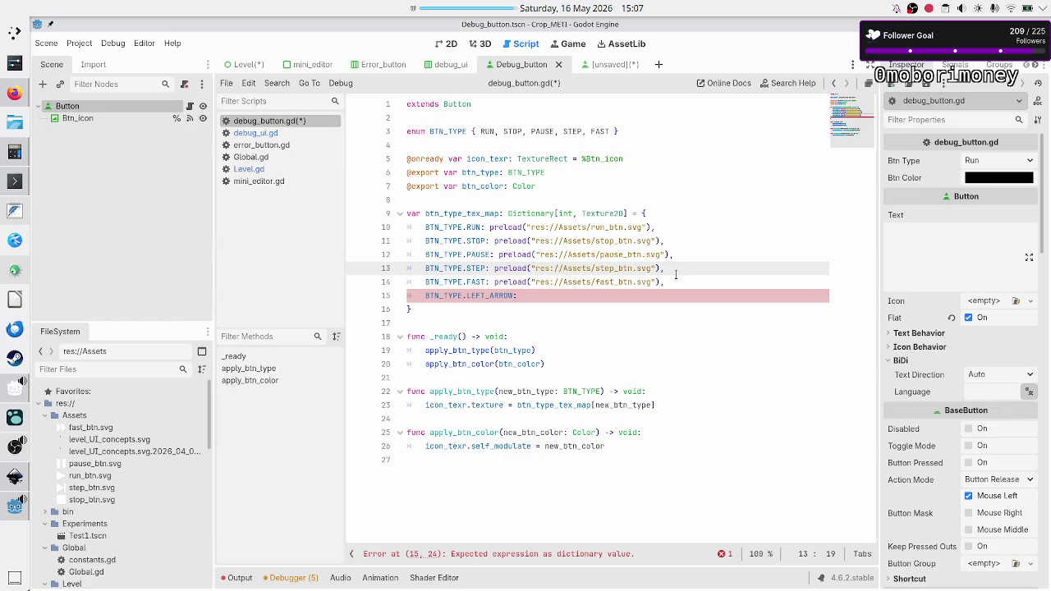
pyautogui.press('Up')
pyautogui.press('Up')
pyautogui.press('Up')
pyautogui.hotkey('shift', 'Right')
pyautogui.hotkey('shift', 'Right')
pyautogui.hotkey('shift', 'Right')
pyautogui.hotkey('shift', 'Right')
pyautogui.hotkey('shift', 'Right')
pyautogui.hotkey('shift', 'Right')
pyautogui.hotkey('ctrl', 'c')
pyautogui.press('Down')
pyautogui.press('Down')
pyautogui.press('Down')
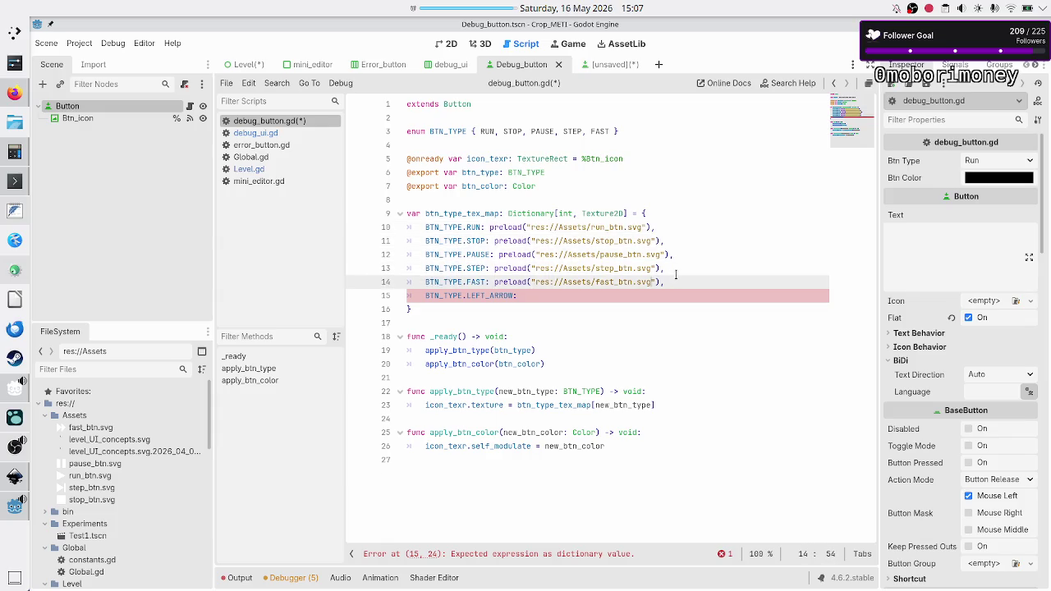
pyautogui.hotkey('ctrl', 'v')
pyautogui.write(',')
pyautogui.press('Return')
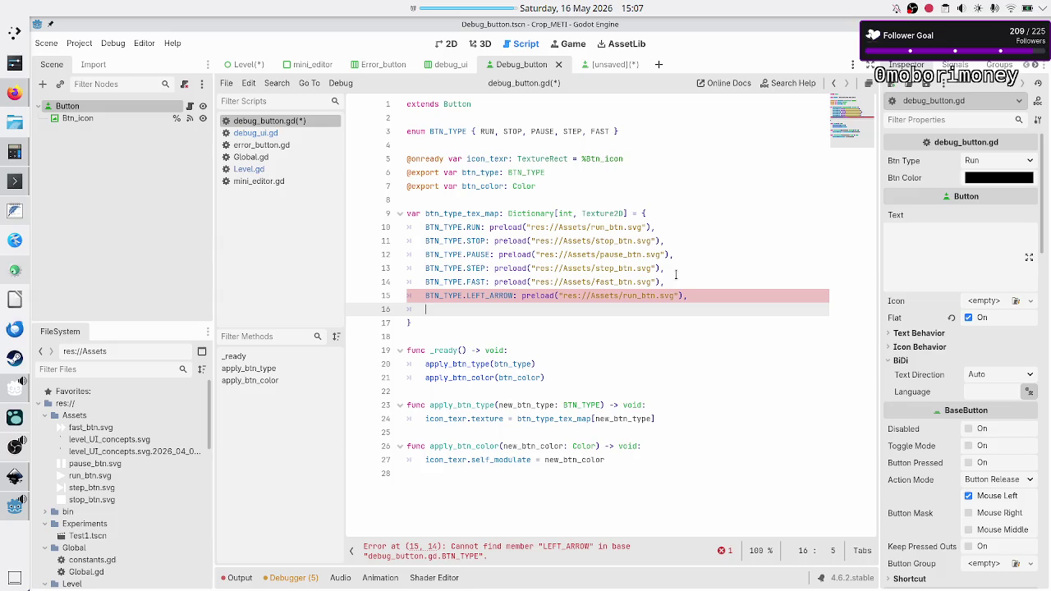
# - Append LEFT_ARROW after FAST in the BTN_TYPE enum, then switch to Inkscape
pyautogui.press('Up')
pyautogui.press('Up')
pyautogui.press('Up')
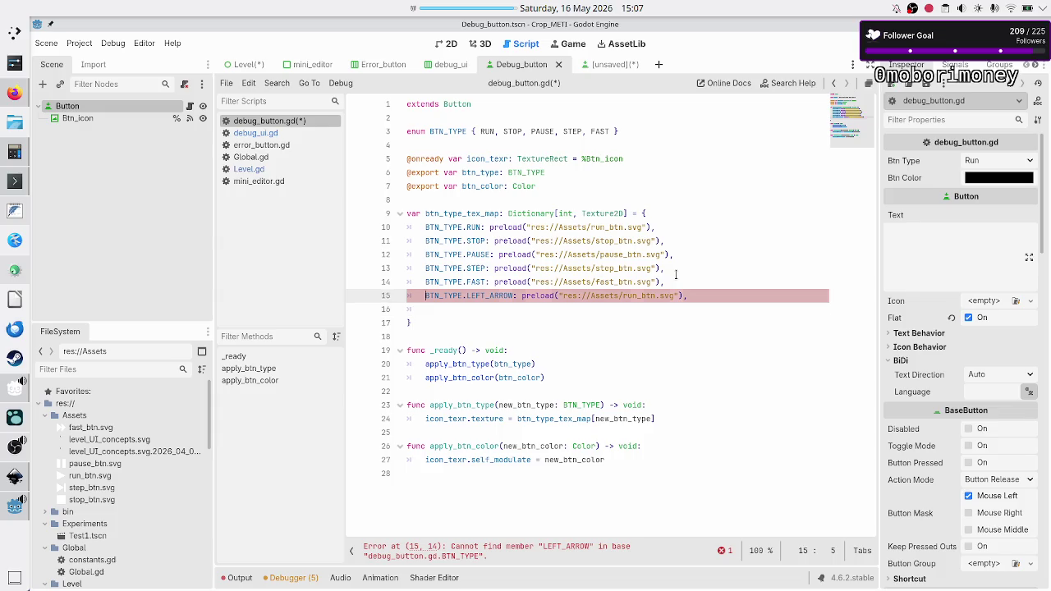
pyautogui.press('End')
pyautogui.press('Left')
pyautogui.press('Left')
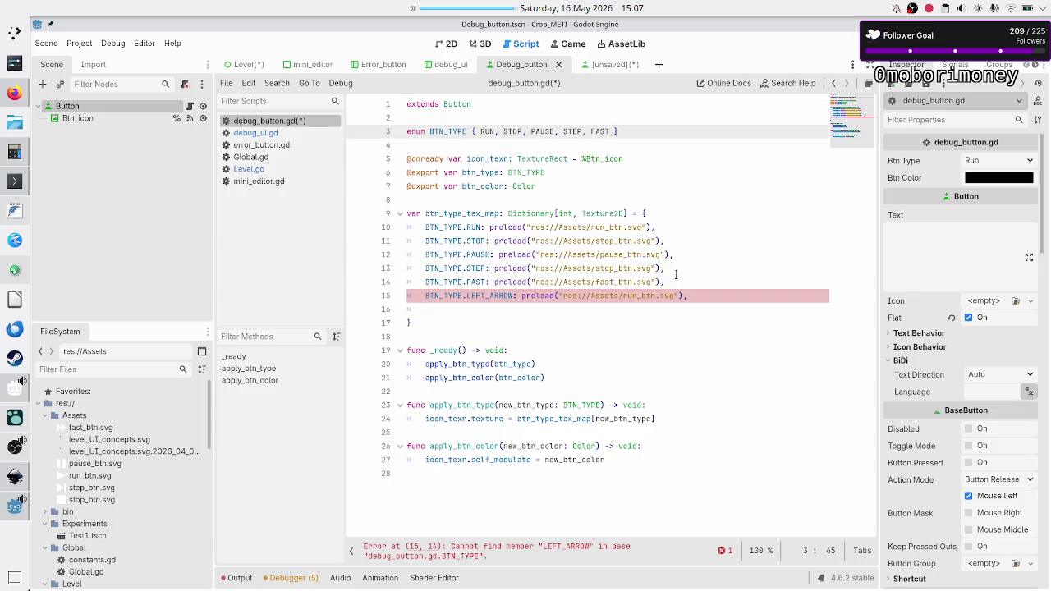
pyautogui.write(', LEFT_ARR')
pyautogui.write('OW')
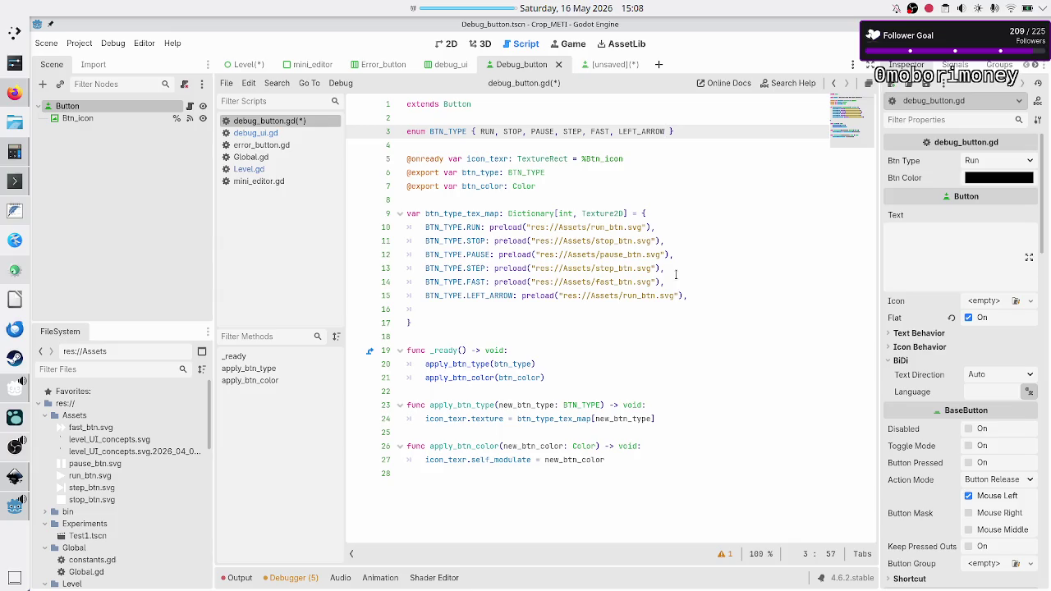
pyautogui.hotkey('alt', 'Tab')
pyautogui.hotkey('alt', 'Tab')
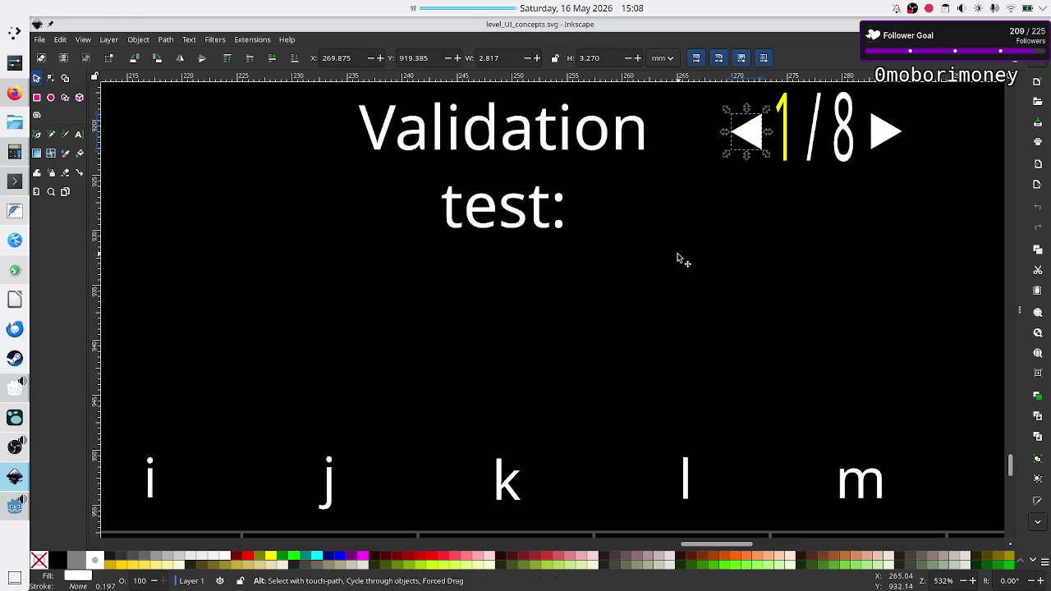
# - Return from level_UI_concepts.svg in Inkscape to the debug_button.gd script in Godot
pyautogui.hotkey('alt', 'Tab')
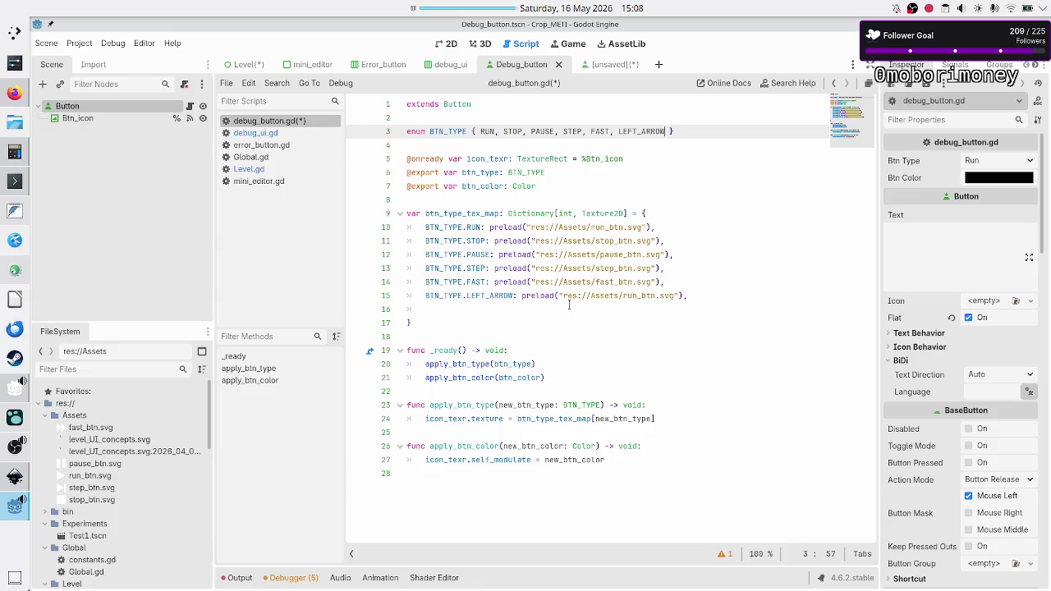
pyautogui.moveTo(553, 233)
pyautogui.click(579, 171)
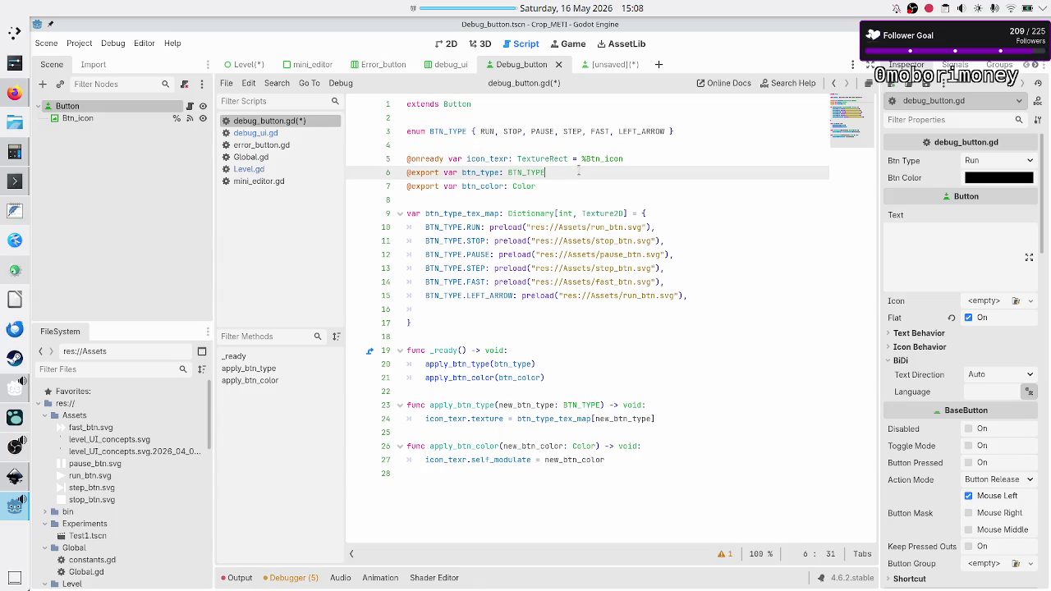
pyautogui.press('Down')
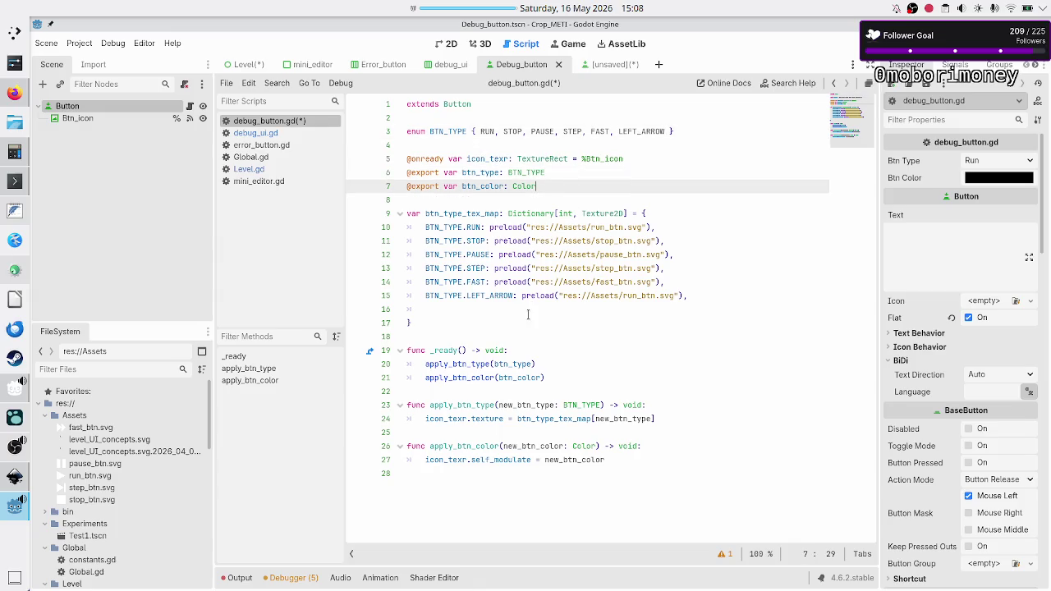
pyautogui.doubleClick(470, 405)
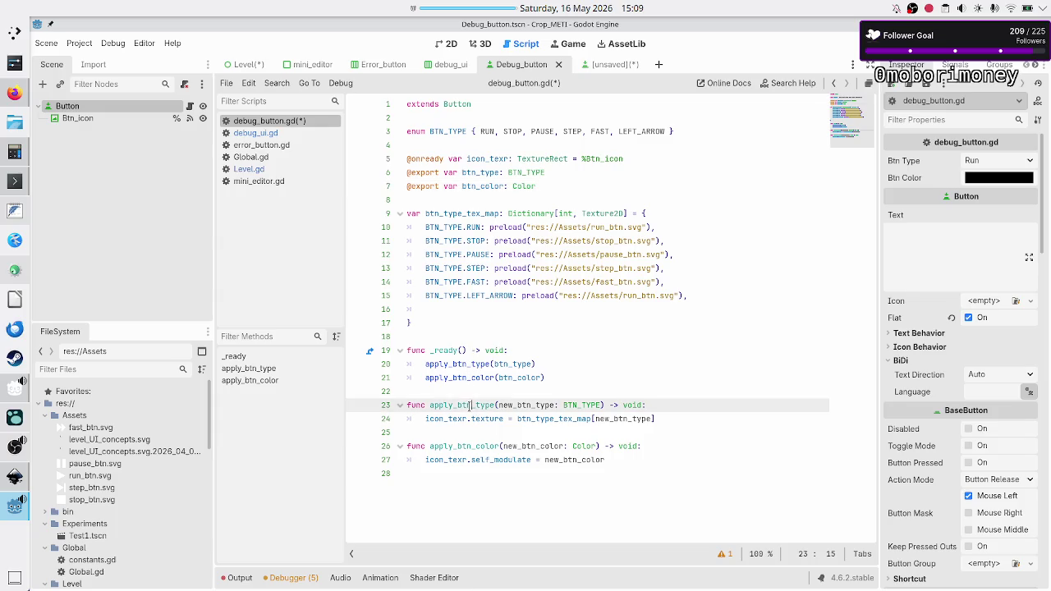
pyautogui.doubleClick(469, 446)
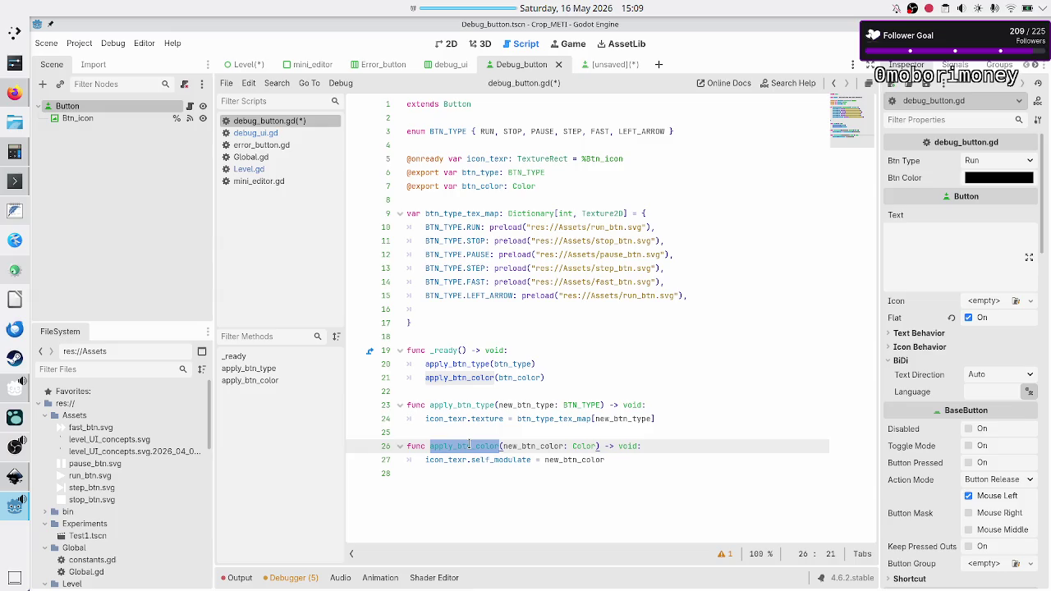
pyautogui.doubleClick(633, 296)
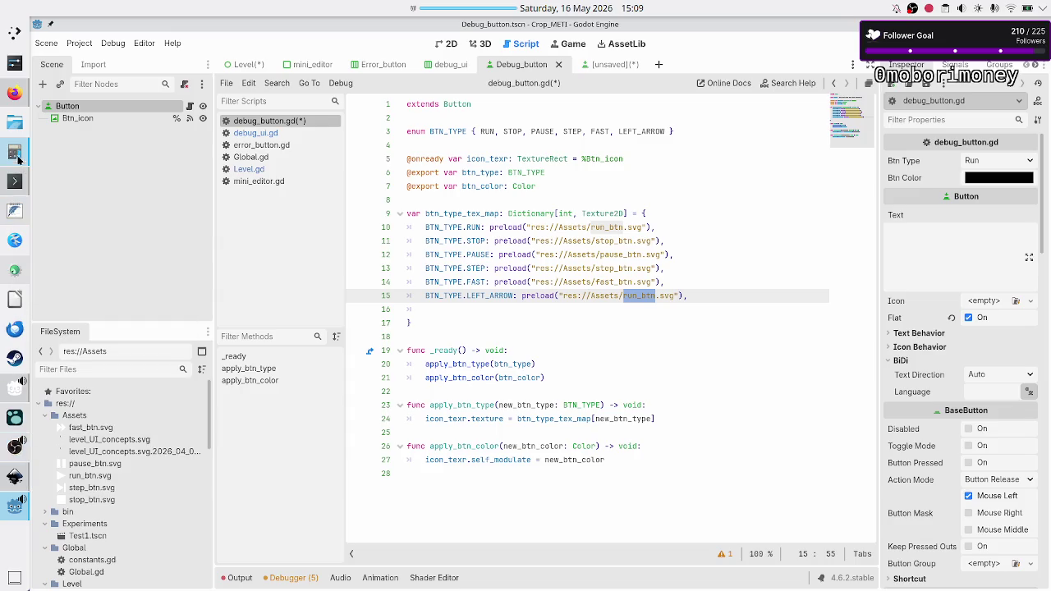
pyautogui.click(14, 94)
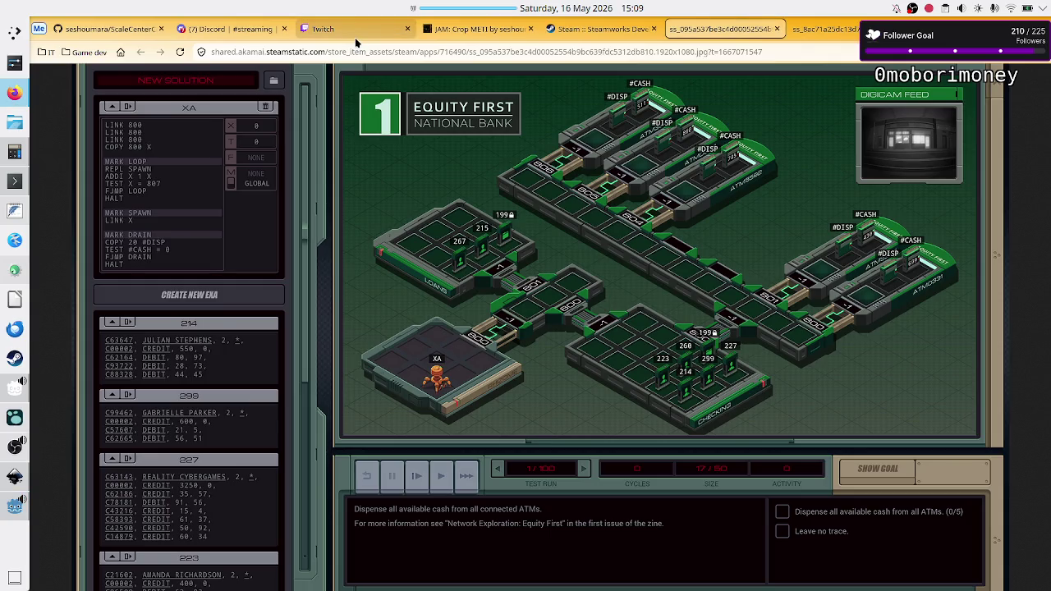
pyautogui.click(355, 31)
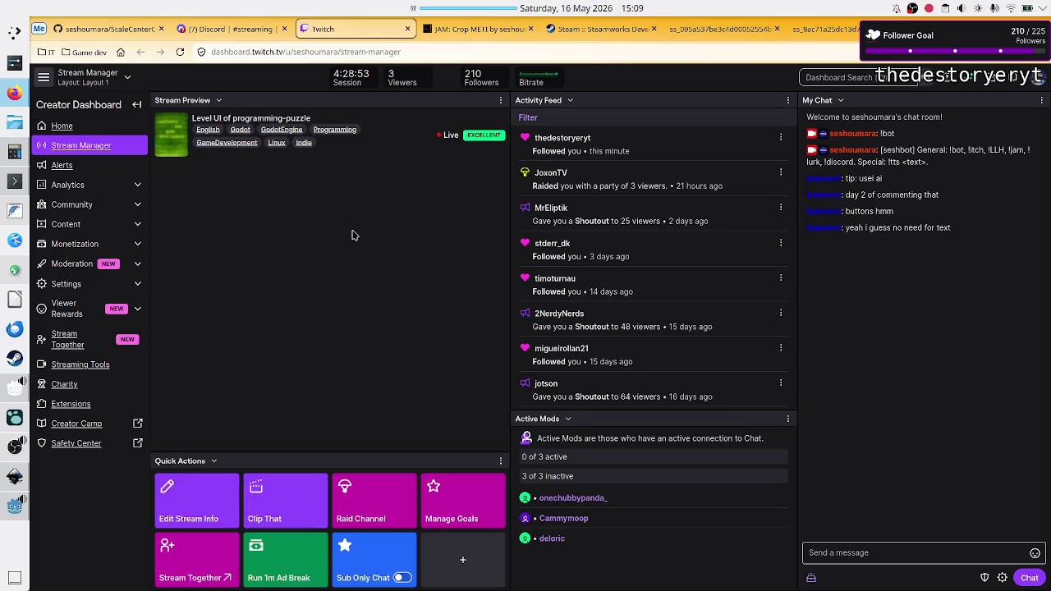
pyautogui.click(14, 504)
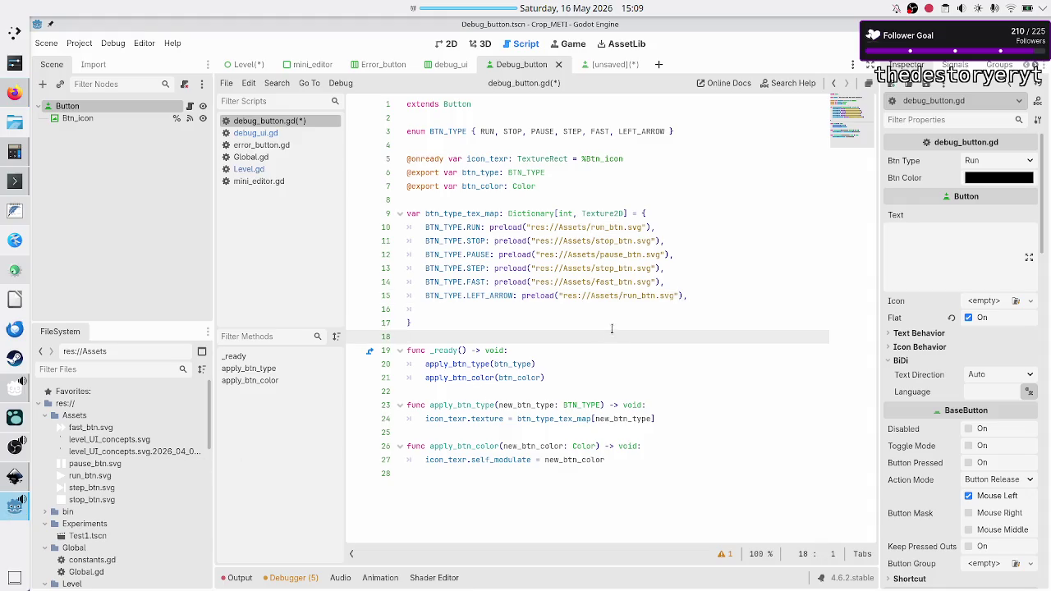
# - Delete blank line 16 from the texture dictionary, then view the unsaved scene's triangle in 2D
pyautogui.click(564, 313)
pyautogui.press('BackSpace')
pyautogui.press('BackSpace')
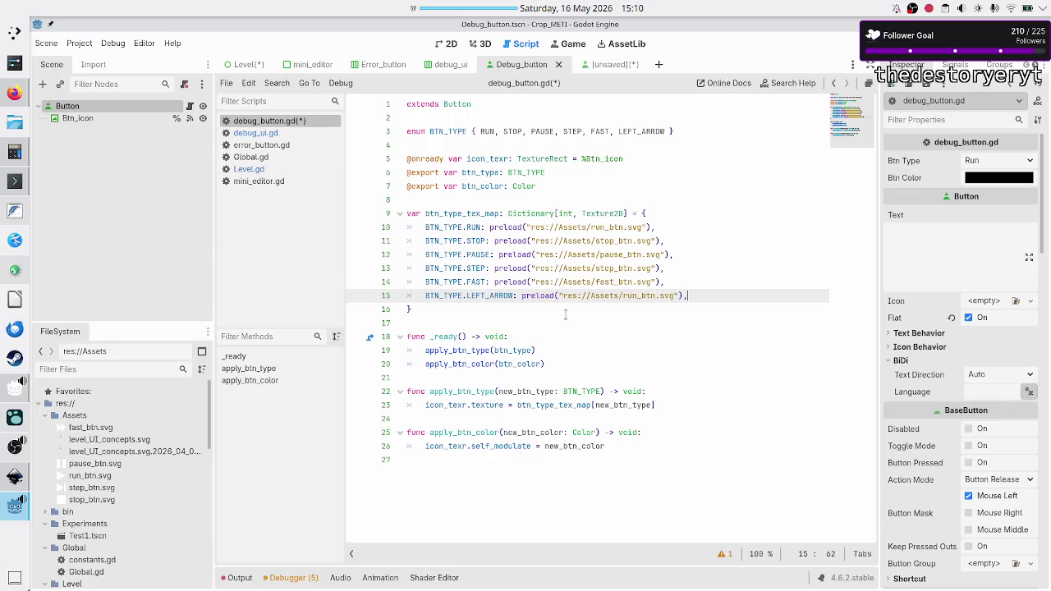
pyautogui.click(614, 66)
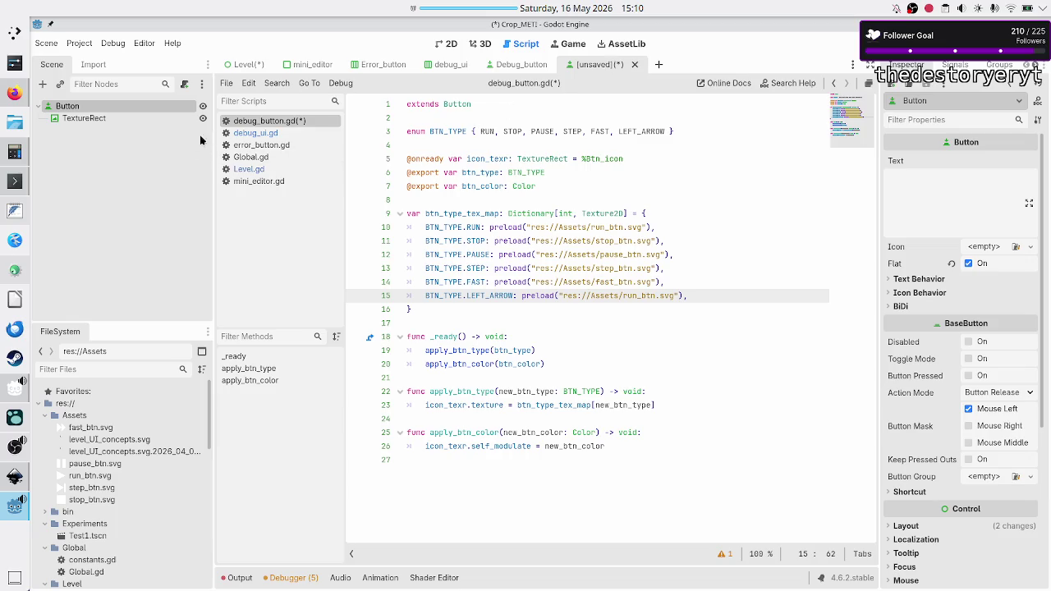
pyautogui.click(443, 44)
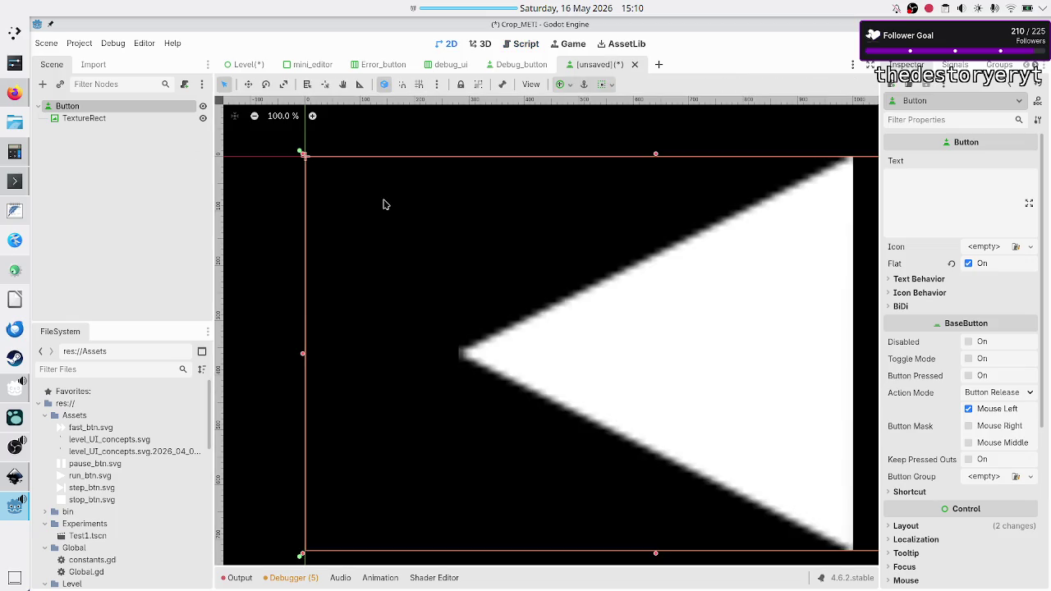
pyautogui.click(519, 65)
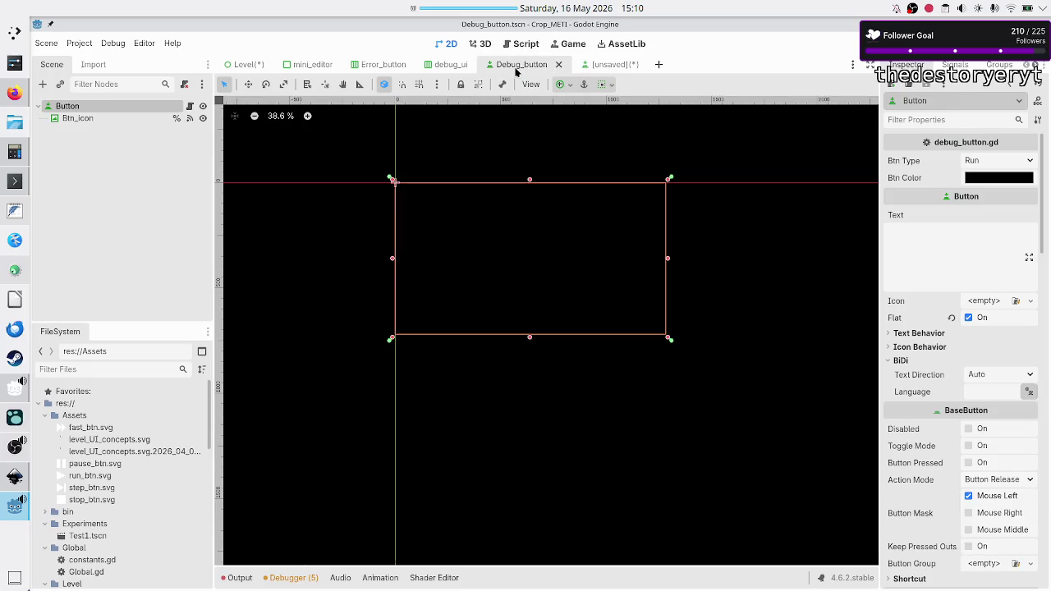
pyautogui.click(603, 65)
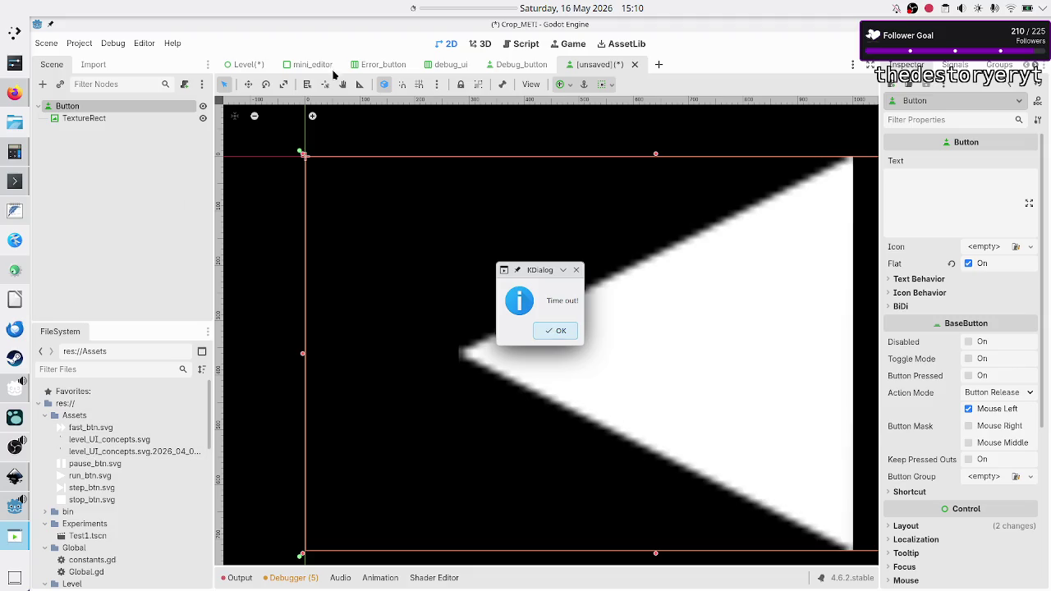
# - Start a 00:03:00 break timer and dismiss the Time out notice
pyautogui.rightClick(476, 11)
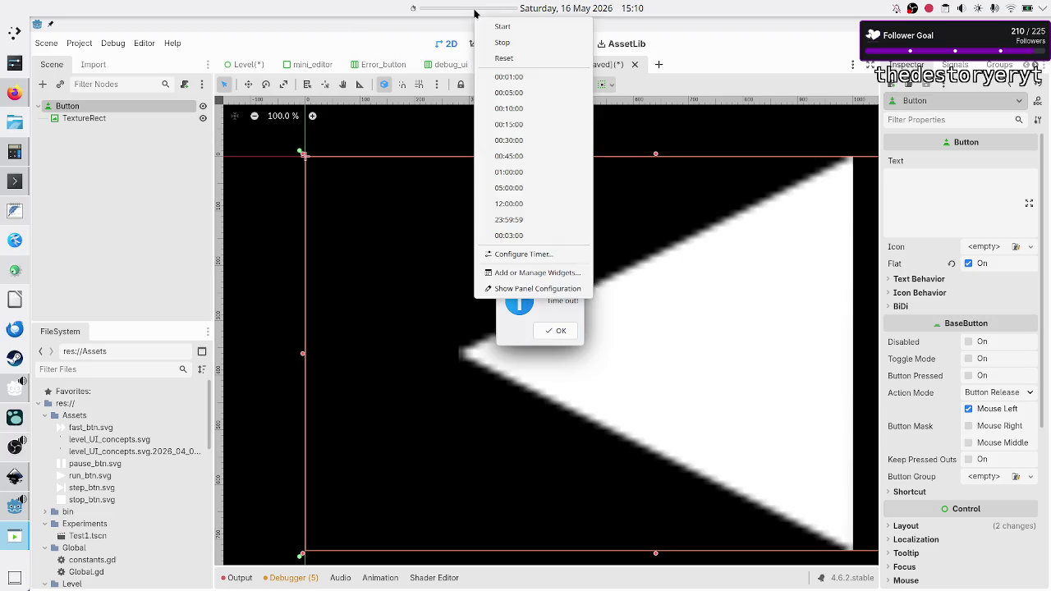
pyautogui.click(518, 237)
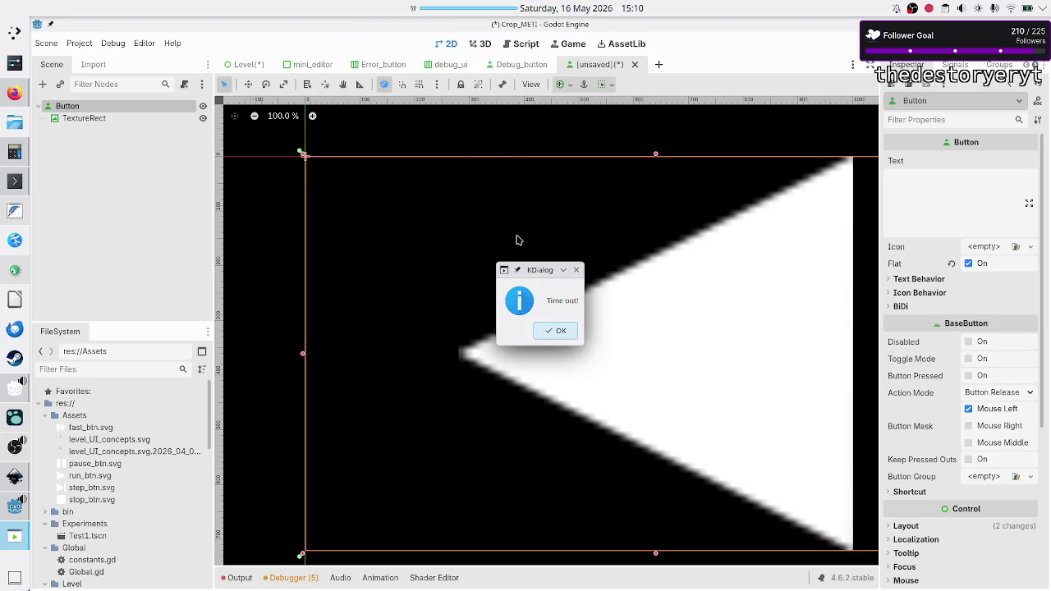
pyautogui.click(547, 331)
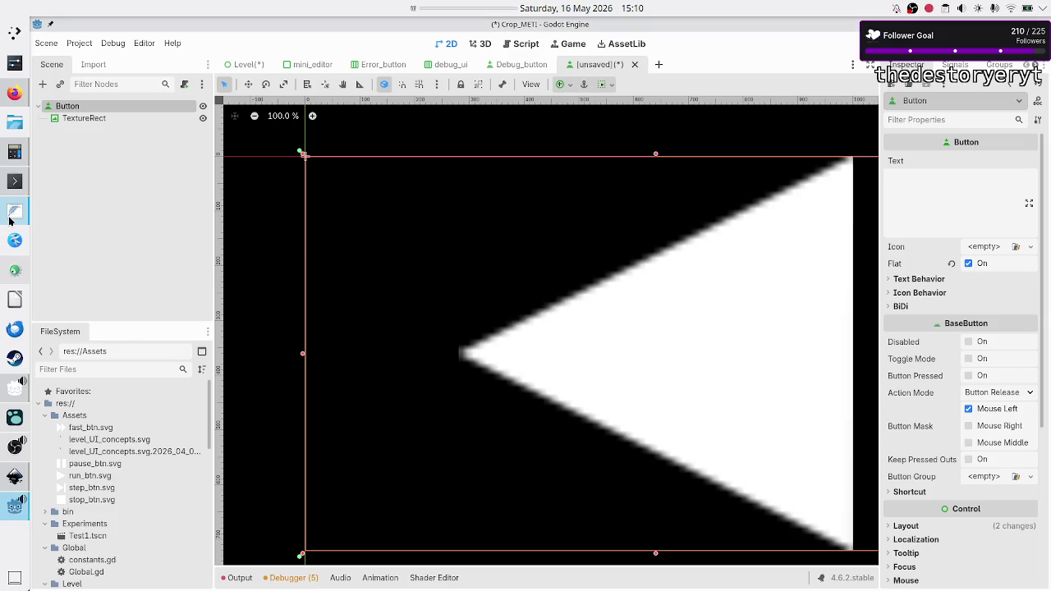
# - Add a new line to the BRB note, hide it, and bring up OBS
pyautogui.click(11, 215)
pyautogui.press('Return')
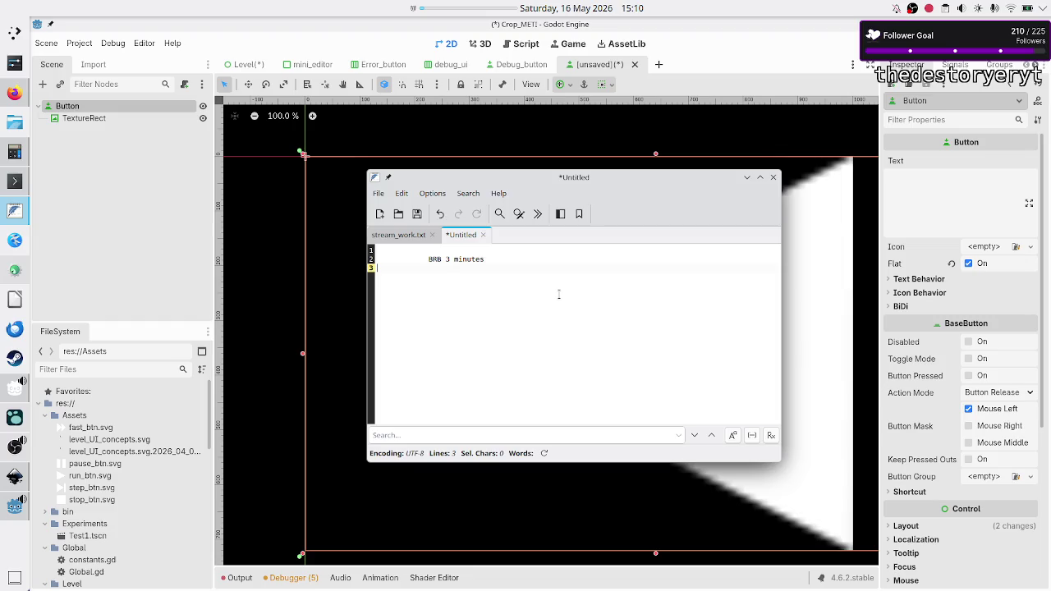
pyautogui.click(13, 507)
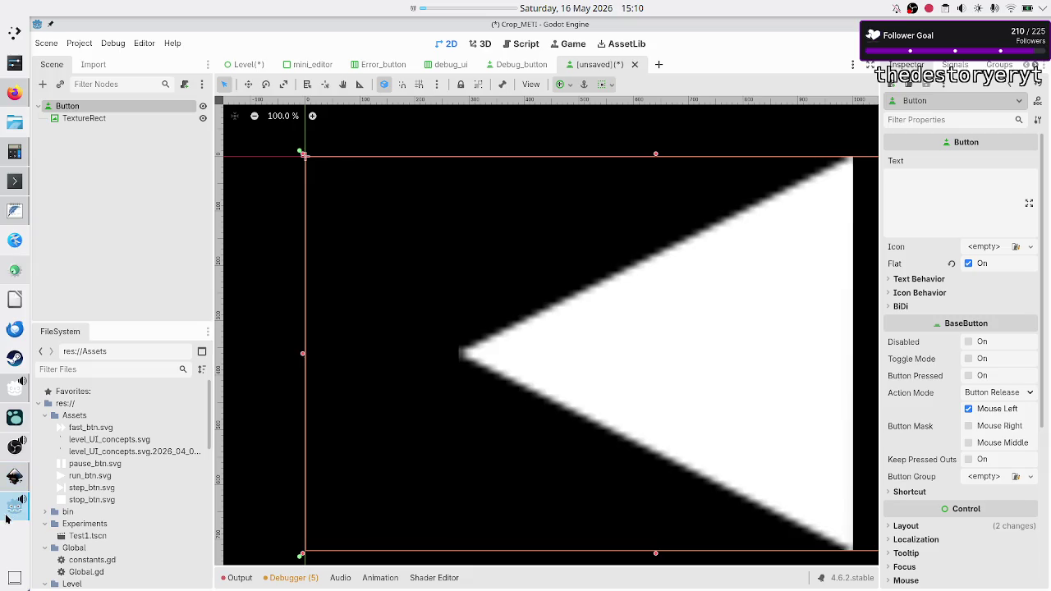
pyautogui.click(10, 511)
pyautogui.click(15, 446)
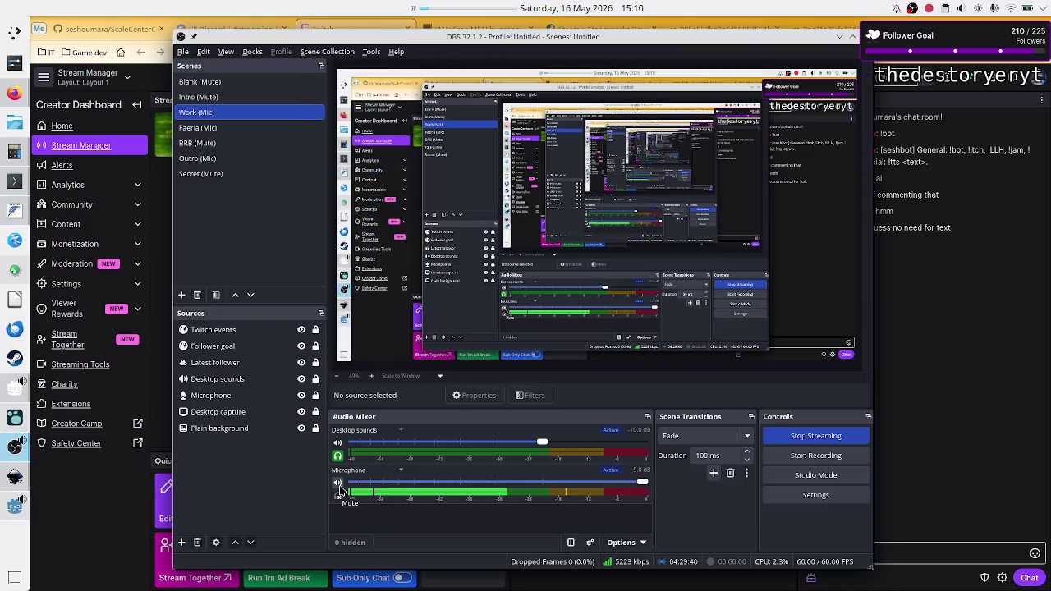
# - Mute the Microphone in OBS's Audio Mixer and minimise OBS
pyautogui.click(338, 484)
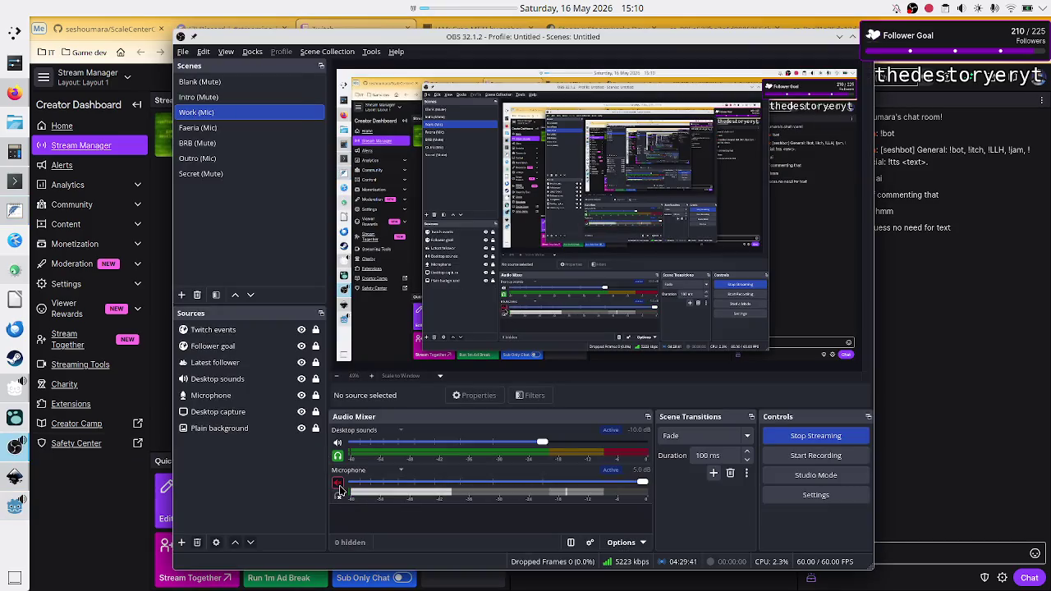
pyautogui.click(840, 36)
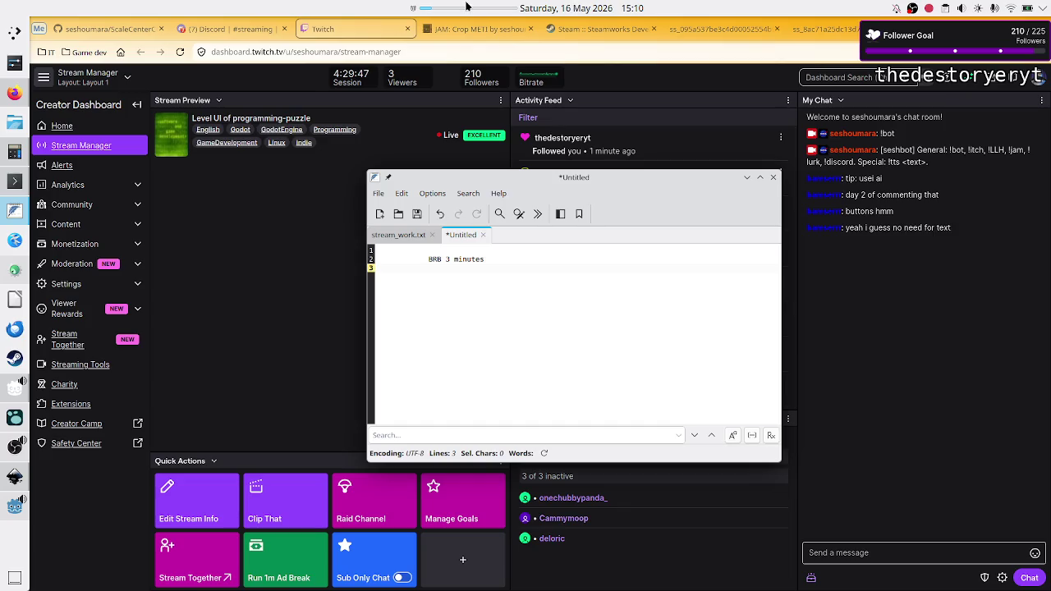
# - Dismiss the 'Time out!' box, hide the BRB notes window, and bring Godot forward
pyautogui.moveTo(467, 6)
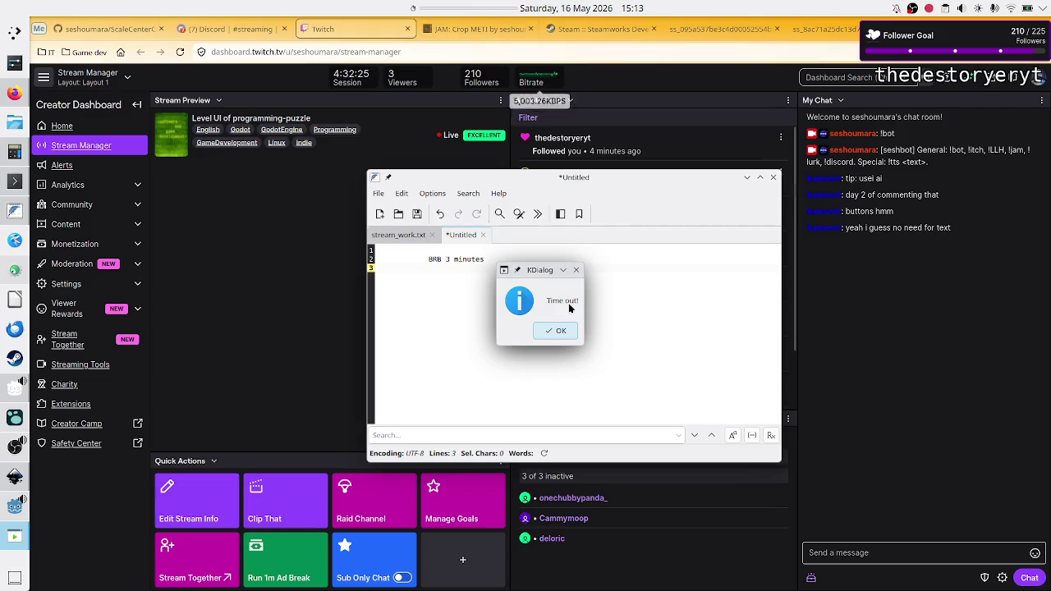
pyautogui.click(559, 330)
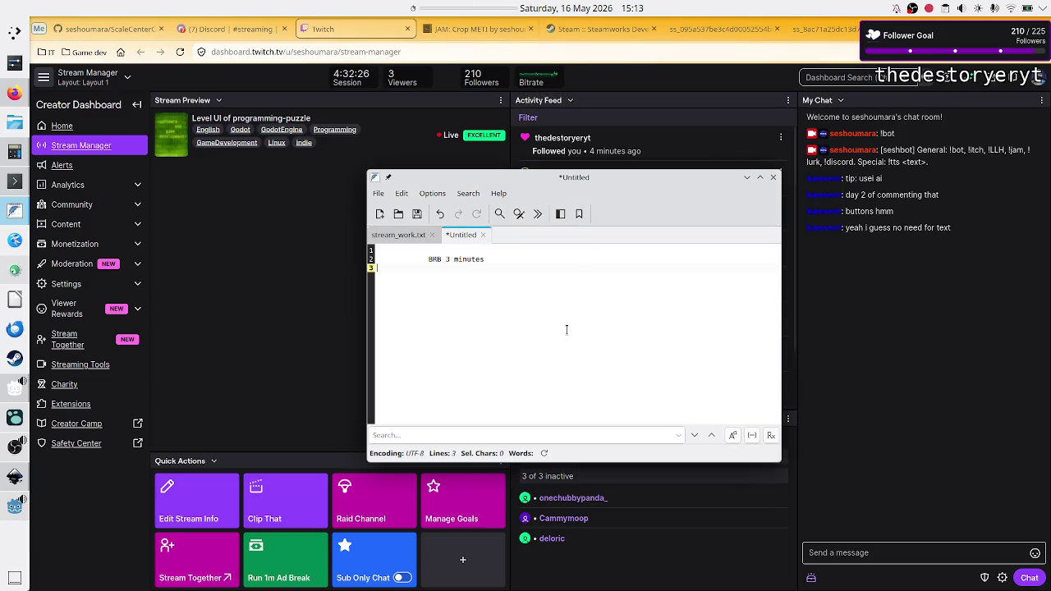
pyautogui.click(746, 177)
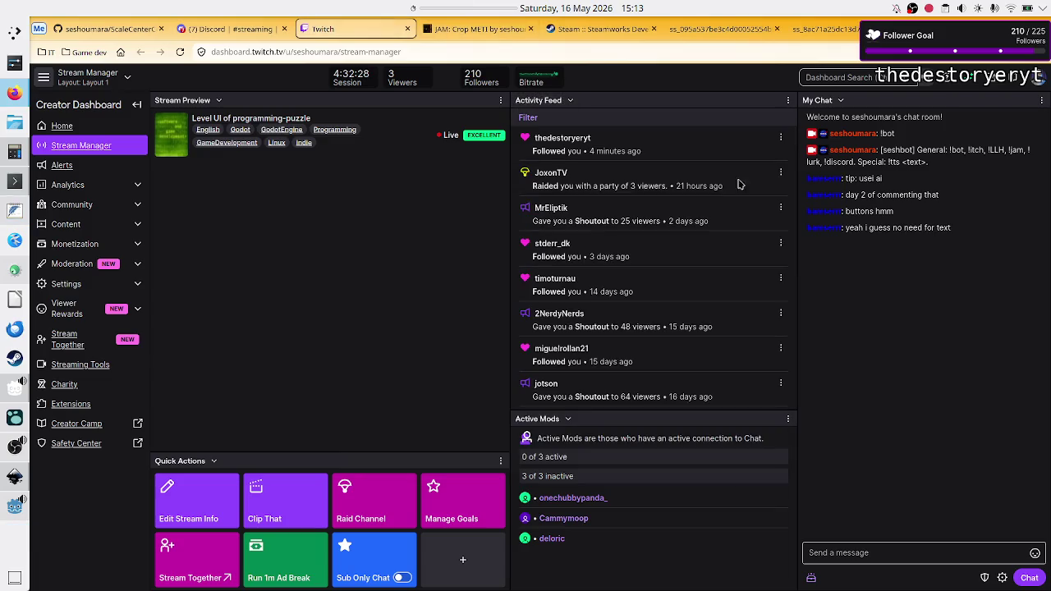
pyautogui.click(11, 507)
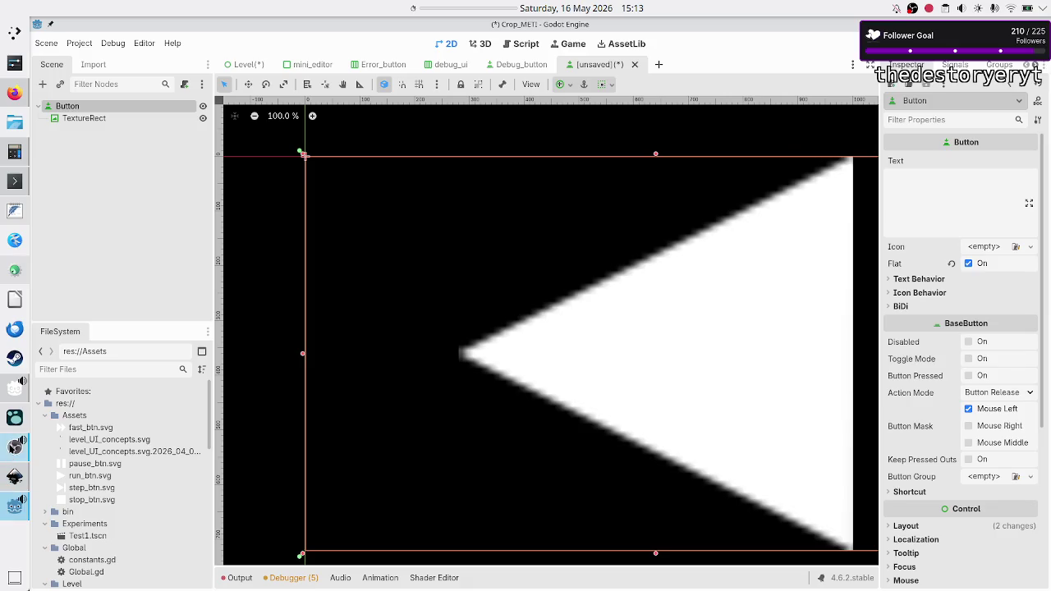
# - Unmute the Microphone in OBS's Audio Mixer and minimise OBS
pyautogui.click(14, 448)
pyautogui.click(337, 483)
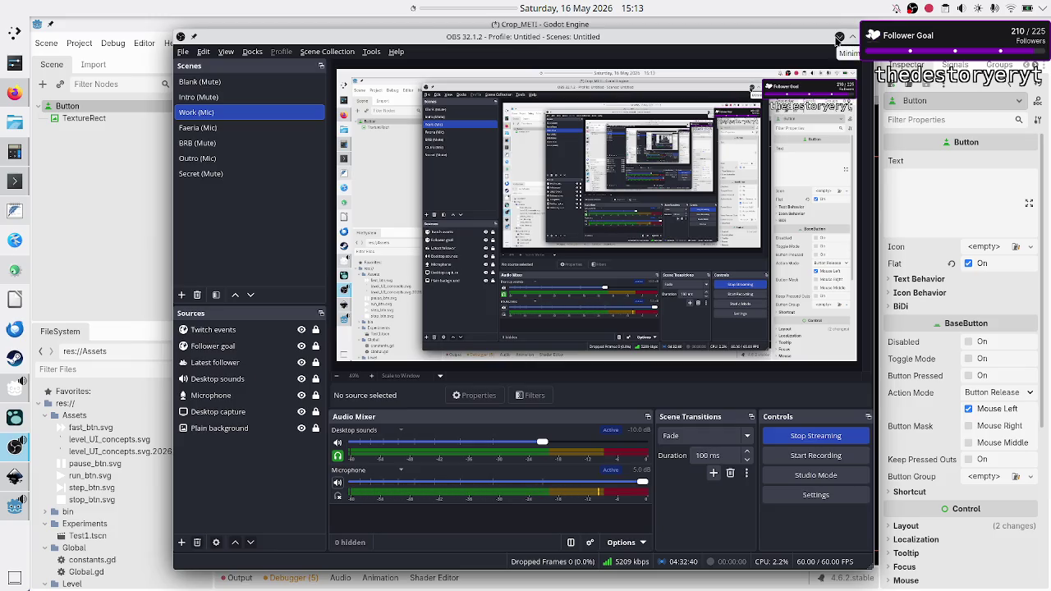
pyautogui.click(839, 39)
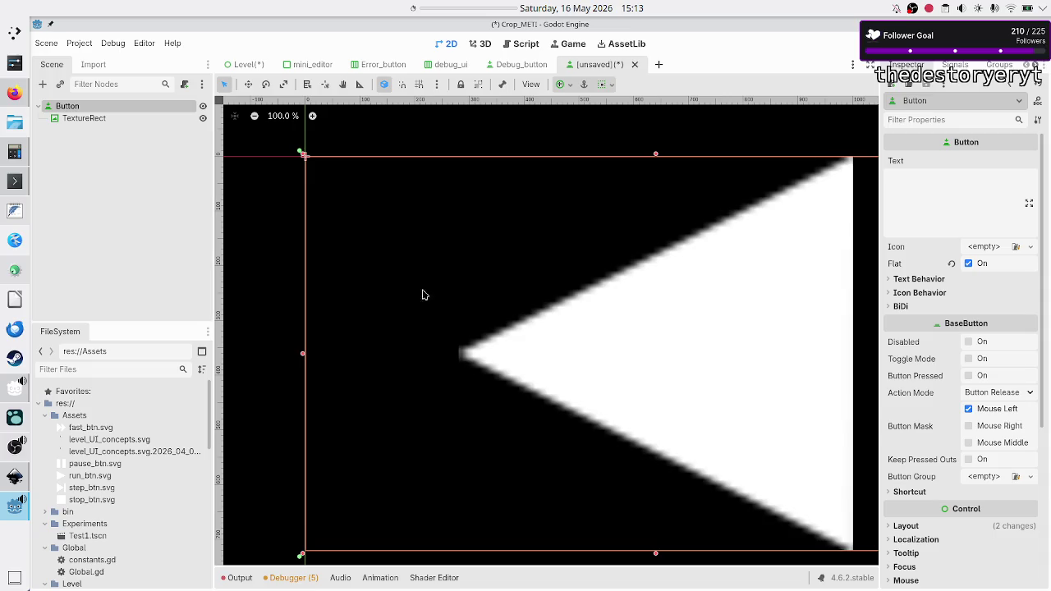
# - Discard the unsaved scene, close Debug_button and debug_ui, and save Level.tscn
pyautogui.click(634, 66)
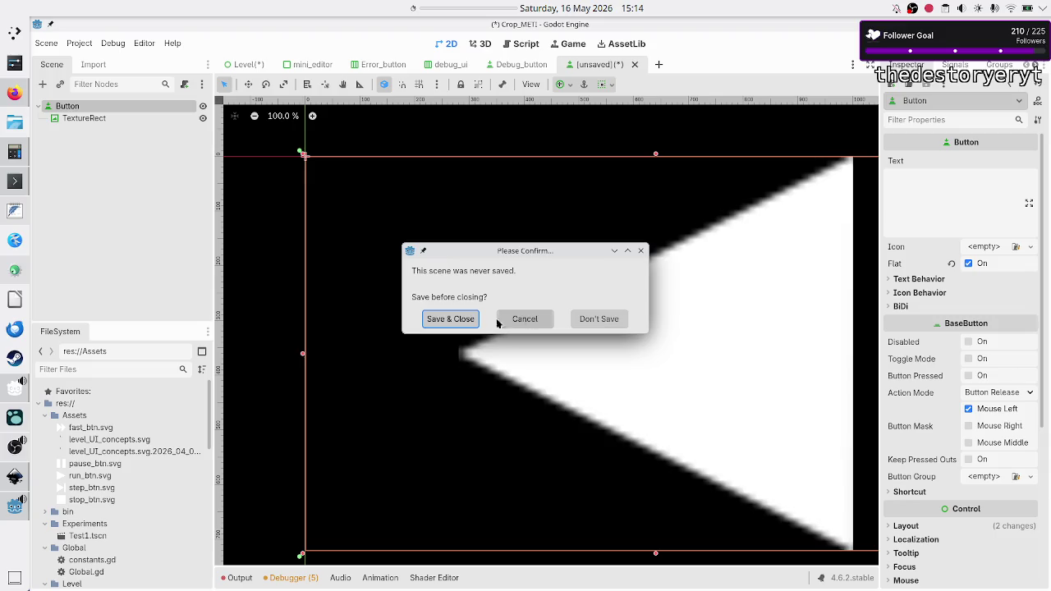
pyautogui.click(608, 323)
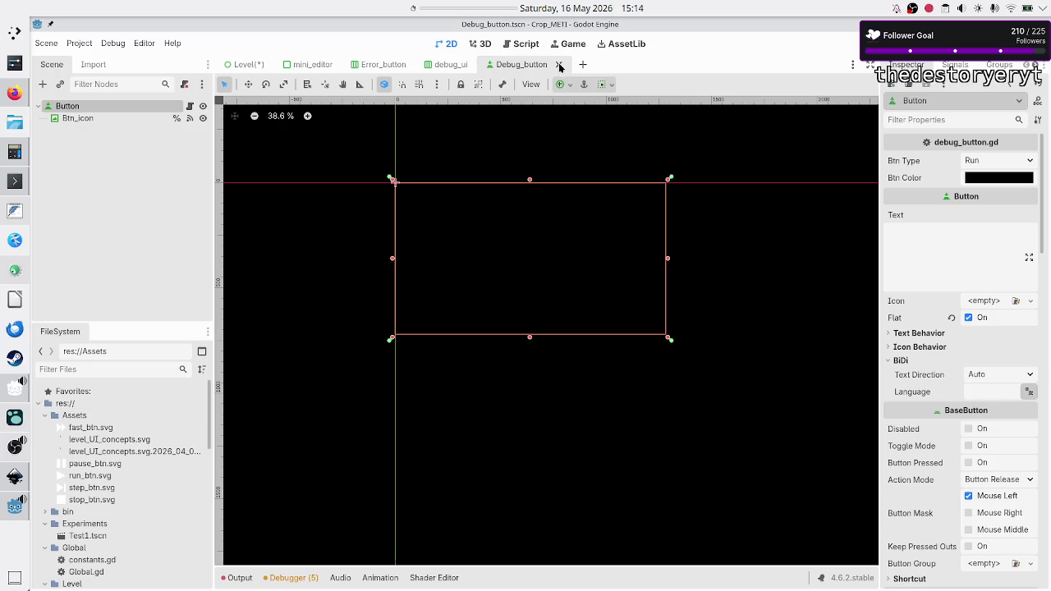
pyautogui.click(559, 65)
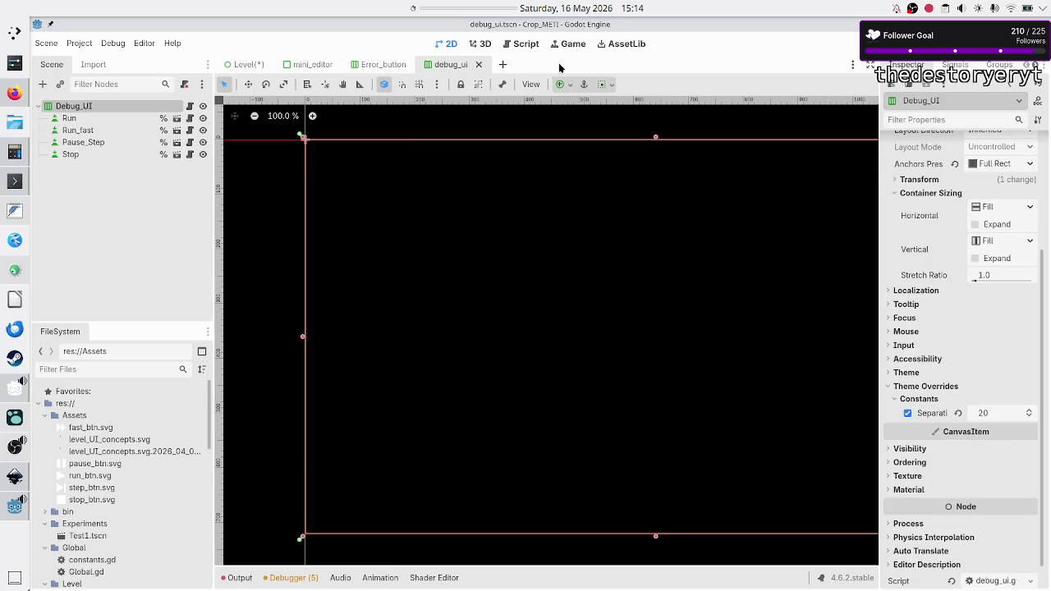
pyautogui.click(478, 66)
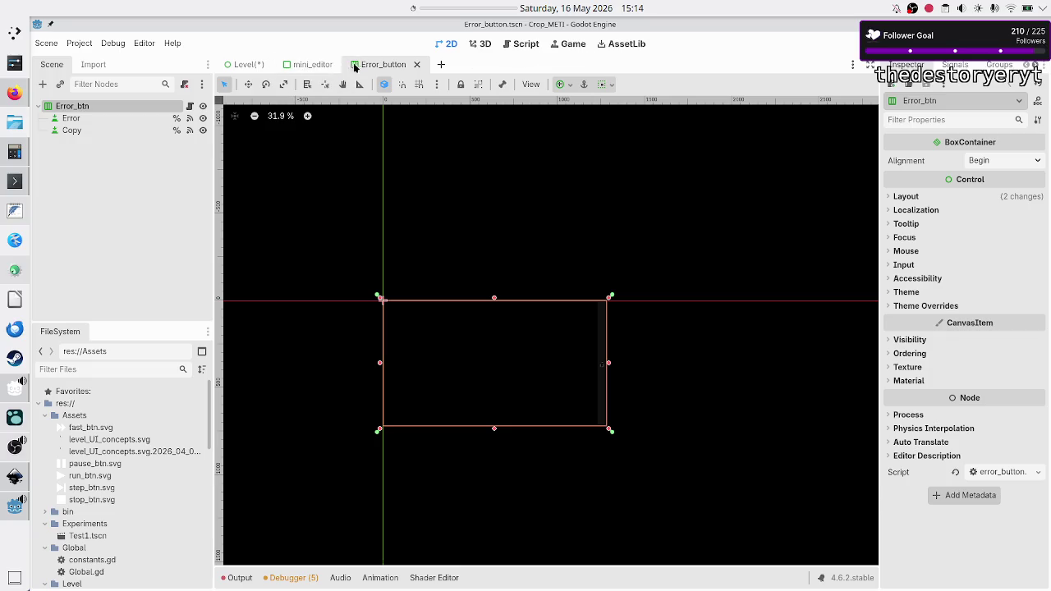
pyautogui.click(247, 66)
pyautogui.hotkey('ctrl', 's')
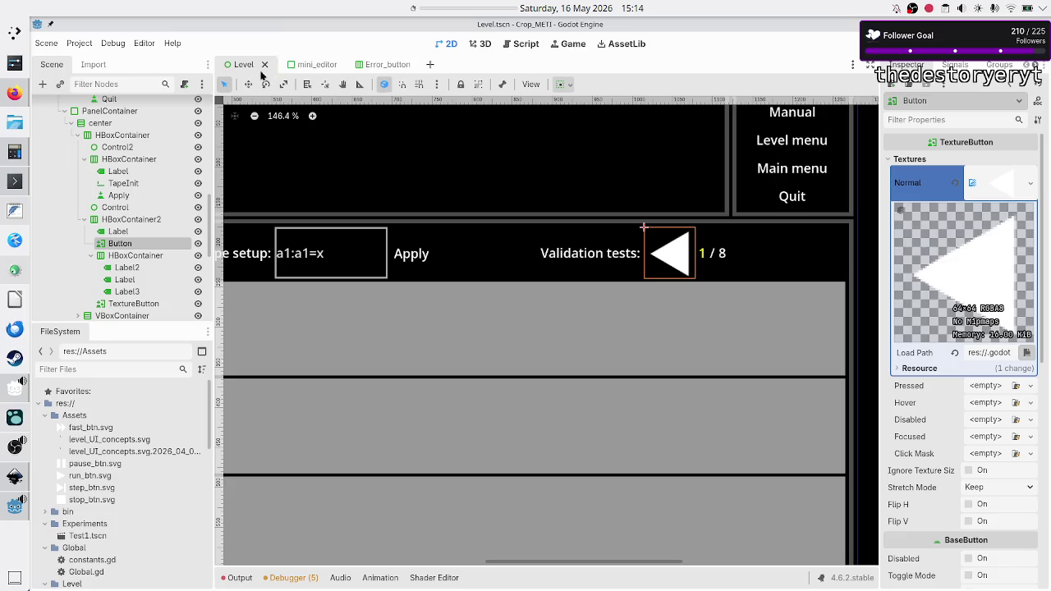
# - Close the debug_button.gd and debug_ui.gd scripts in the script editor
pyautogui.click(522, 46)
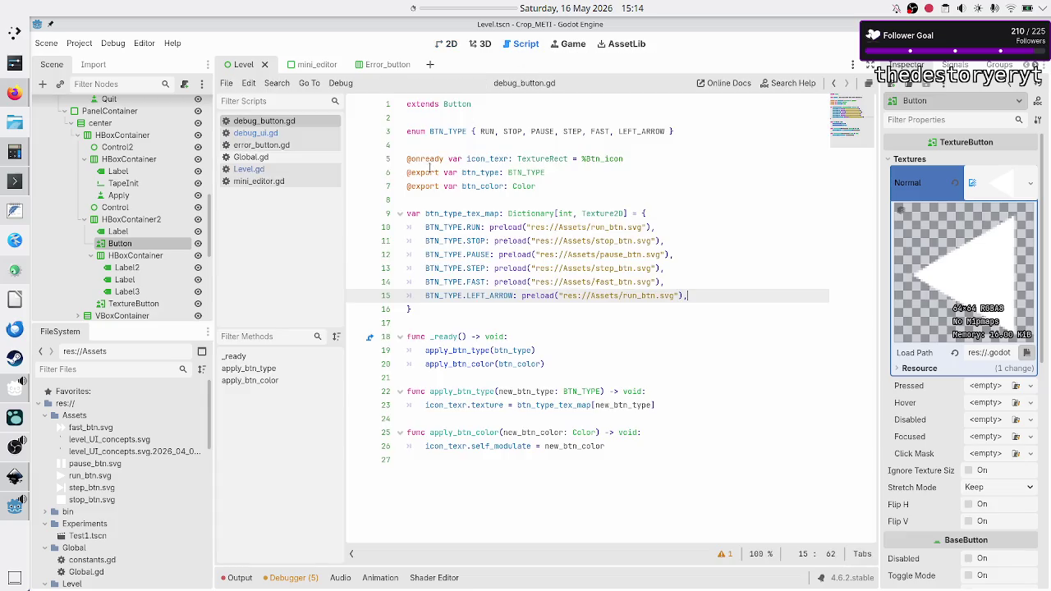
pyautogui.middleClick(306, 124)
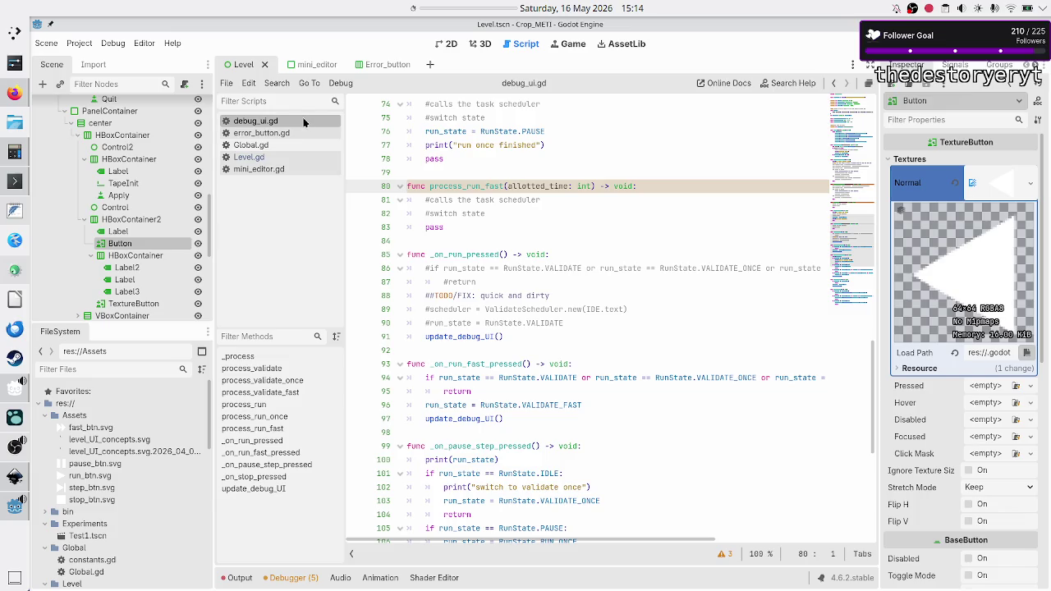
pyautogui.middleClick(305, 122)
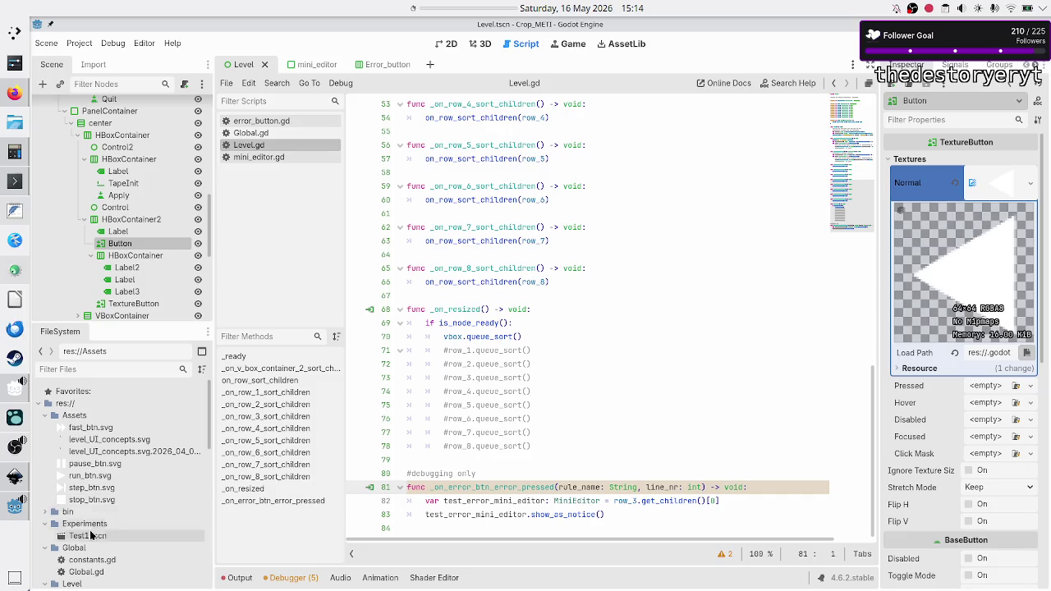
# - Start renaming debug_button.gd in FileSystem, selecting the 'debug' part of the name
pyautogui.scroll(-5, 92, 536)
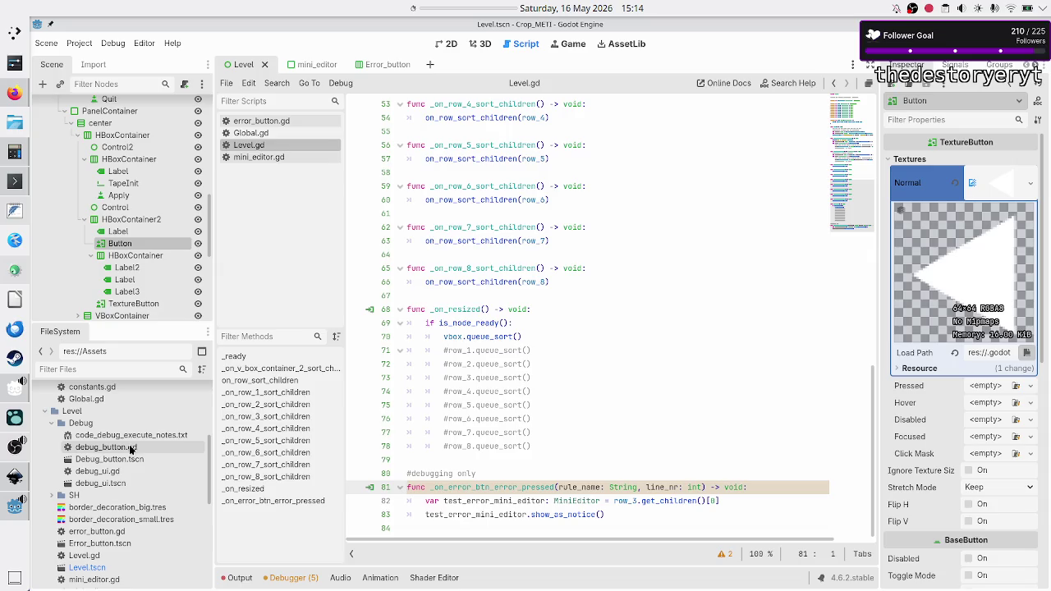
pyautogui.click(131, 449)
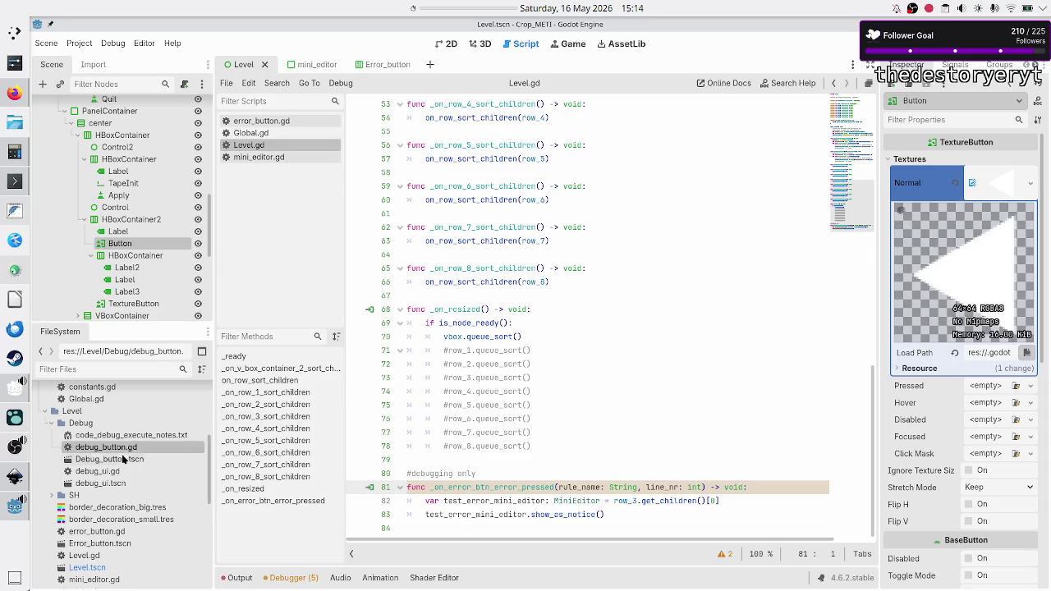
pyautogui.rightClick(125, 452)
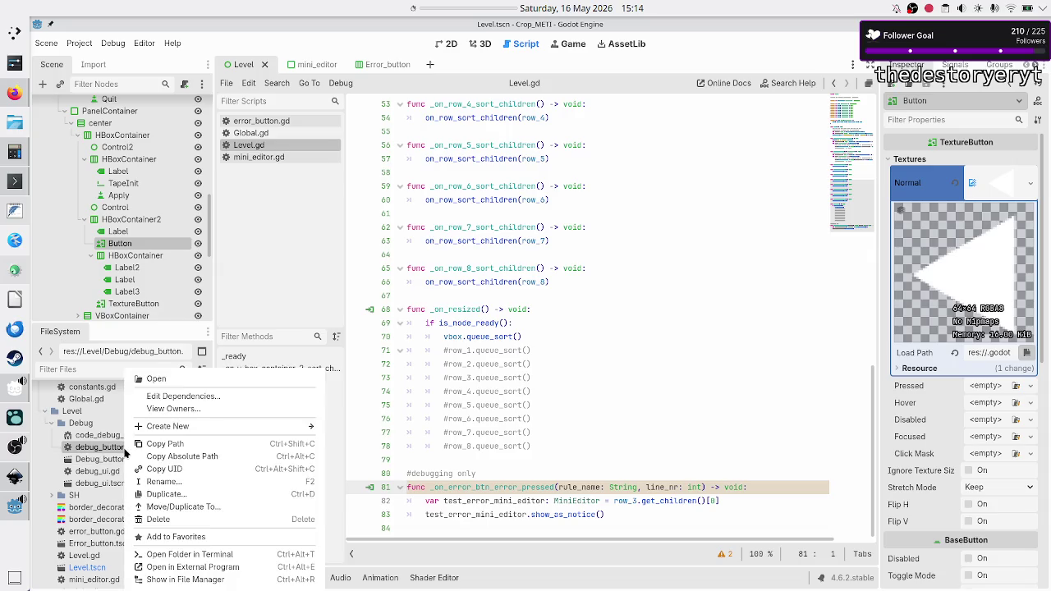
pyautogui.click(178, 483)
pyautogui.press('Left')
pyautogui.hotkey('shift', 'Right')
pyautogui.hotkey('shift', 'Right')
pyautogui.hotkey('shift', 'Right')
pyautogui.hotkey('shift', 'Right')
pyautogui.hotkey('shift', 'Right')
pyautogui.hotkey('shift', 'Right')
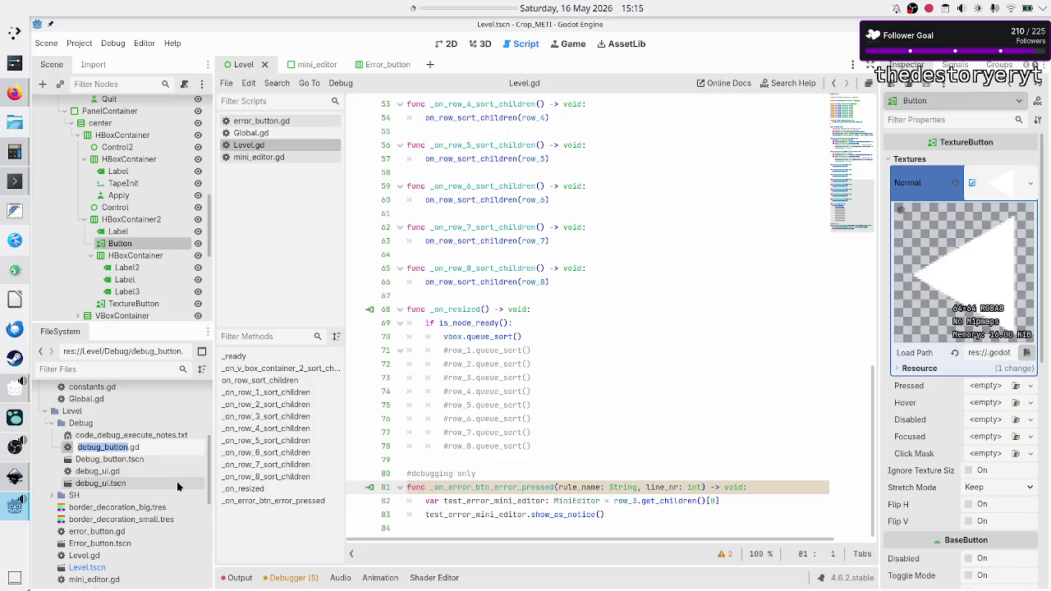
pyautogui.hotkey('shift', 'Left')
pyautogui.hotkey('shift', 'Left')
pyautogui.hotkey('shift', 'Left')
# - Cancel the rename so debug_button.gd keeps its name, then switch to Inkscape
pyautogui.press('Return')
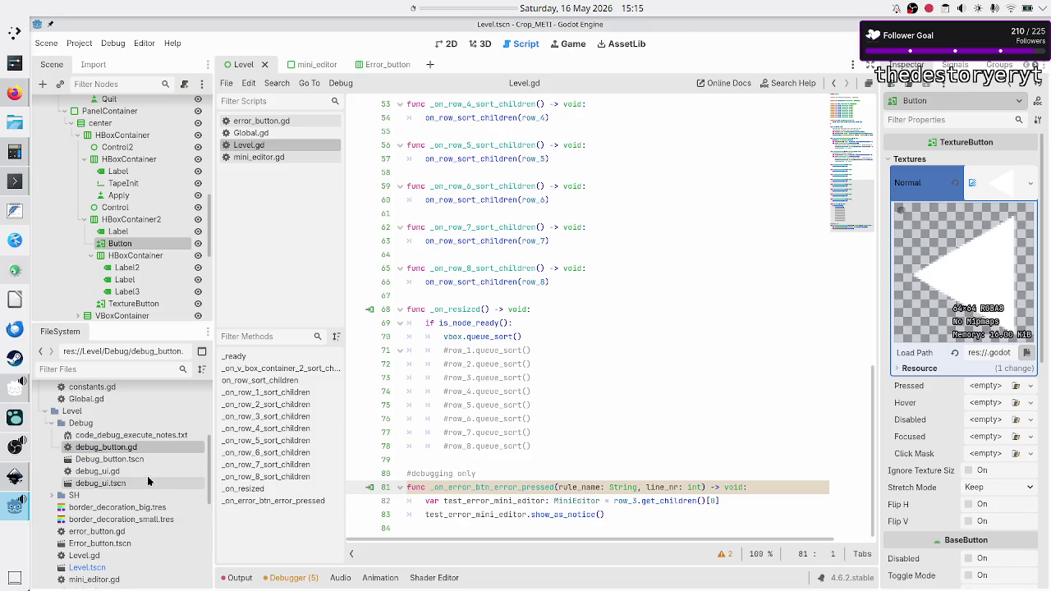
pyautogui.click(14, 479)
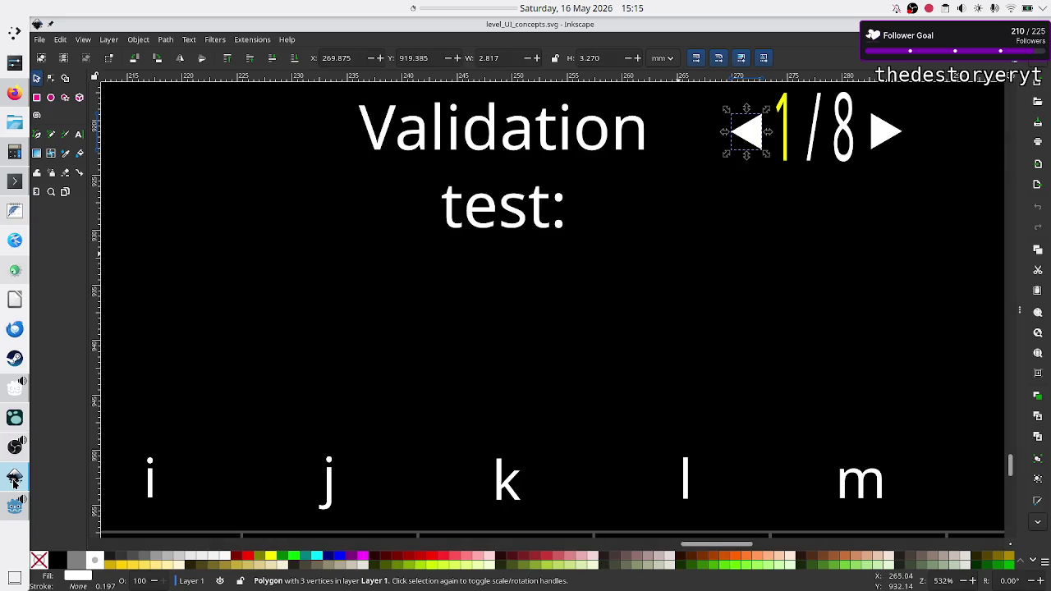
# - Scroll to the Rule 5 play/fast-forward/step/stop icon panel, then return to Godot
pyautogui.scroll(-10, 431, 410)
pyautogui.scroll(2, 435, 401)
pyautogui.scroll(-10, 435, 401)
pyautogui.hscroll(-5, 435, 400)
pyautogui.scroll(-10, 435, 400)
pyautogui.hscroll(-10, 435, 400)
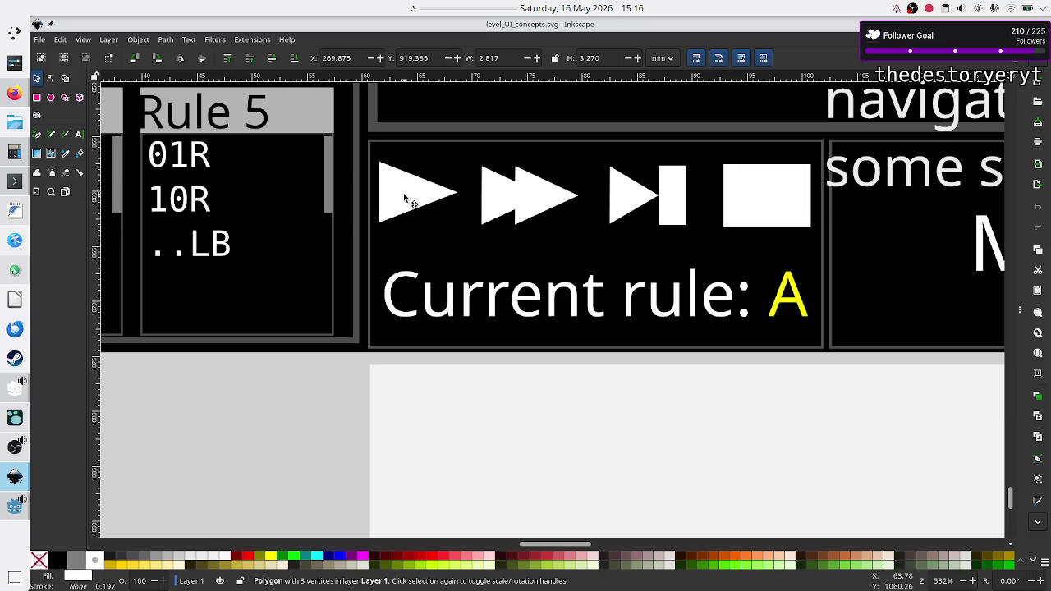
pyautogui.click(12, 511)
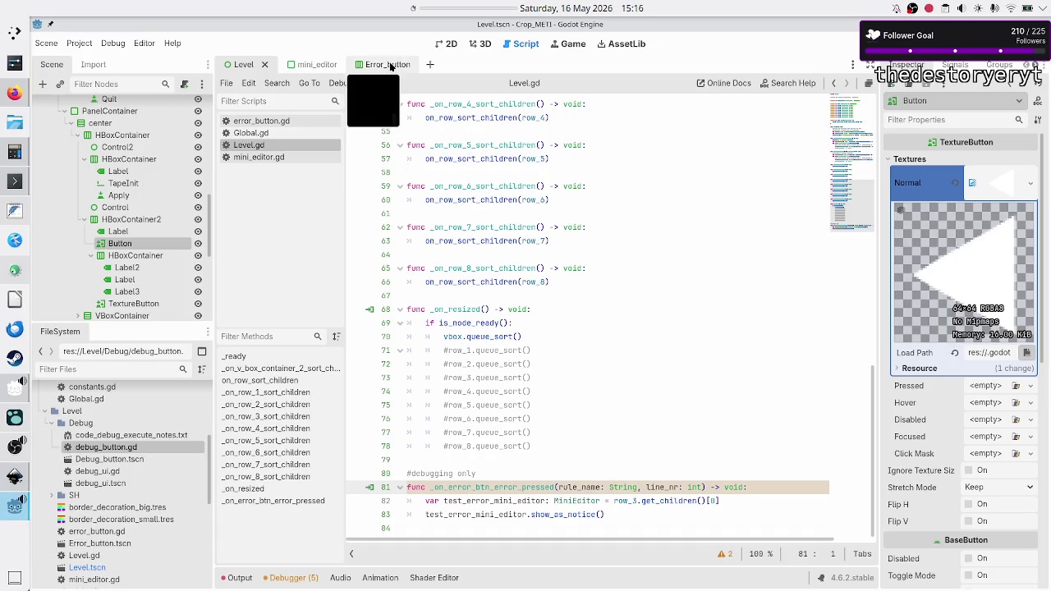
# - Create a new scene with a Control root and a TextureButton child
pyautogui.click(390, 65)
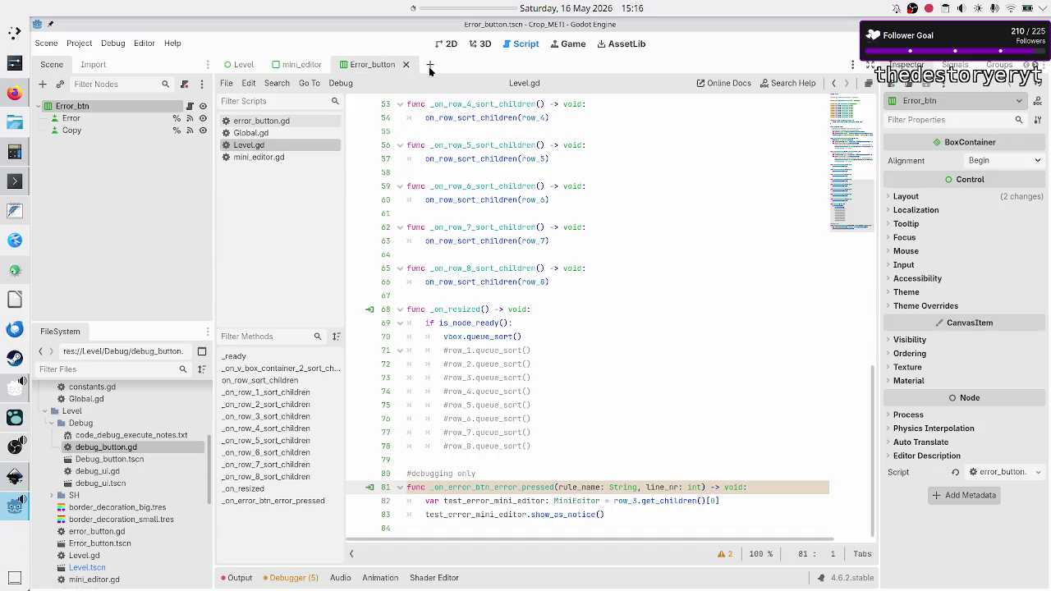
pyautogui.click(430, 64)
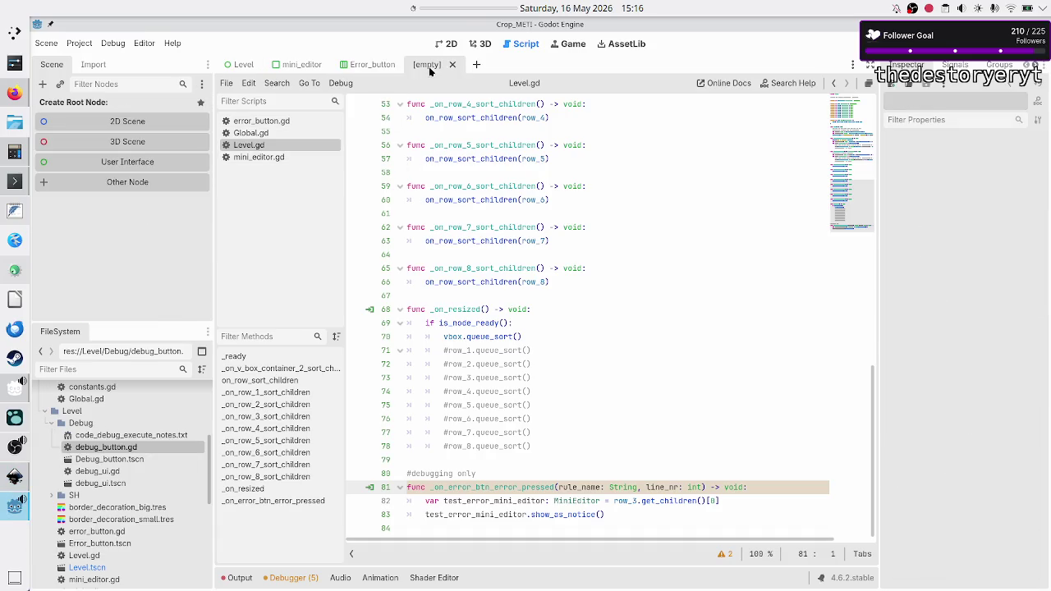
pyautogui.click(83, 163)
pyautogui.click(43, 84)
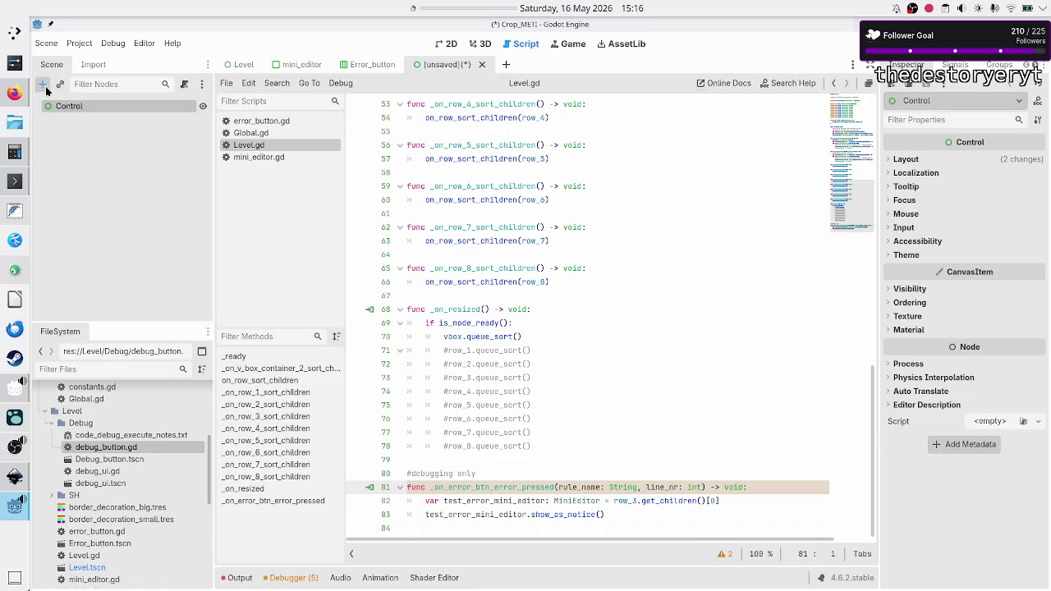
pyautogui.write('texture')
pyautogui.press('Up')
pyautogui.press('Up')
pyautogui.press('Up')
pyautogui.press('Return')
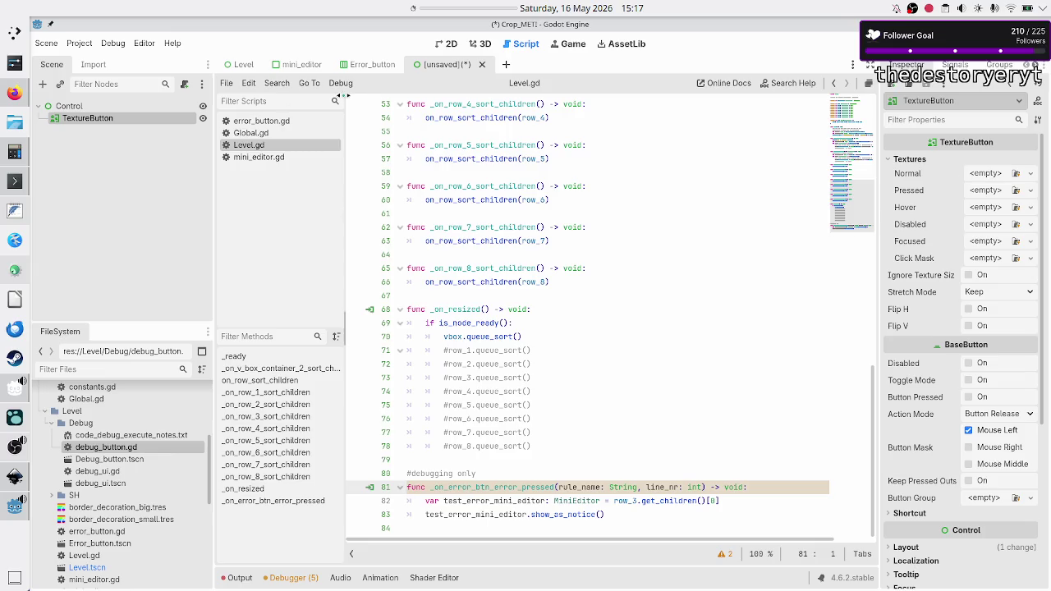
# - Add a Button under Control and a TextureRect beneath it
pyautogui.click(70, 106)
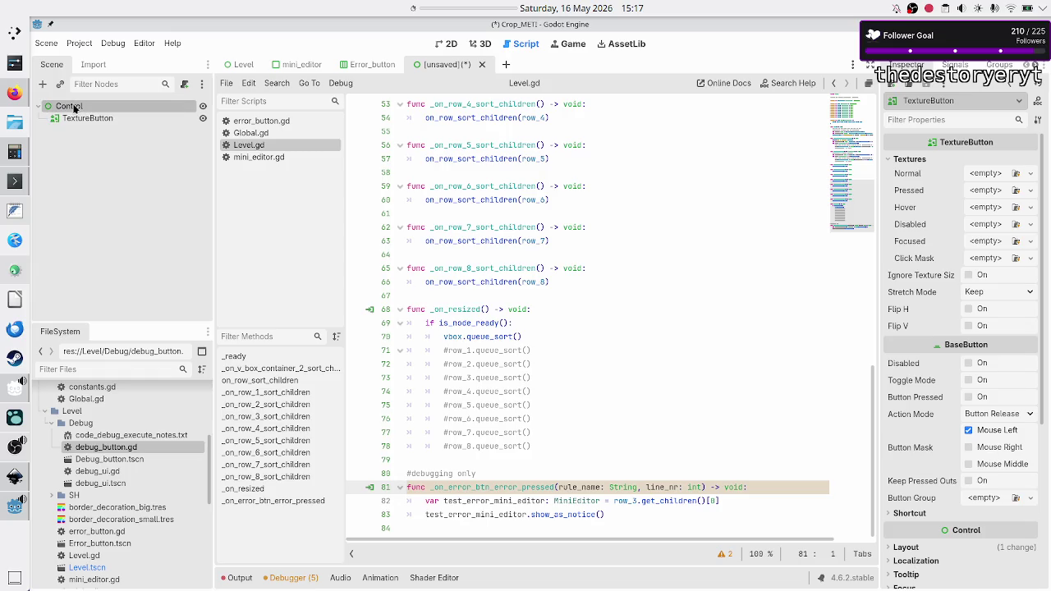
pyautogui.click(44, 83)
pyautogui.write('butt')
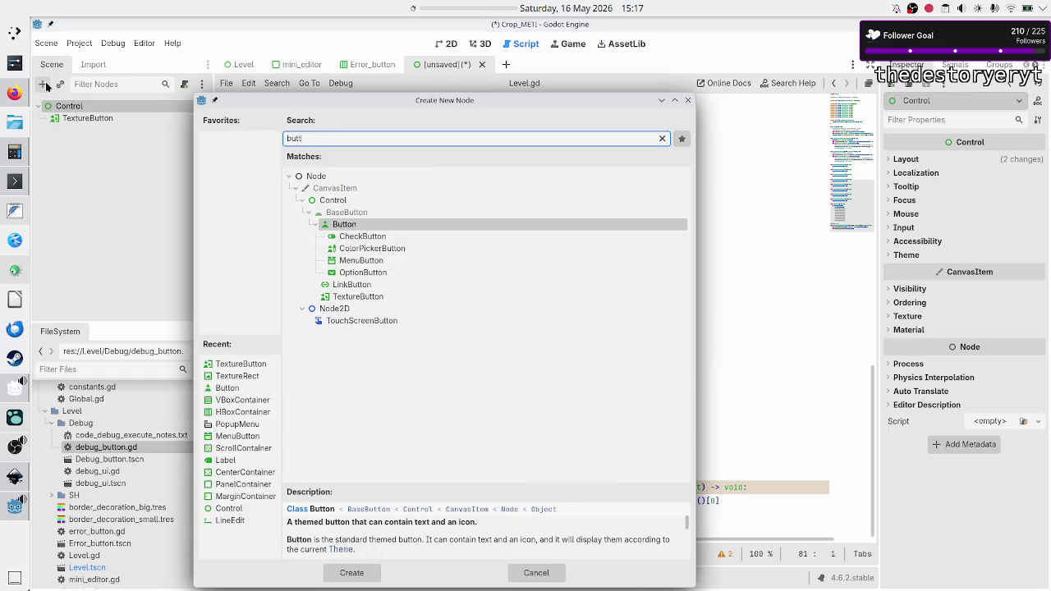
pyautogui.press('Return')
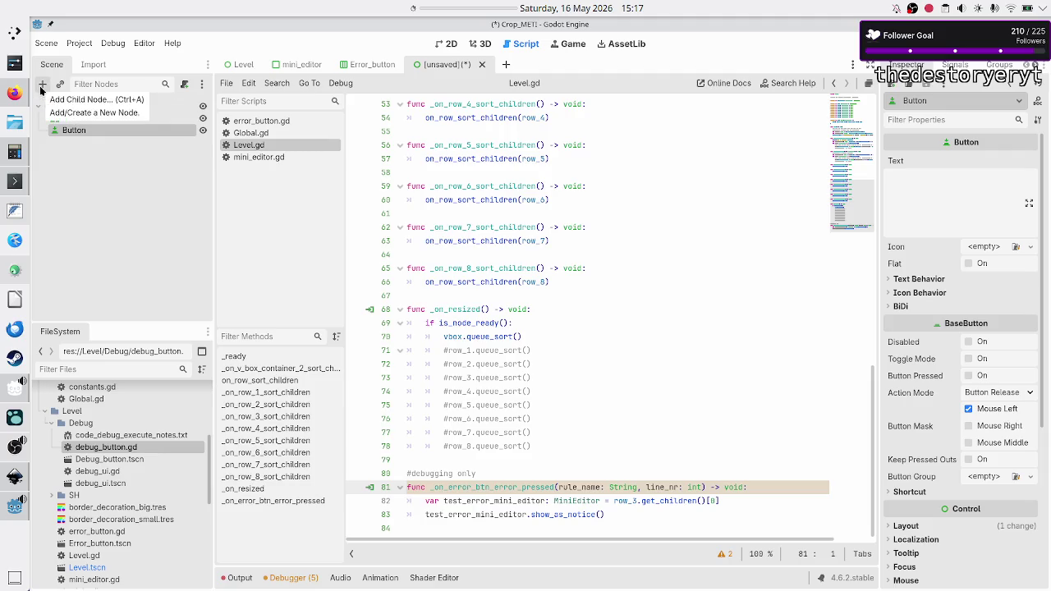
pyautogui.click(41, 90)
pyautogui.write('texture')
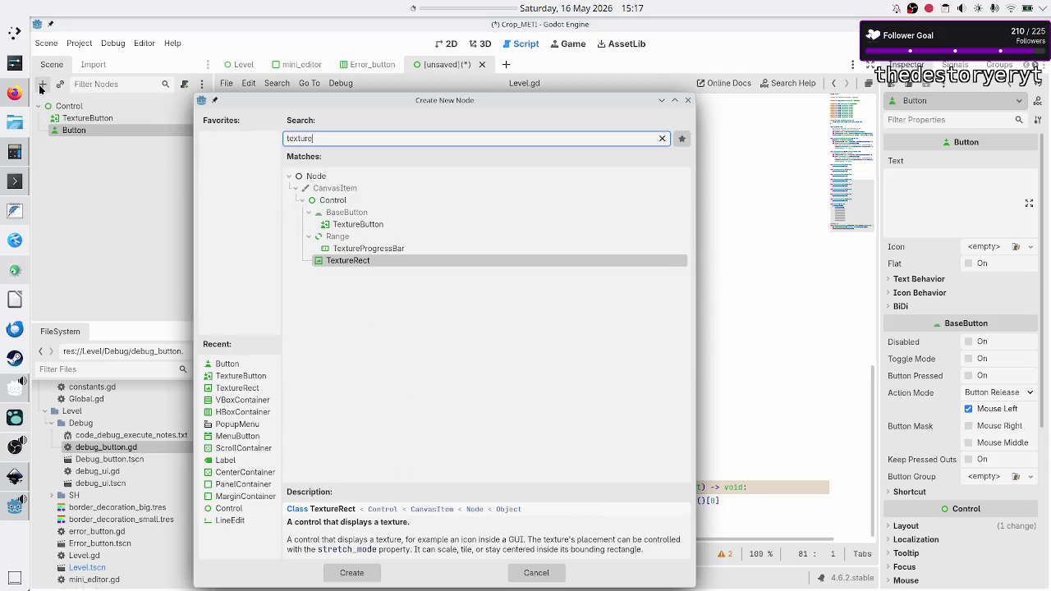
pyautogui.press('Return')
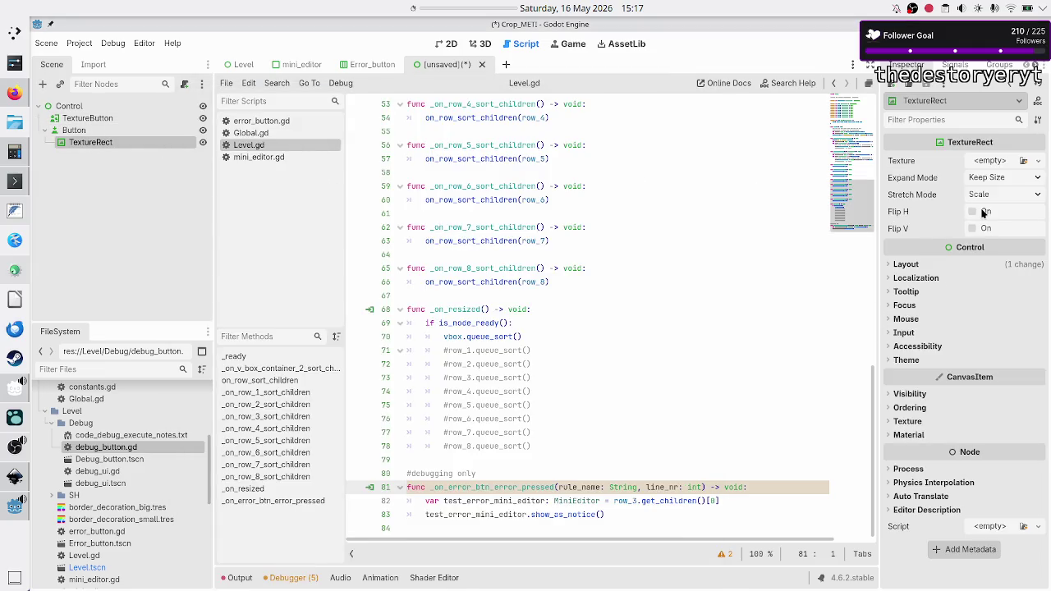
# - Inspect the Button, TextureRect and TextureButton properties against the Inkscape concept
pyautogui.click(74, 130)
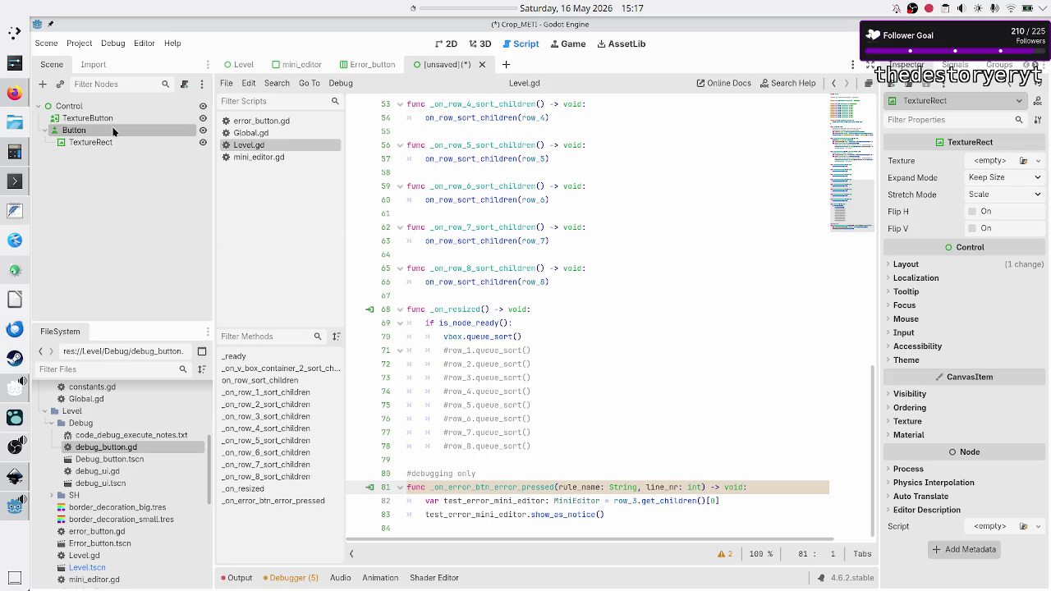
pyautogui.click(965, 222)
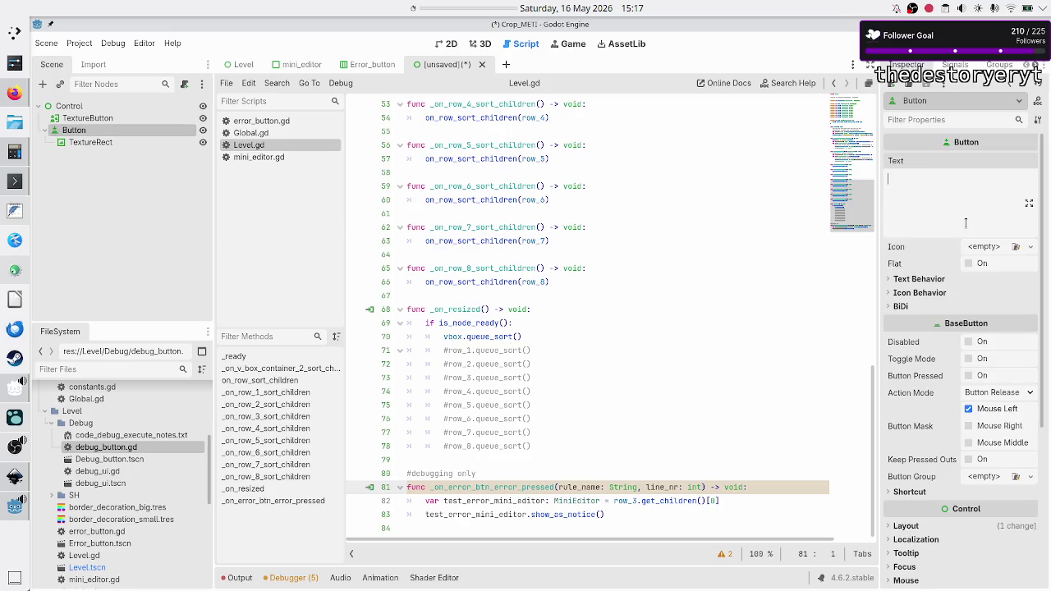
pyautogui.hotkey('alt', 'Tab')
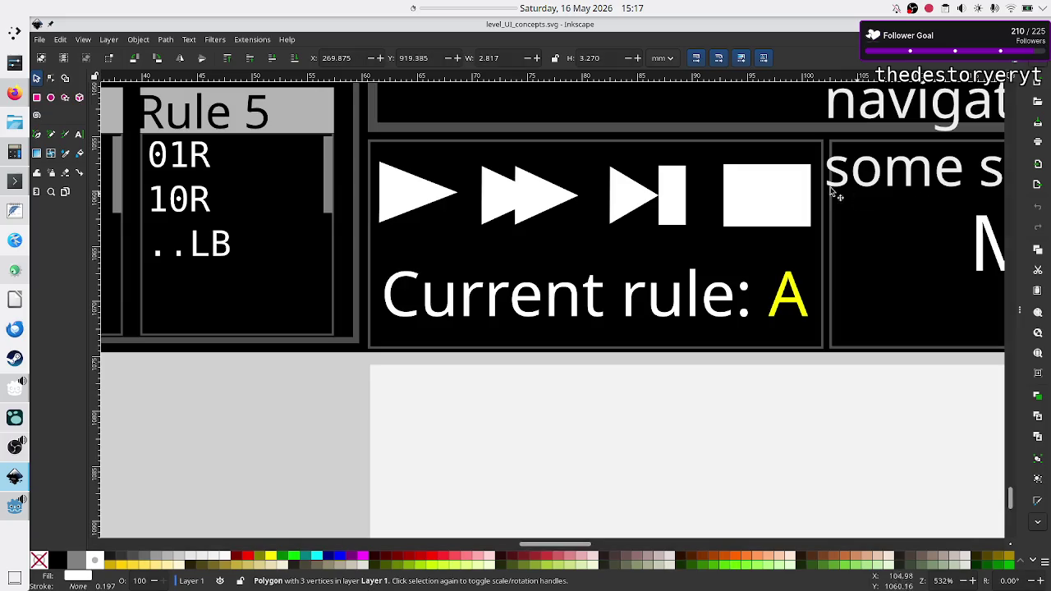
pyautogui.hotkey('alt', 'Tab')
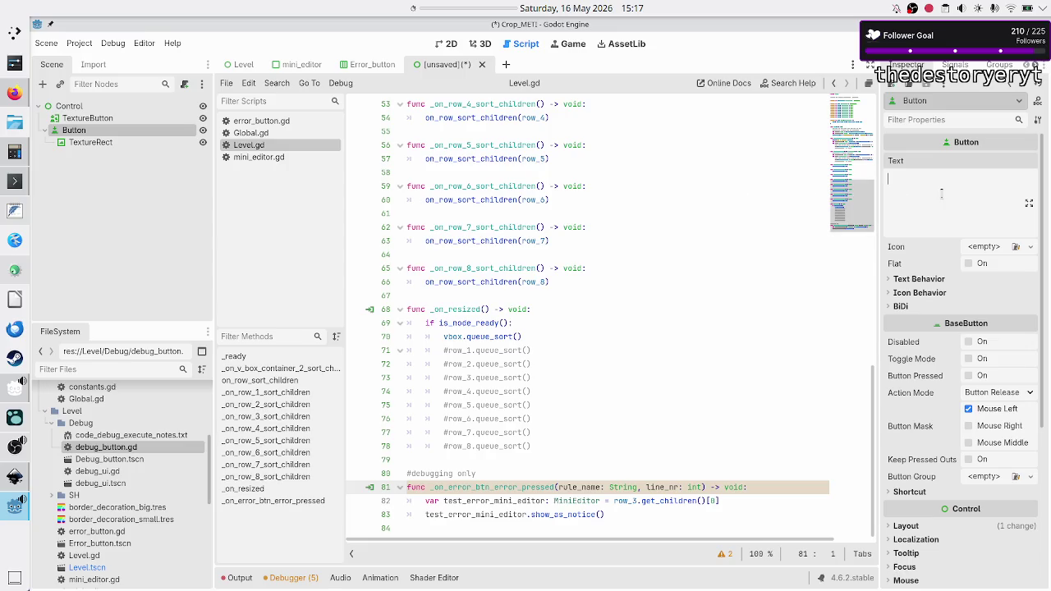
pyautogui.click(123, 141)
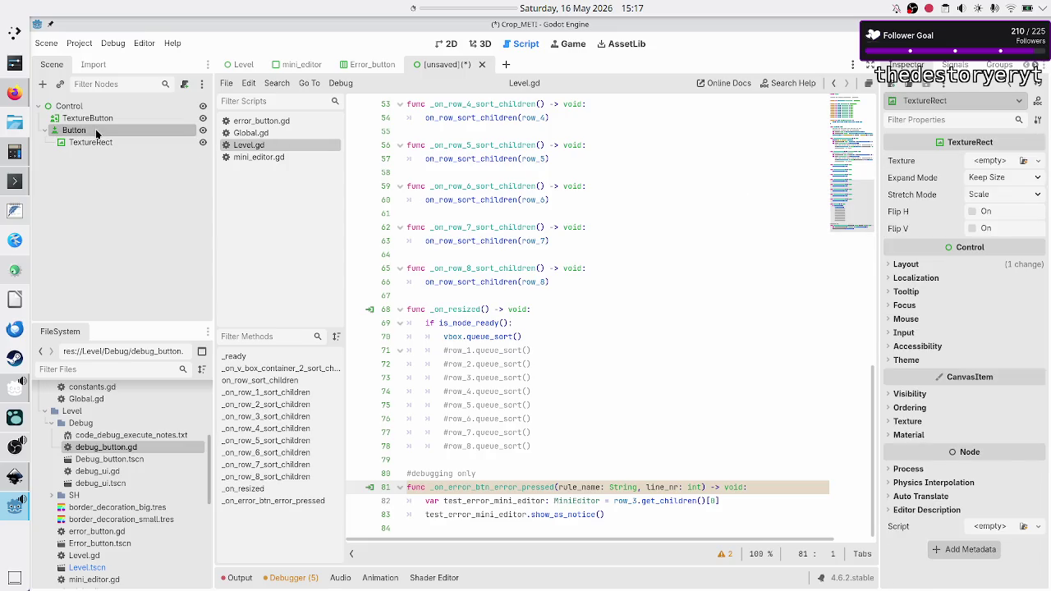
pyautogui.click(96, 133)
pyautogui.keyDown('ctrl'); pyautogui.click(101, 144); pyautogui.keyUp('ctrl')
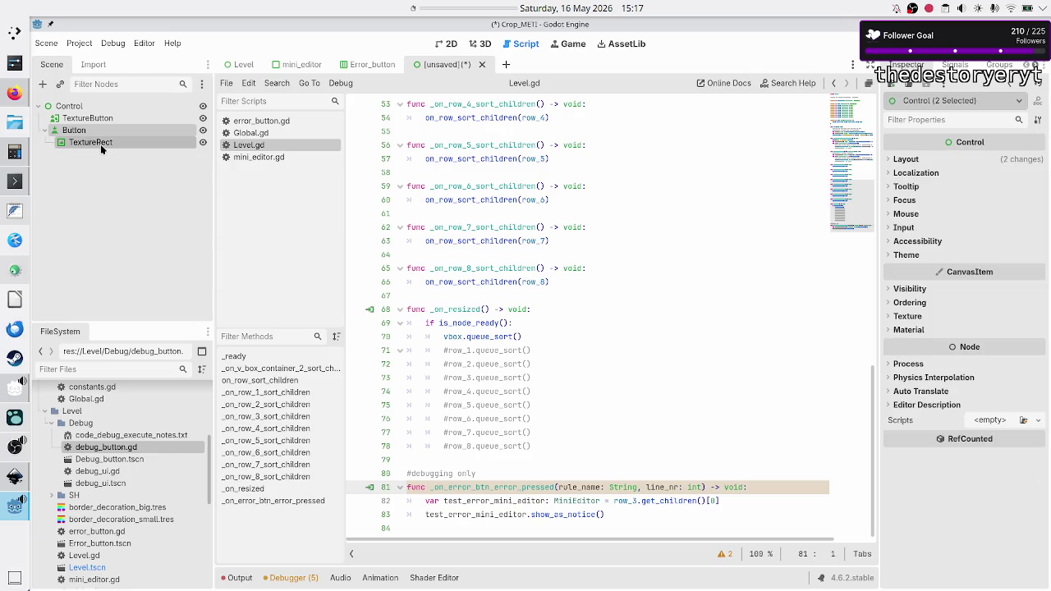
pyautogui.click(102, 120)
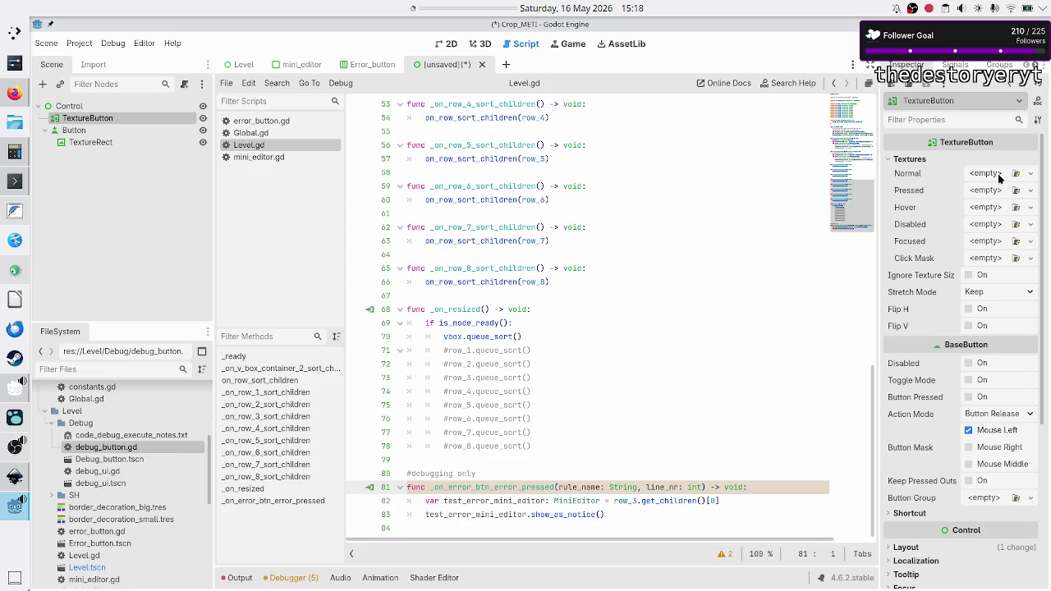
pyautogui.click(73, 132)
pyautogui.click(90, 143)
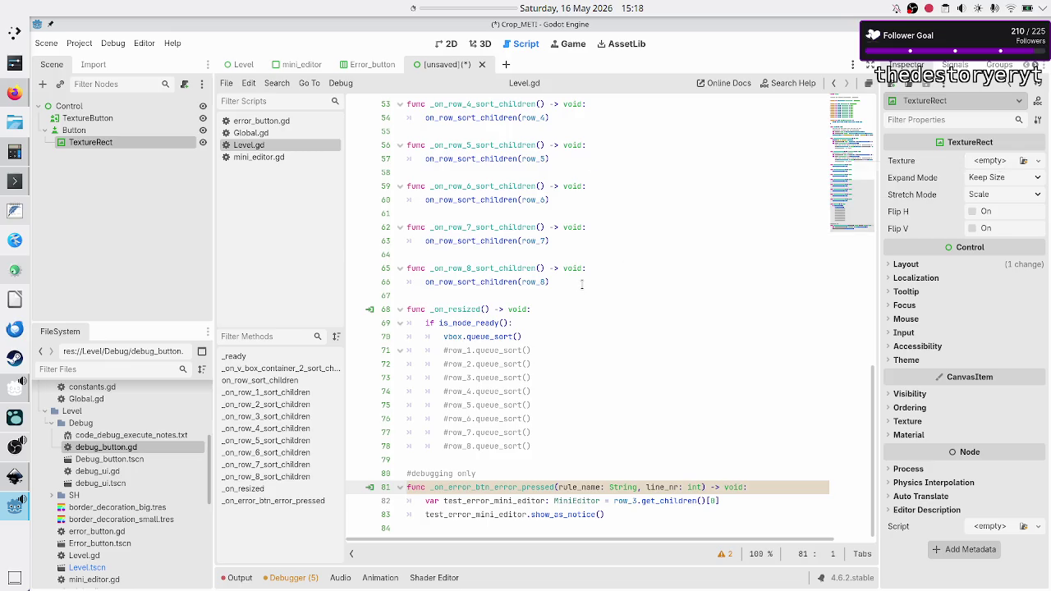
pyautogui.doubleClick(114, 448)
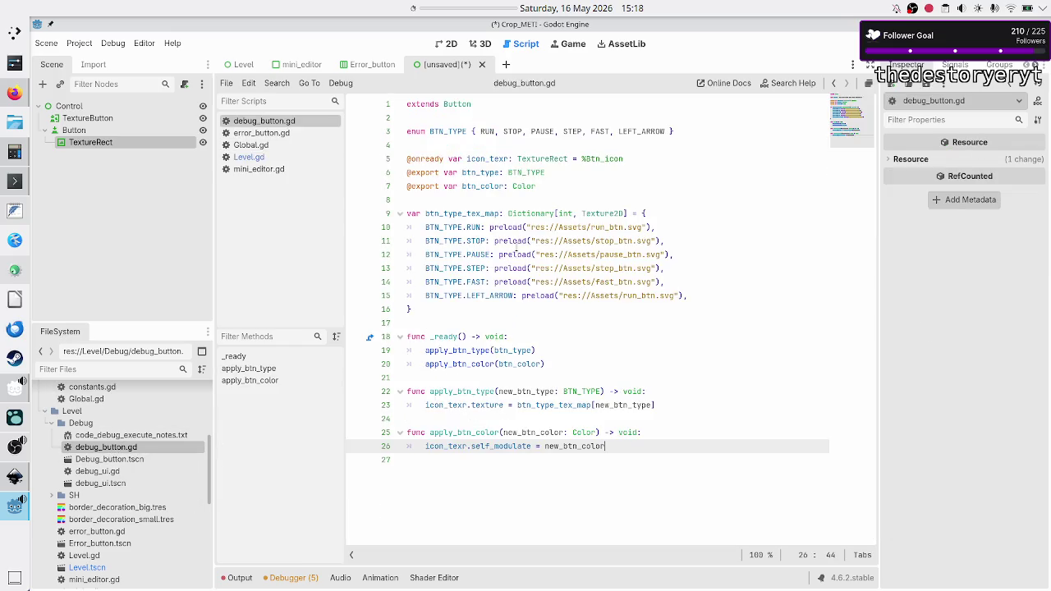
# - Review btn_type_tex_map and the run, stop, pause, step, fast and left-arrow icon preload lines in debug_button.gd
pyautogui.doubleClick(457, 214)
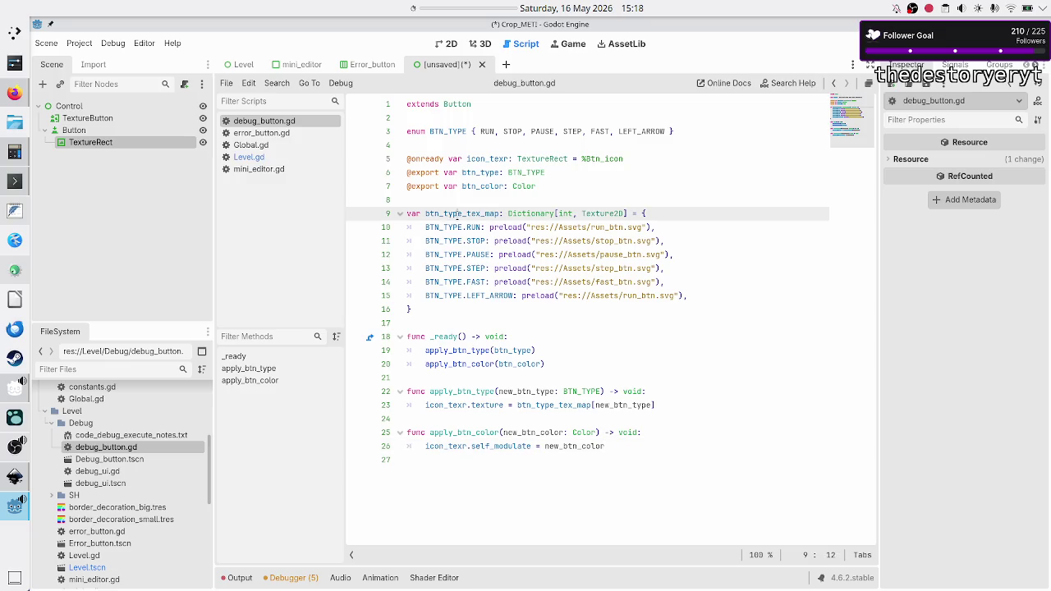
pyautogui.click(574, 229)
pyautogui.click(615, 240)
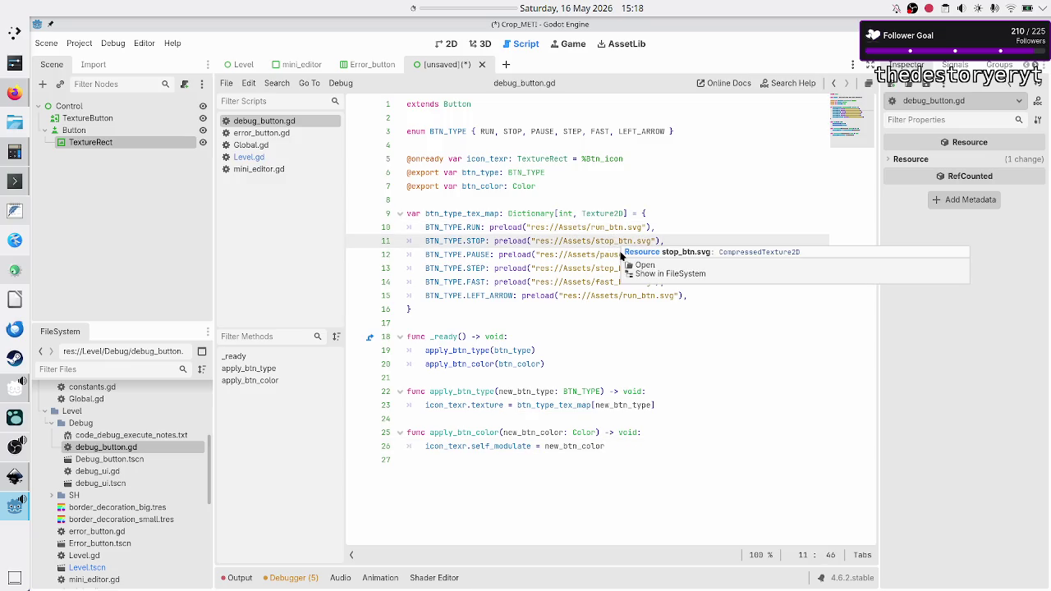
pyautogui.click(608, 255)
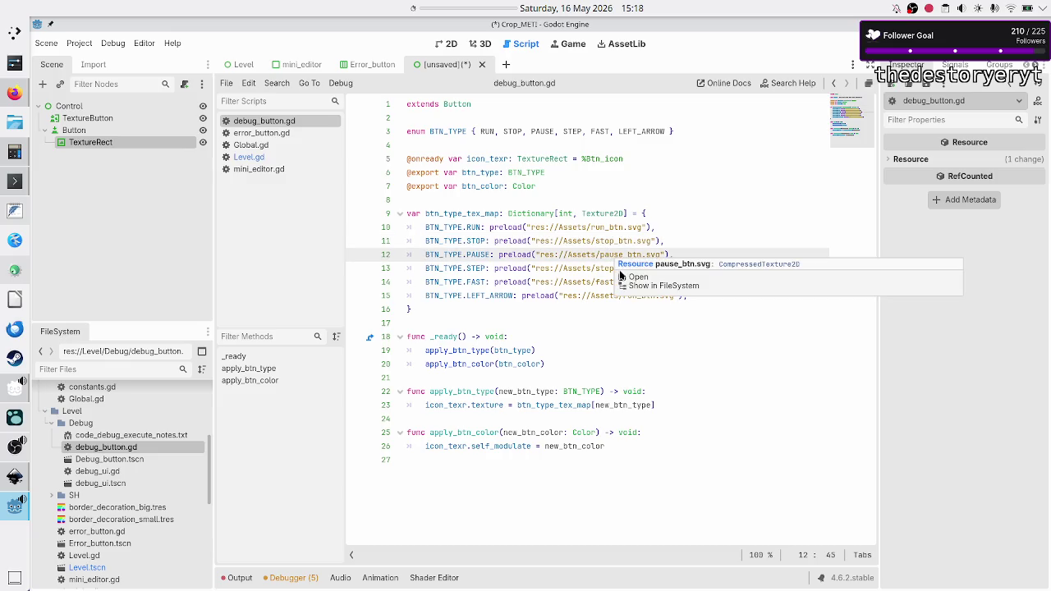
pyautogui.click(609, 268)
pyautogui.click(609, 282)
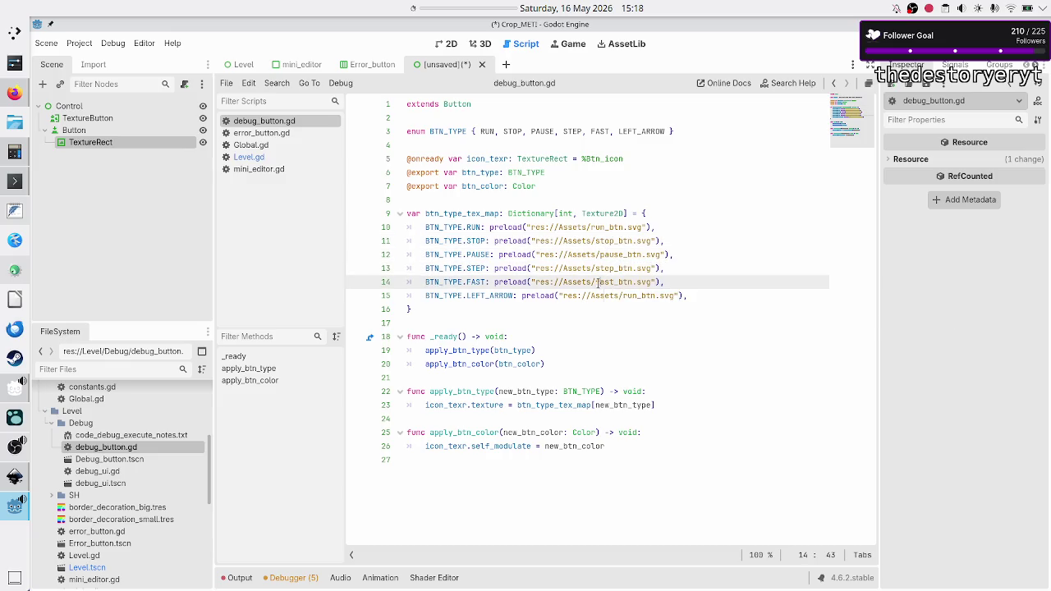
pyautogui.click(588, 295)
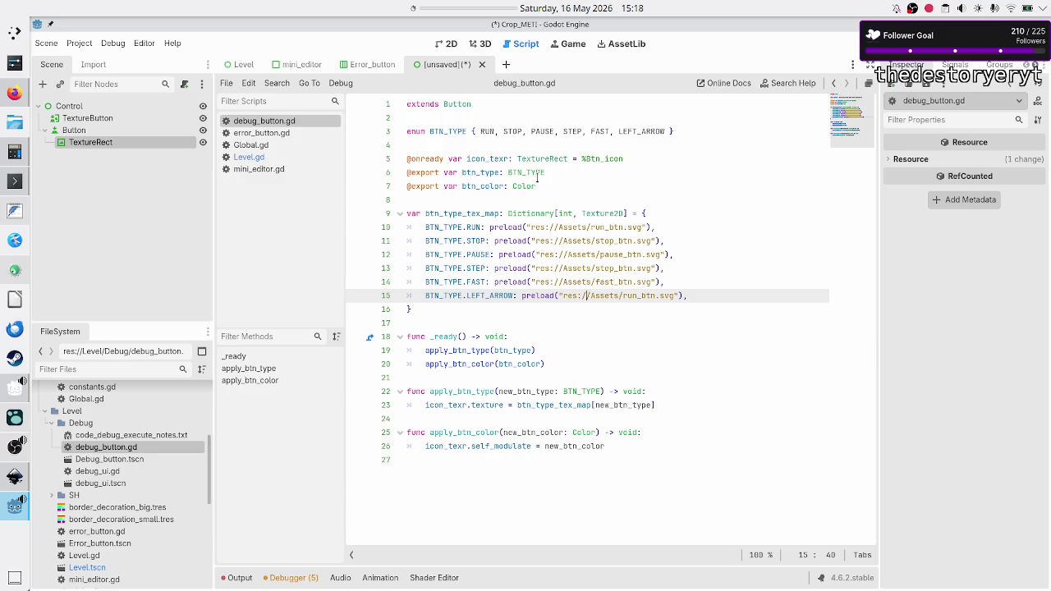
# - Inspect the btn_type export line and the apply_btn_type and apply_btn_color calls in _ready
pyautogui.click(535, 174)
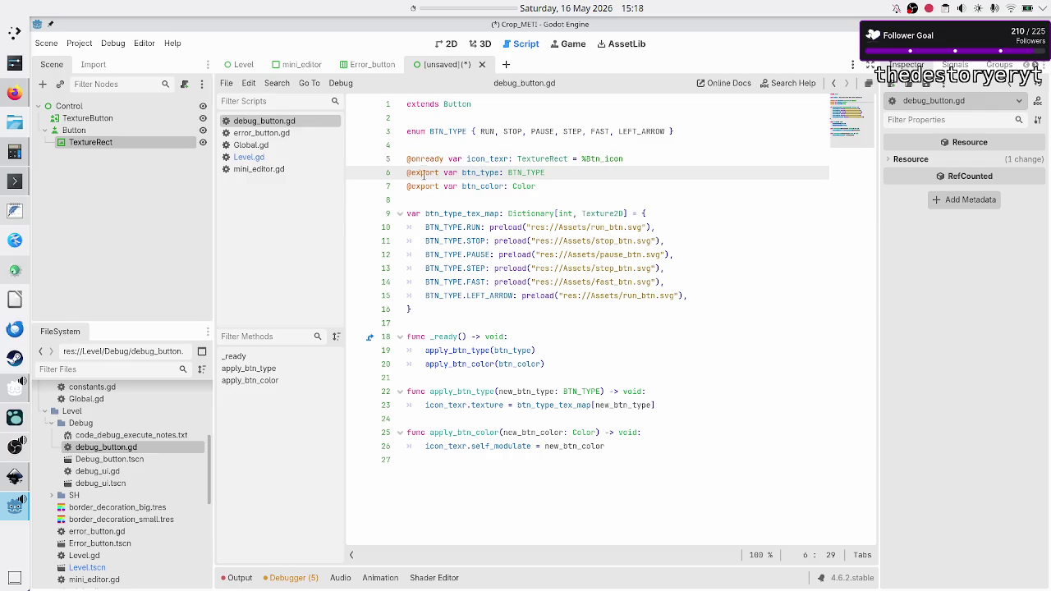
pyautogui.moveTo(545, 173); pyautogui.dragTo(395, 172)
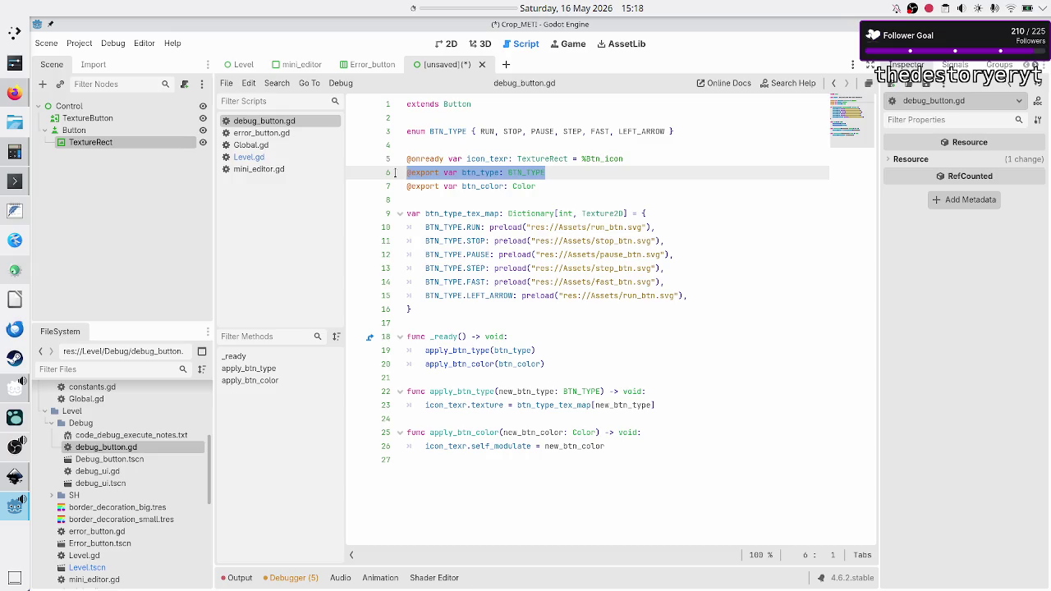
pyautogui.click(448, 351)
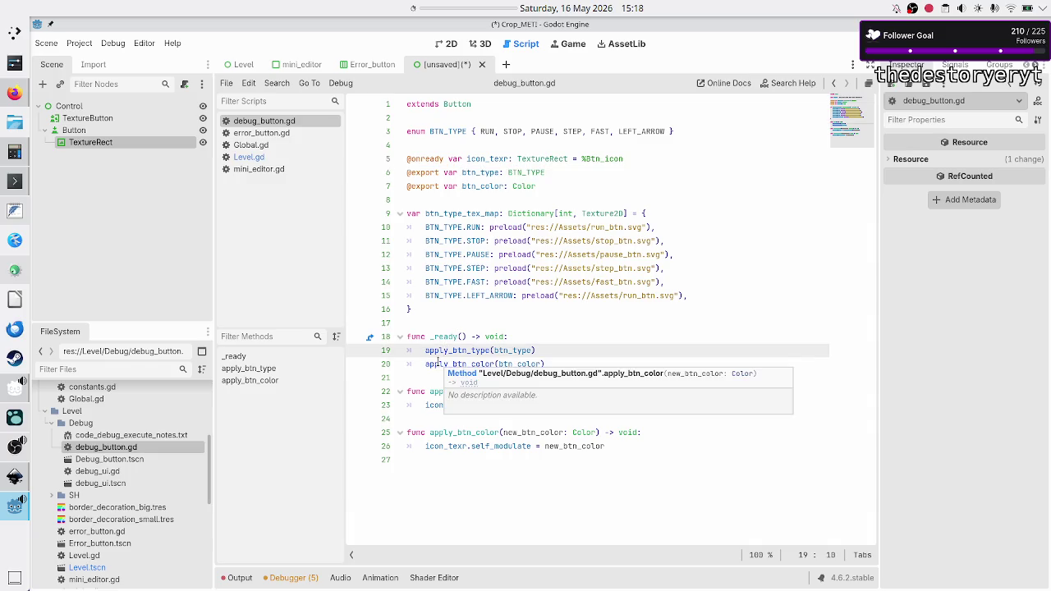
pyautogui.click(439, 362)
pyautogui.click(457, 350)
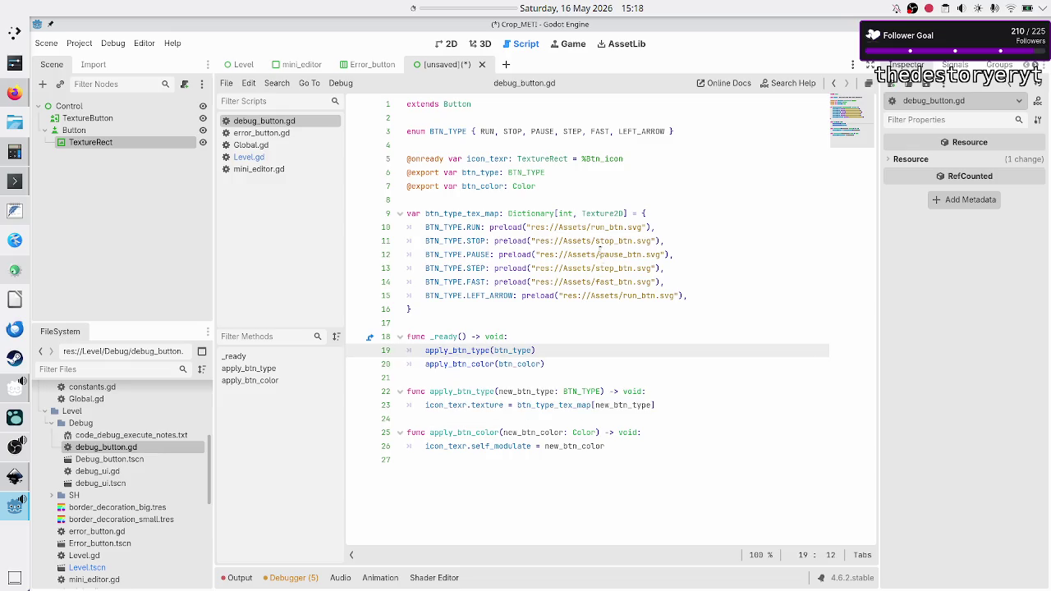
# - Recheck the BTN_TYPE enum and the run-to-fast preload lines, then bring Inkscape forward
pyautogui.click(457, 241)
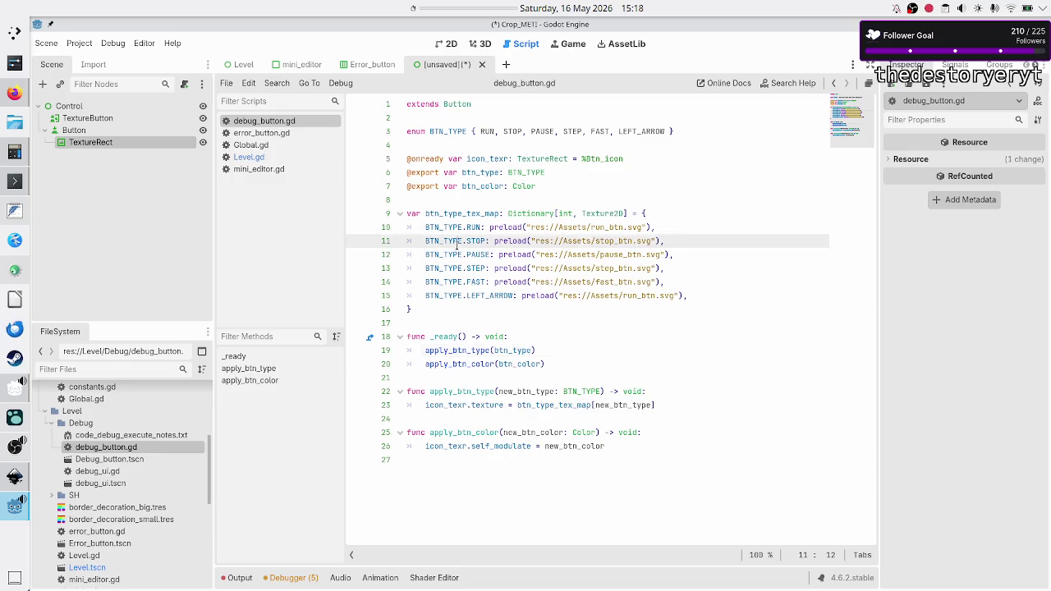
pyautogui.click(460, 200)
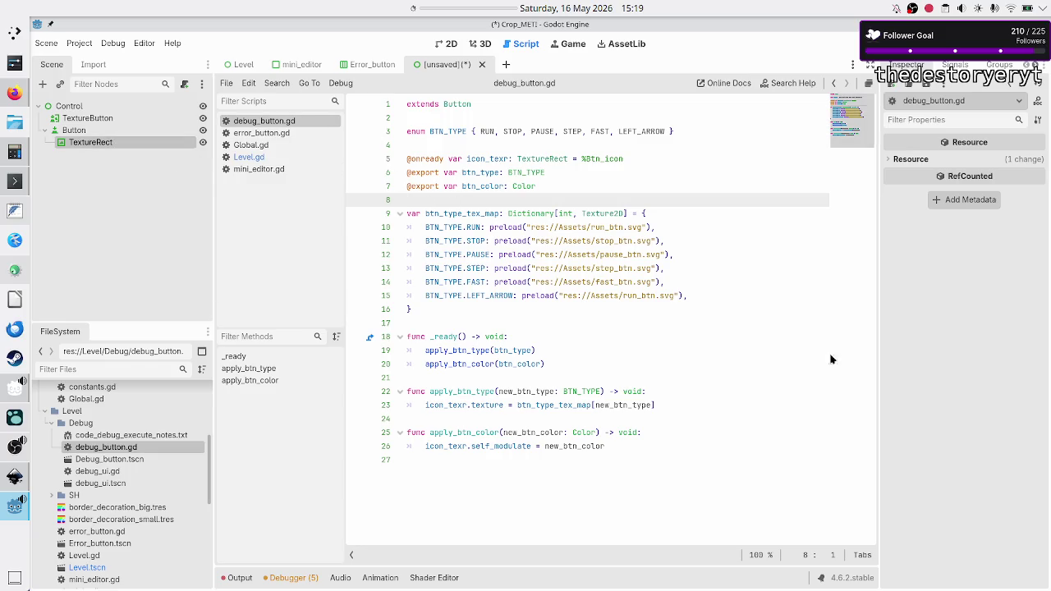
pyautogui.click(704, 287)
pyautogui.moveTo(703, 287)
pyautogui.mouseDown()
pyautogui.moveTo(464, 254)
pyautogui.moveTo(462, 228)
pyautogui.mouseUp()
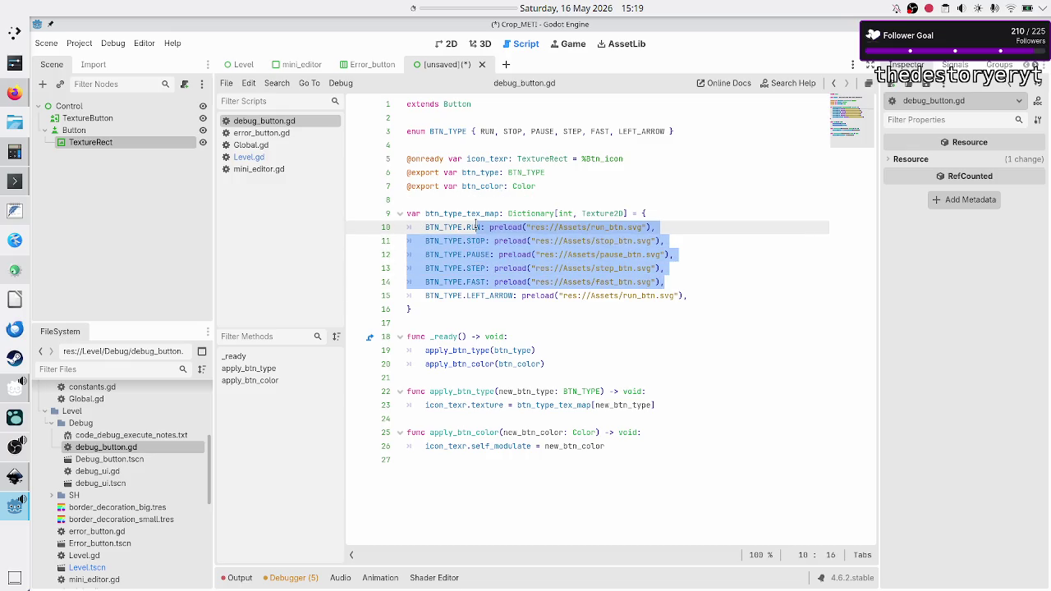
pyautogui.click(475, 187)
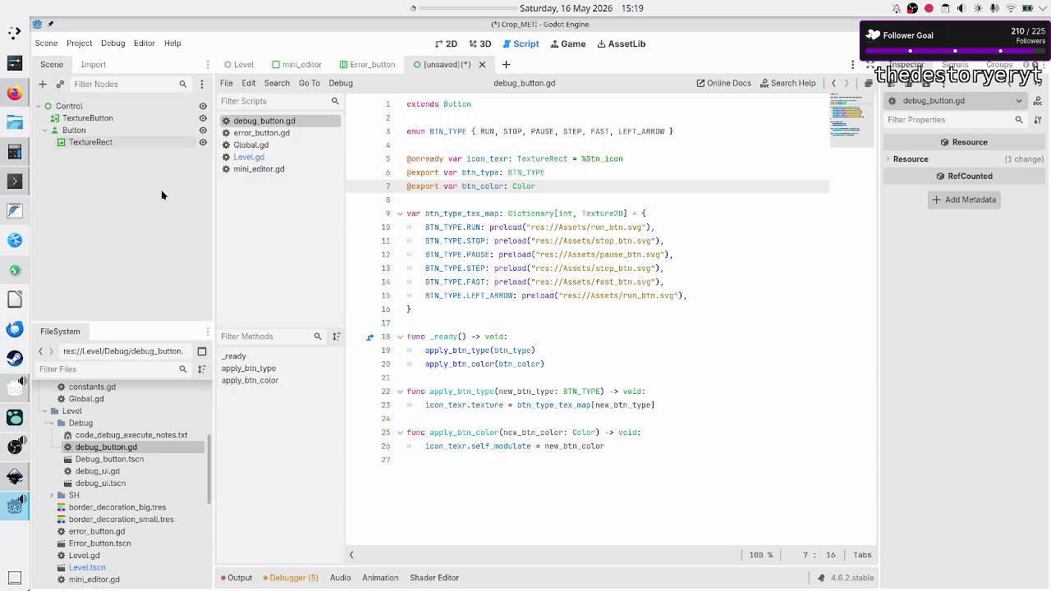
pyautogui.hotkey('alt', 'Tab')
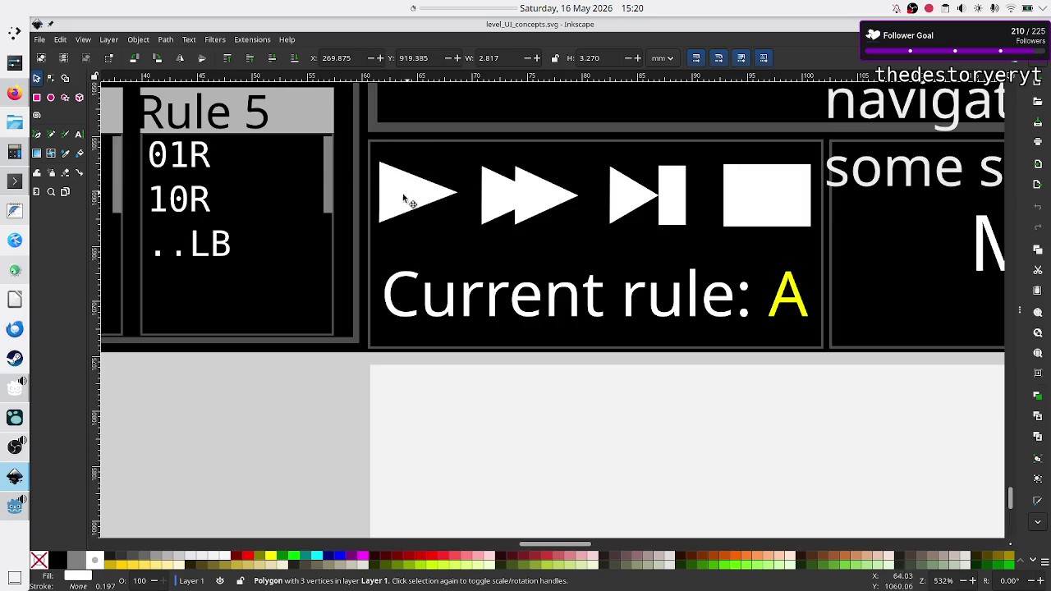
# - Scroll the Inkscape mockup to the play, fast-forward, step and stop icon panel, then return to Godot
pyautogui.scroll(10, 593, 231)
pyautogui.hscroll(5, 593, 231)
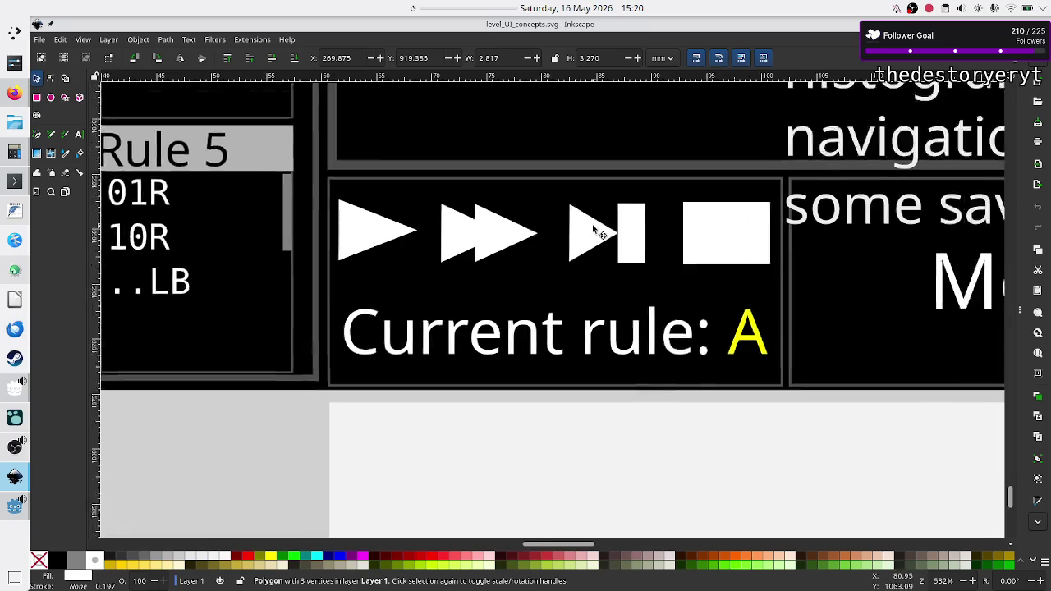
pyautogui.scroll(10, 592, 229)
pyautogui.hscroll(3, 591, 230)
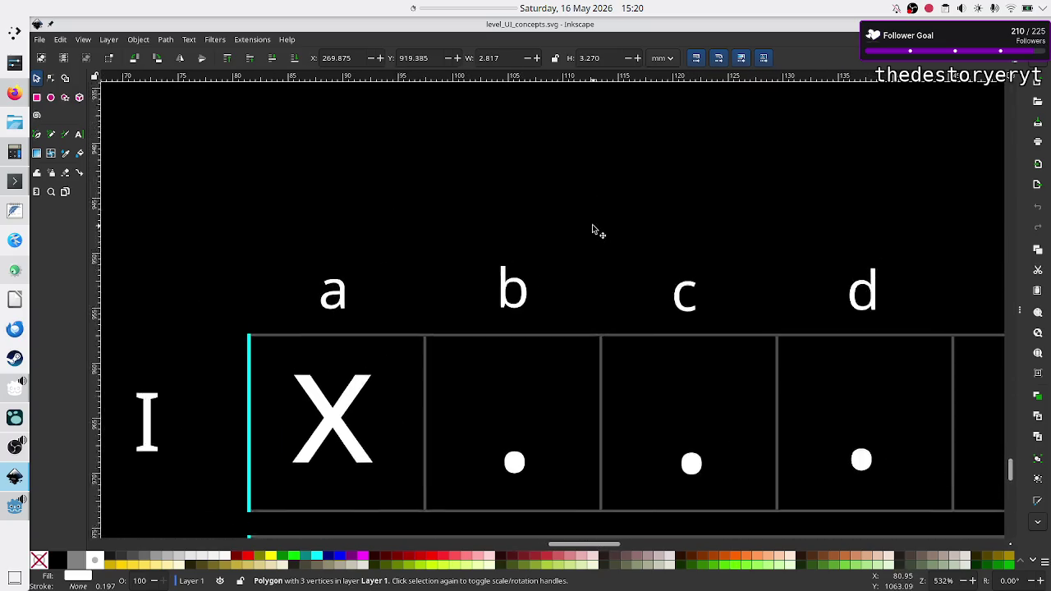
pyautogui.scroll(2, 595, 230)
pyautogui.hscroll(6, 595, 230)
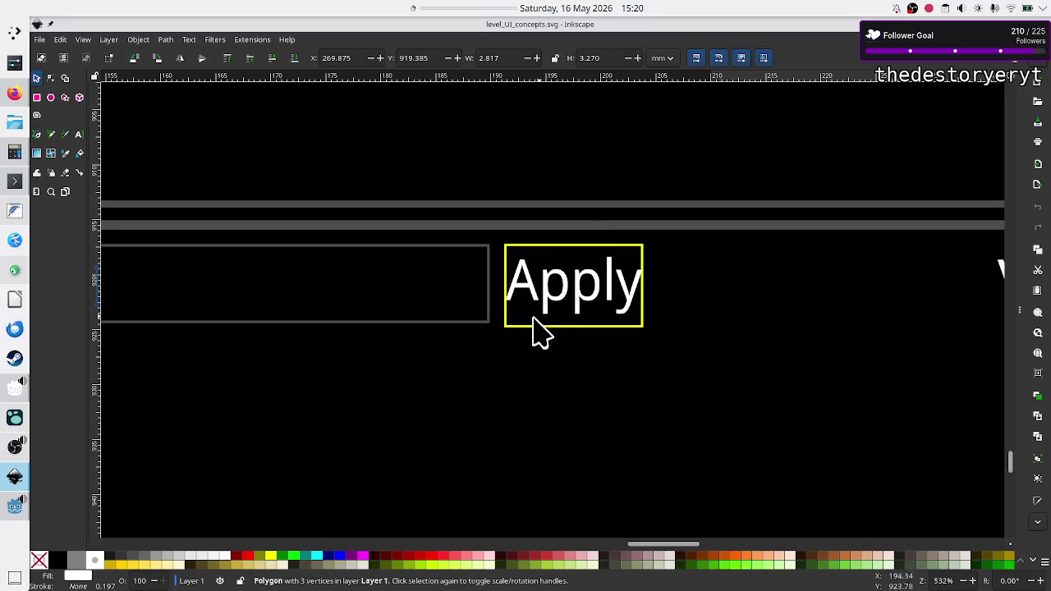
pyautogui.scroll(-15, 301, 361)
pyautogui.scroll(-15, 300, 359)
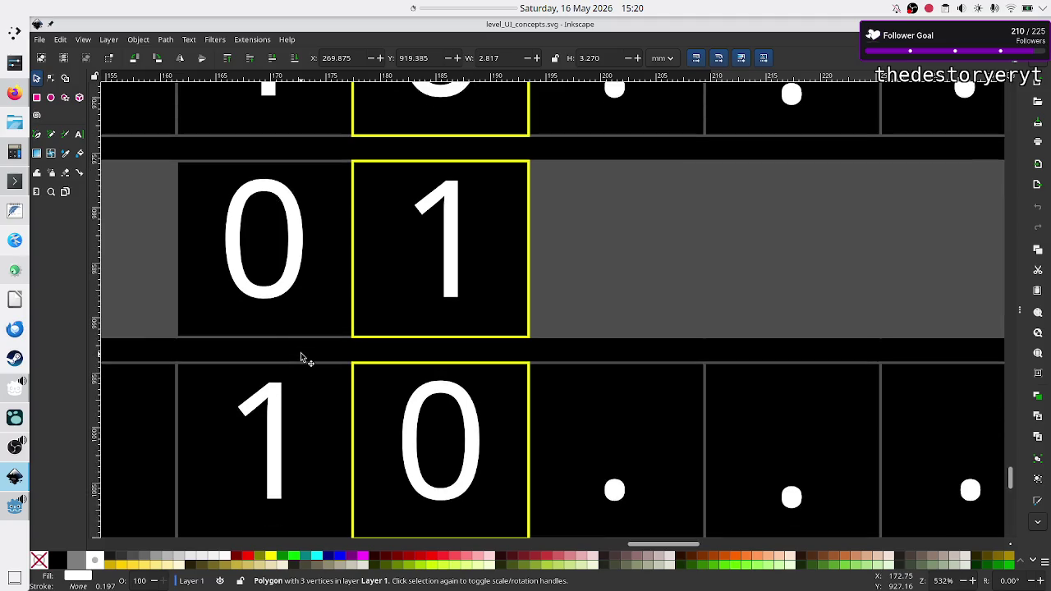
pyautogui.scroll(-8, 276, 362)
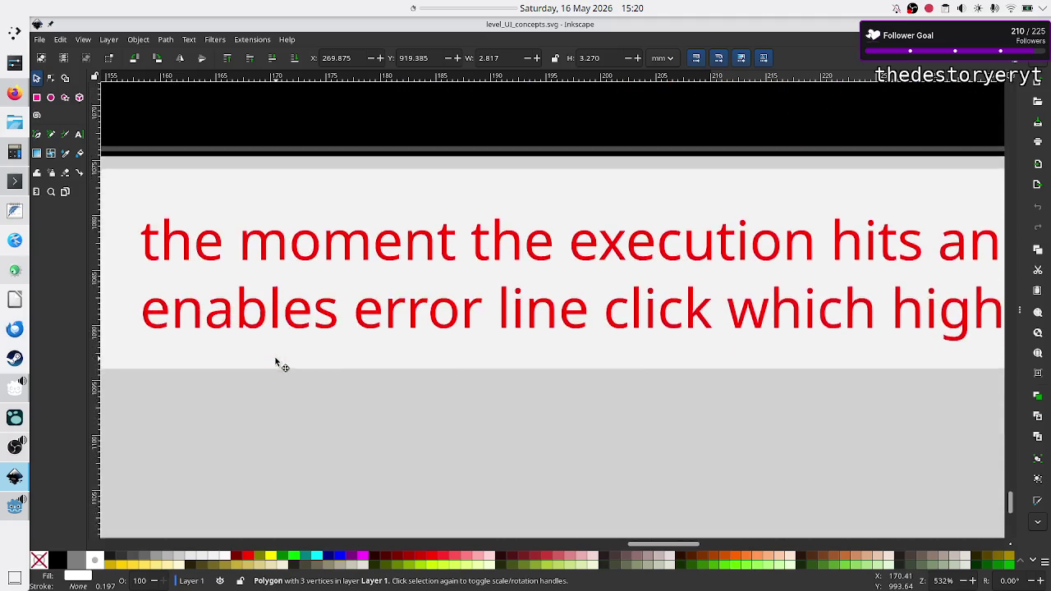
pyautogui.scroll(10, 276, 365)
pyautogui.hscroll(-12, 277, 364)
pyautogui.hscroll(-10, 276, 362)
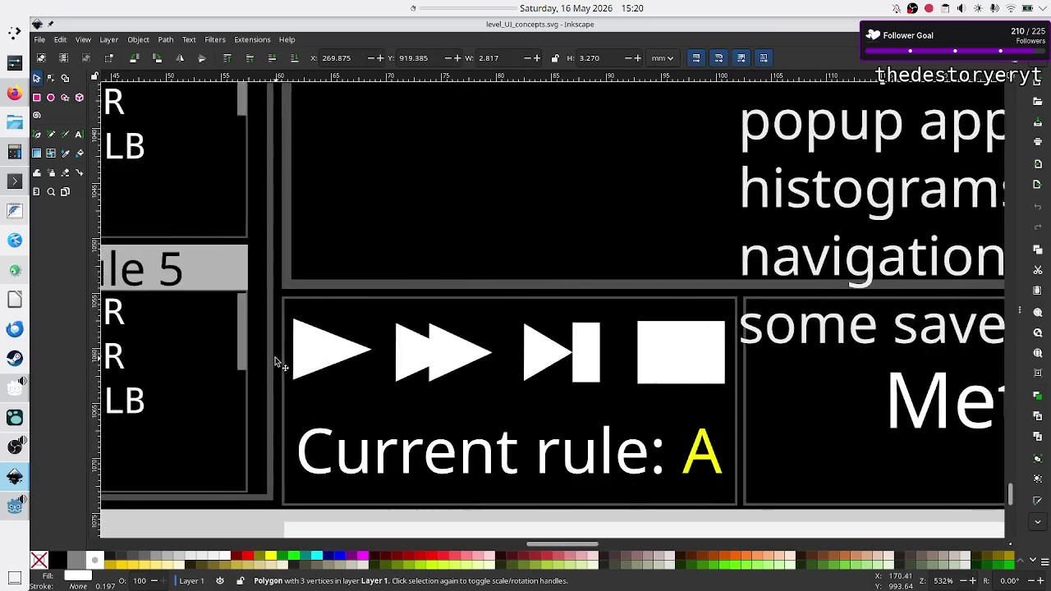
pyautogui.hscroll(5, 279, 359)
pyautogui.hscroll(-4, 279, 361)
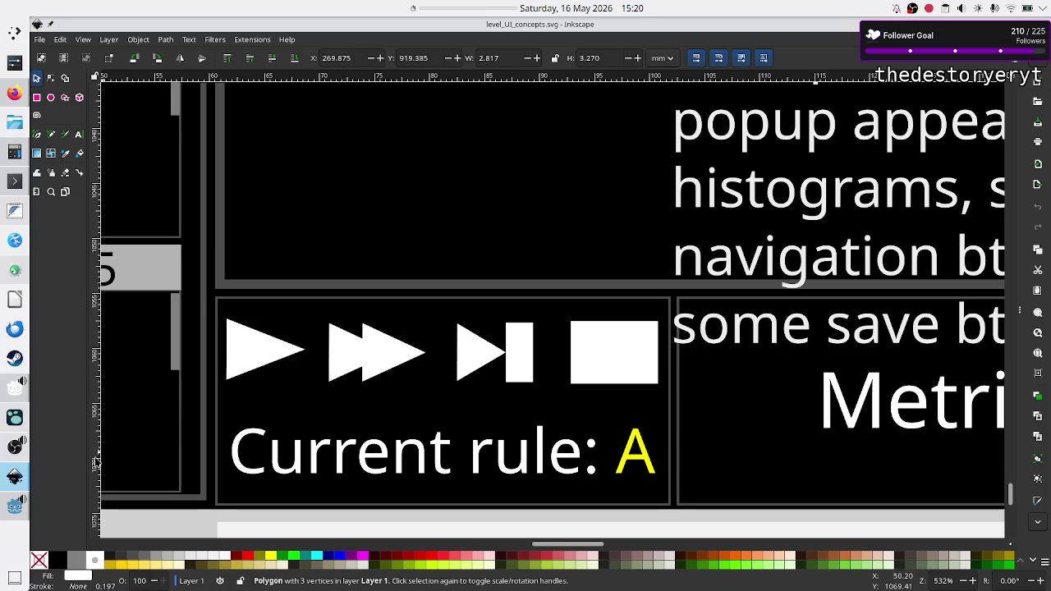
pyautogui.click(15, 507)
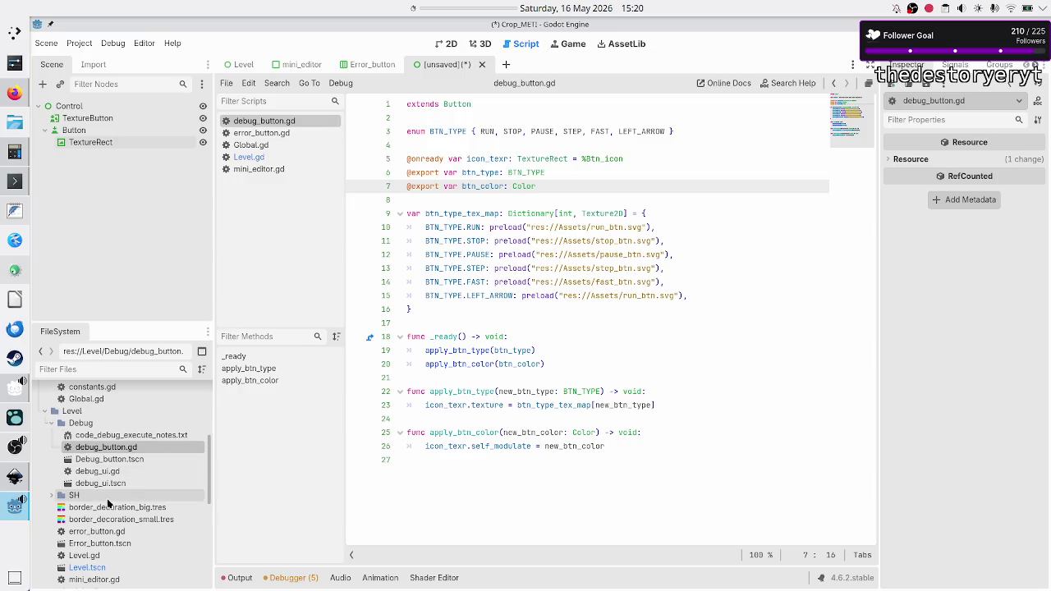
# - Open Debug_button.tscn and compare its Button and Btn_icon nodes with the unsaved TextureButton
pyautogui.doubleClick(134, 461)
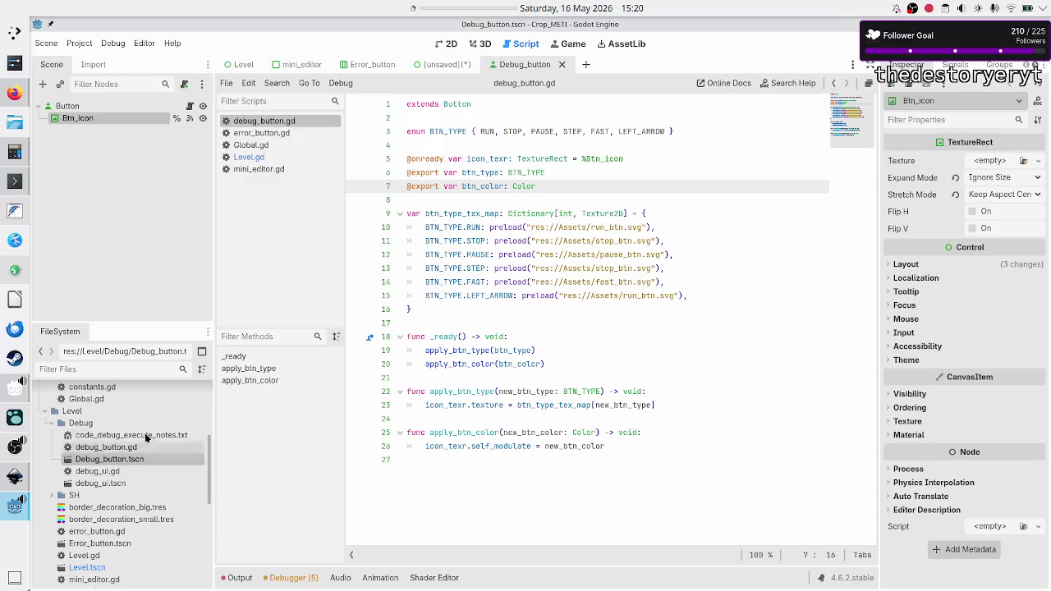
pyautogui.click(451, 43)
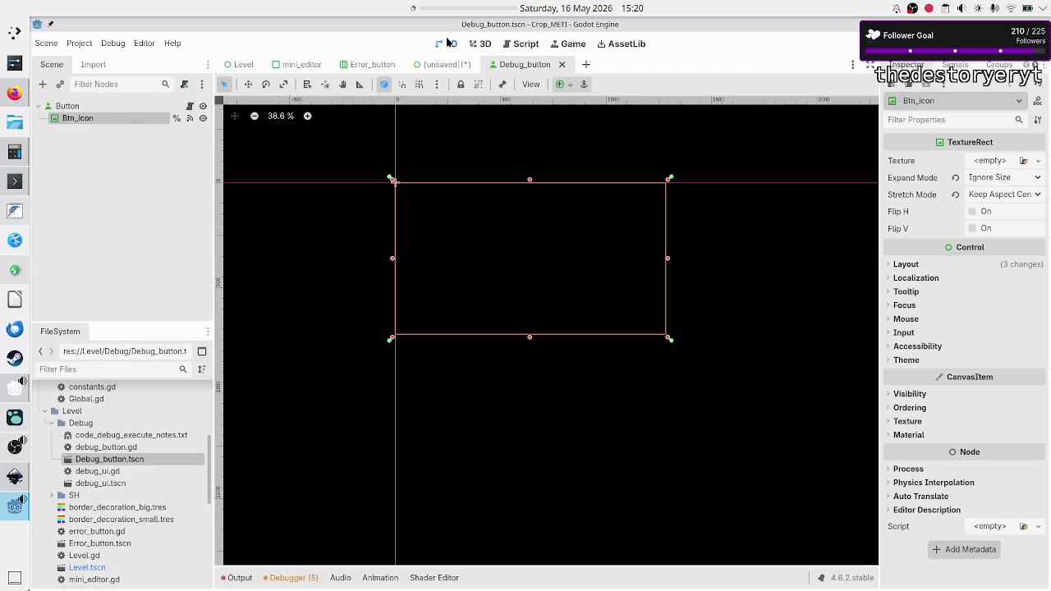
pyautogui.click(87, 108)
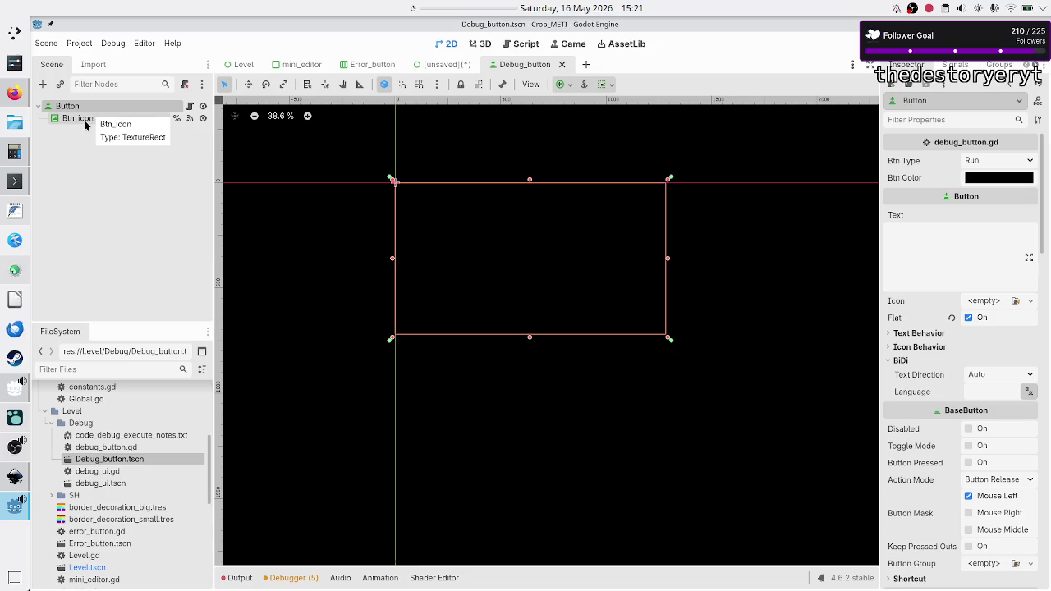
pyautogui.click(86, 122)
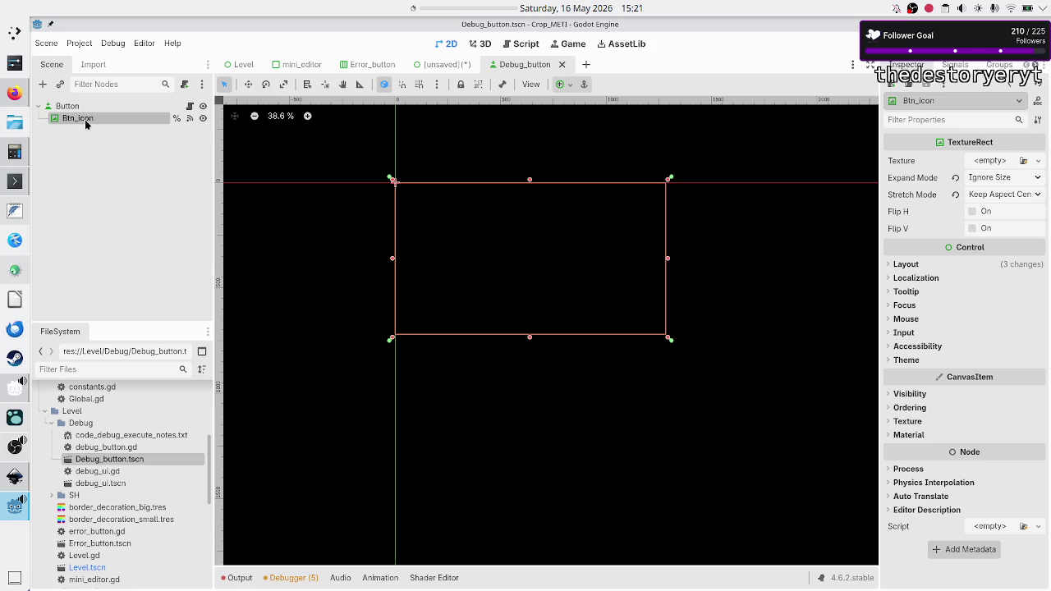
pyautogui.click(429, 70)
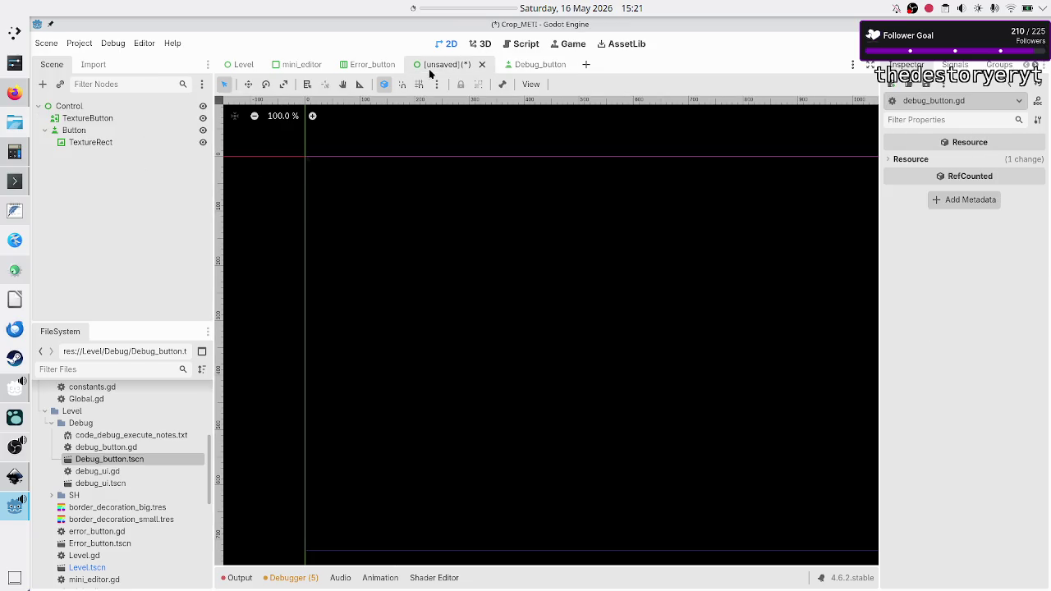
pyautogui.click(121, 119)
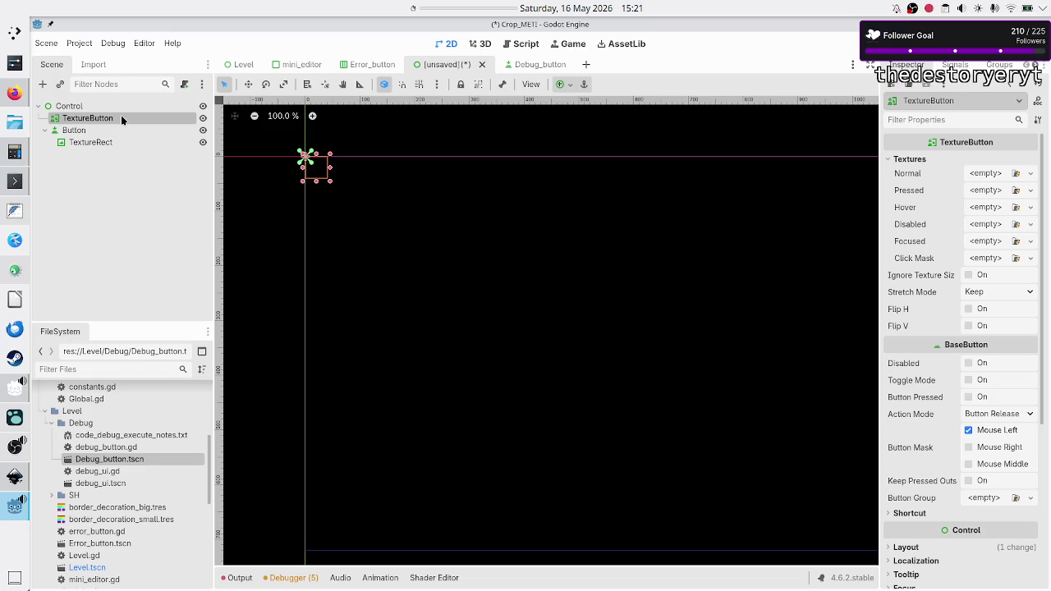
# - Recheck the Button and Btn_icon nodes against the TextureButton, then open debug_button.gd
pyautogui.click(526, 64)
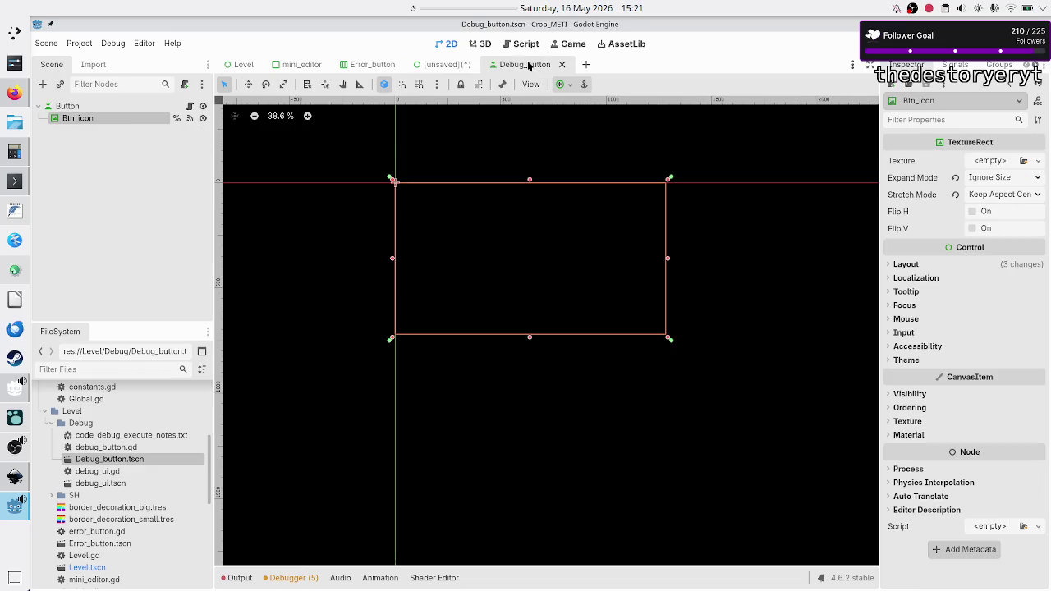
pyautogui.click(91, 107)
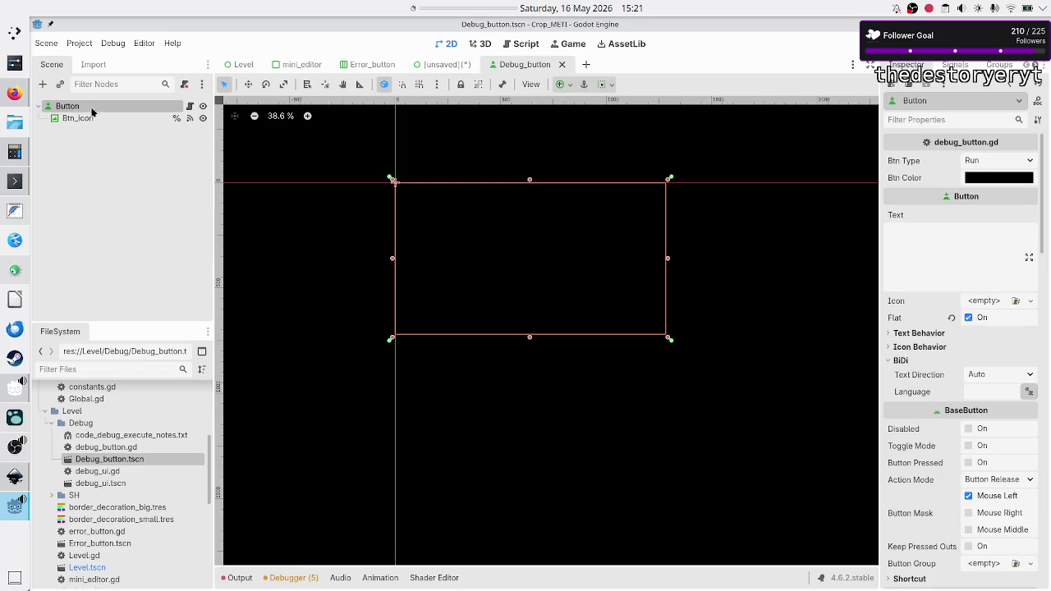
pyautogui.click(79, 121)
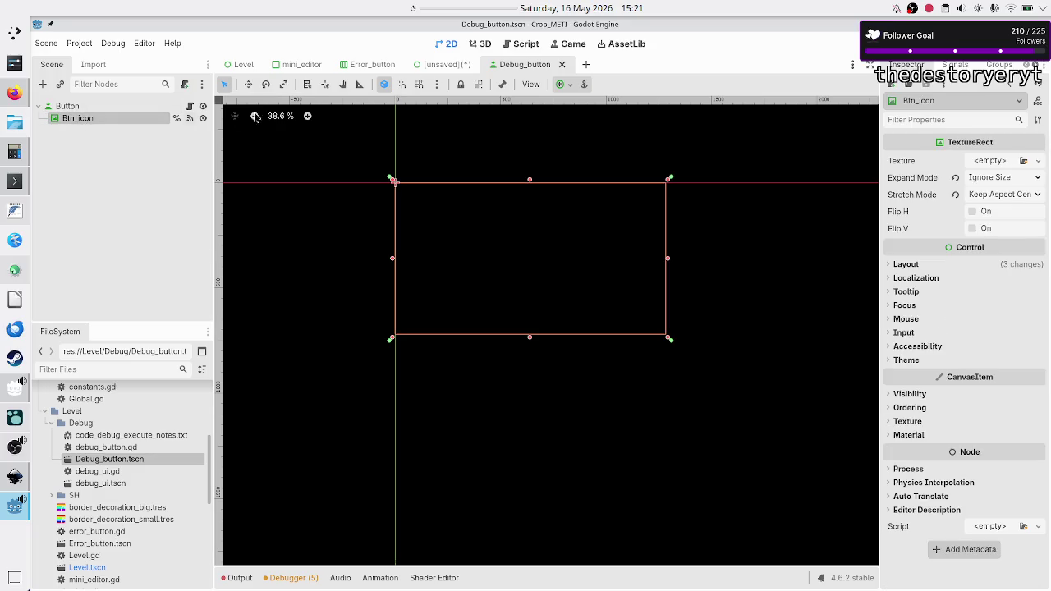
pyautogui.click(441, 66)
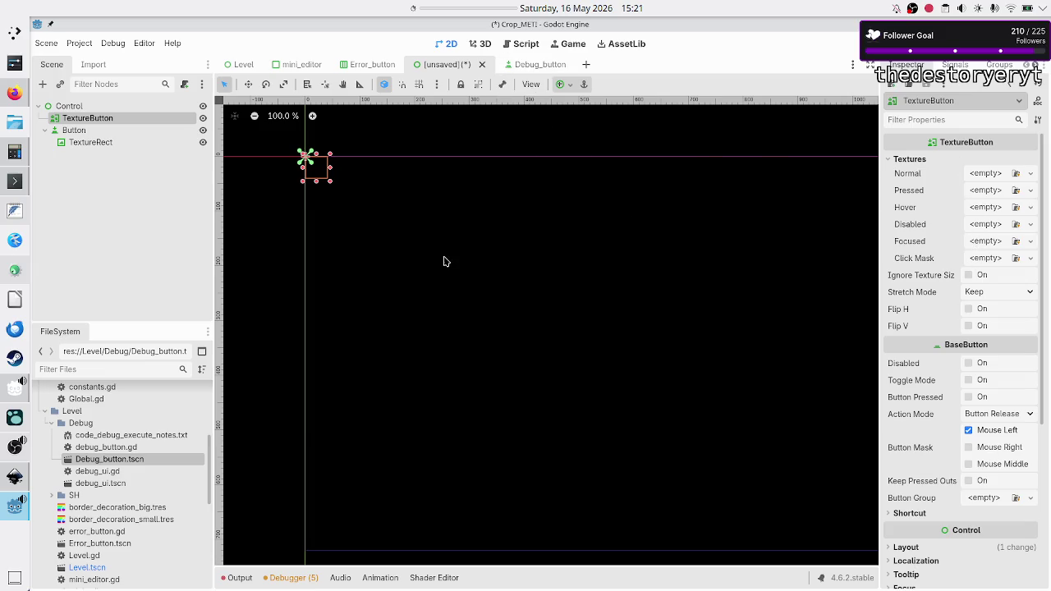
pyautogui.click(534, 65)
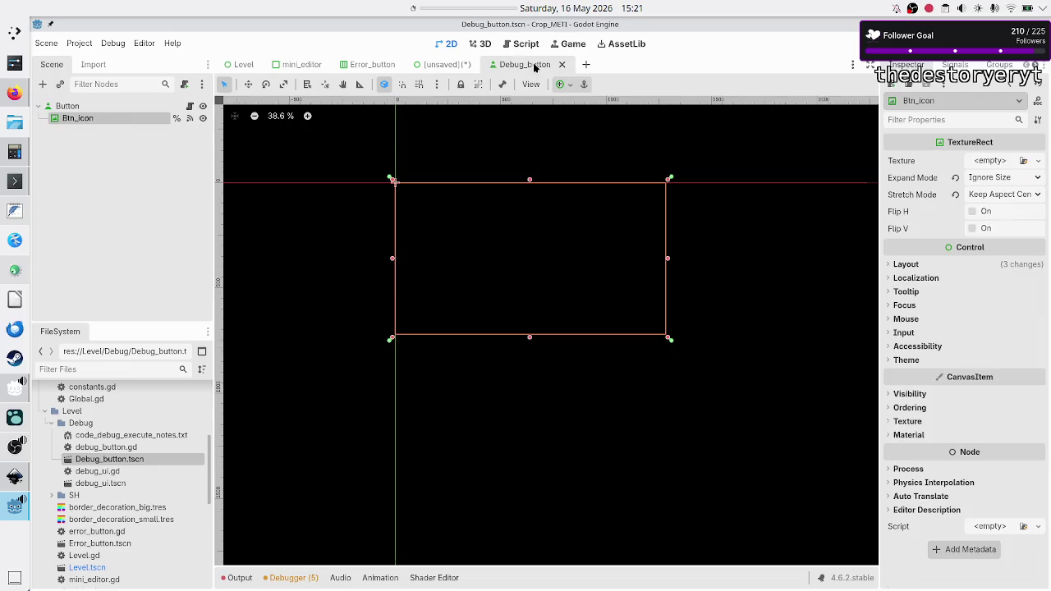
pyautogui.click(190, 106)
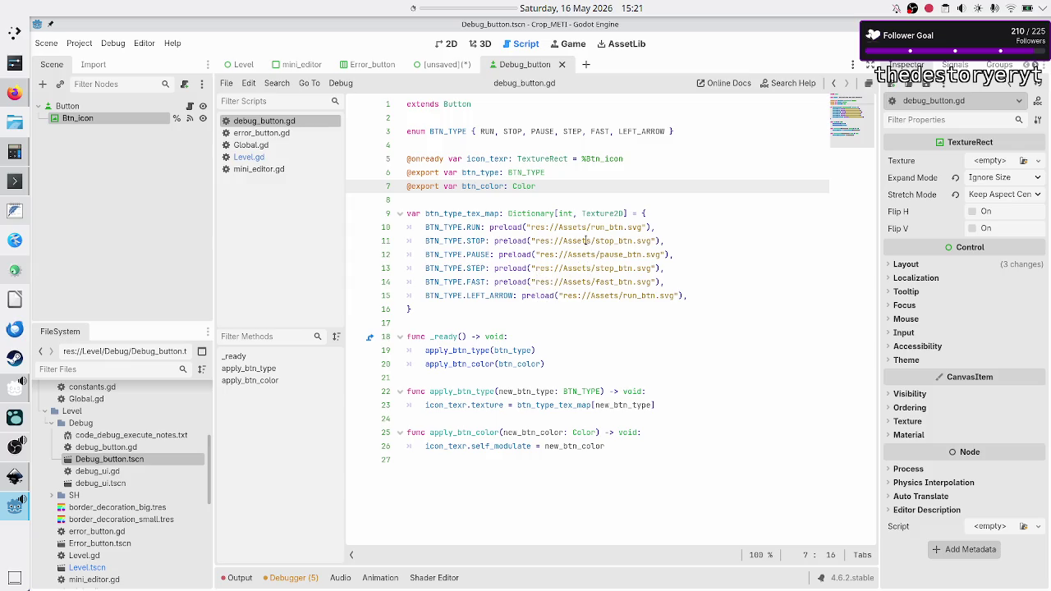
# - Select and review the btn_type_tex_map dictionary block in debug_button.gd
pyautogui.moveTo(585, 241)
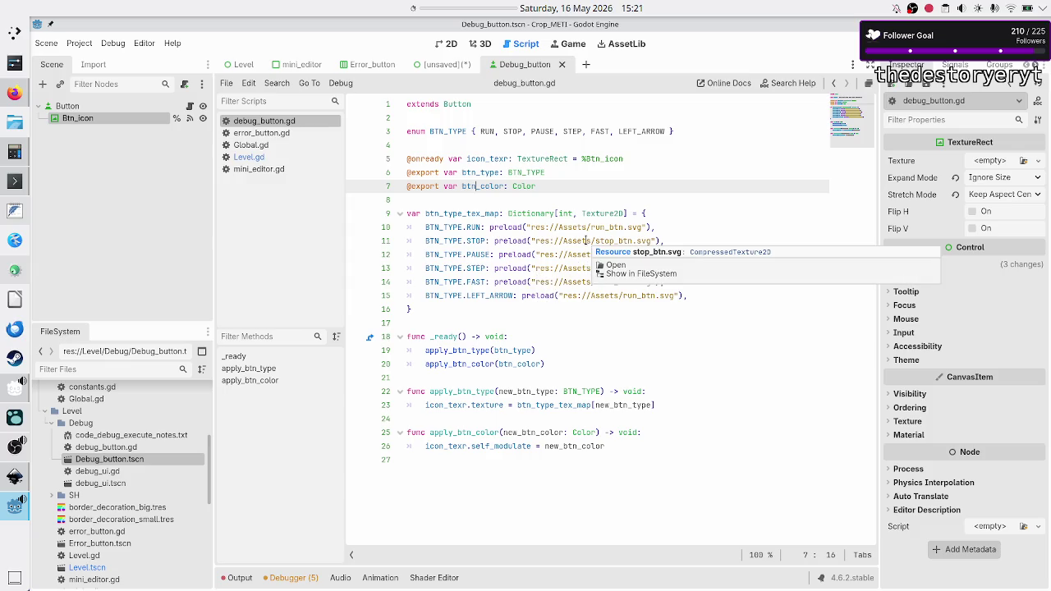
pyautogui.click(562, 144)
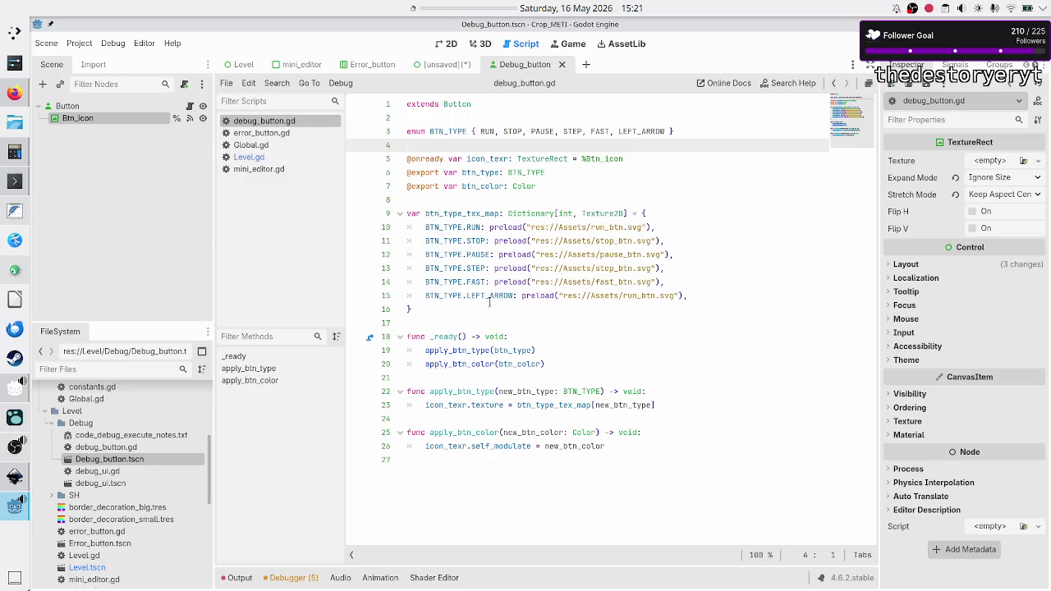
pyautogui.moveTo(460, 308); pyautogui.dragTo(408, 200)
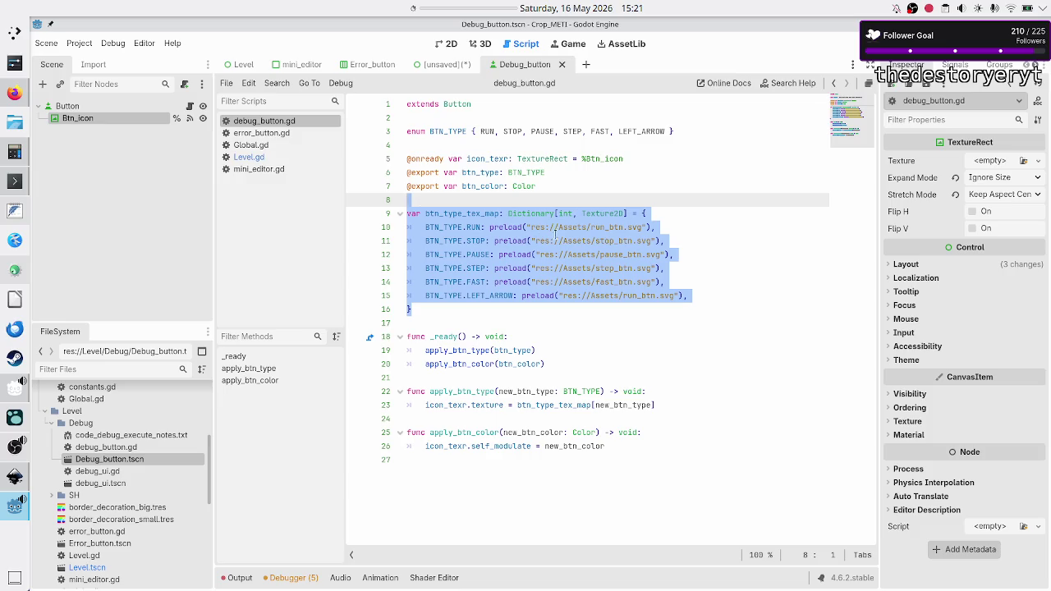
pyautogui.click(692, 240)
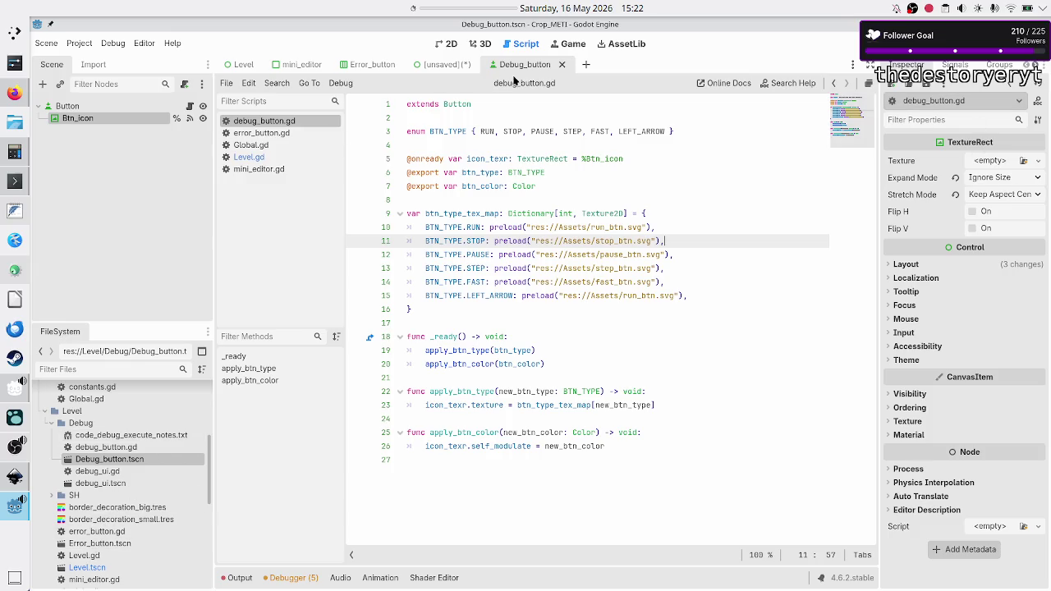
# - Compare the two scene tabs and close the Debug_button scene
pyautogui.click(471, 71)
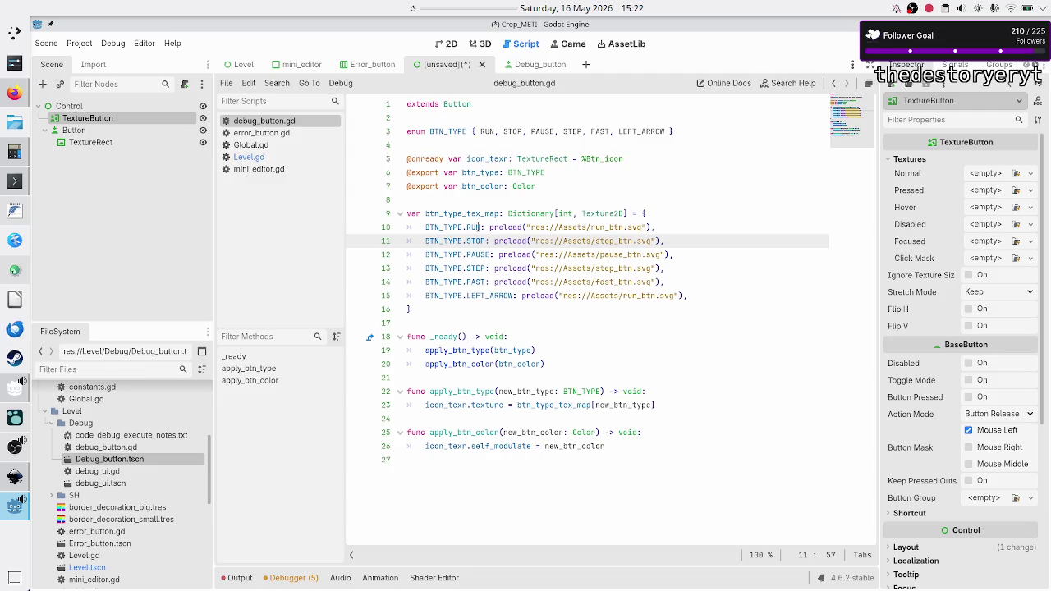
pyautogui.click(513, 65)
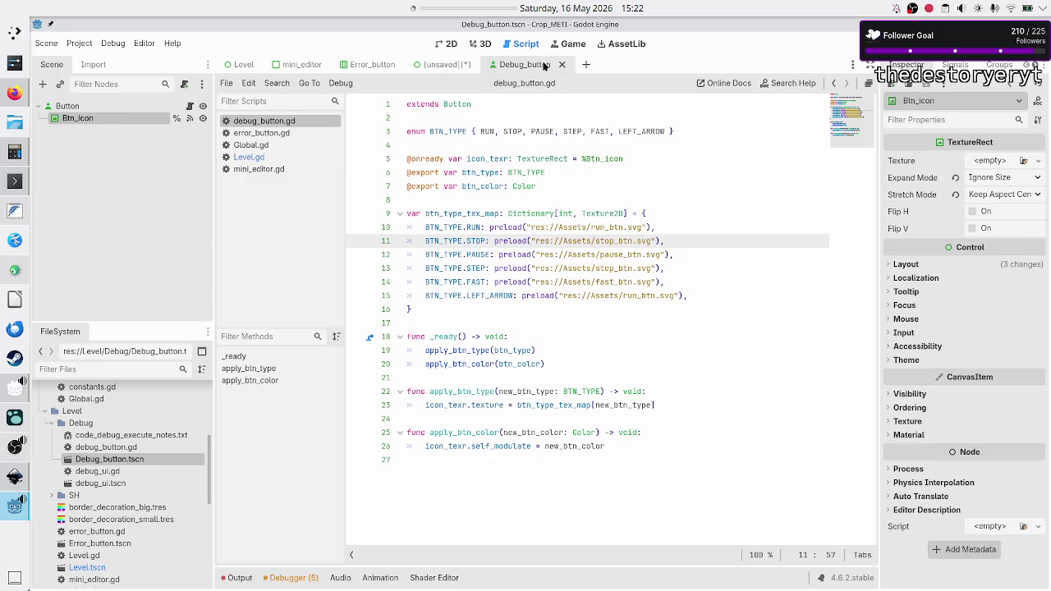
pyautogui.click(562, 65)
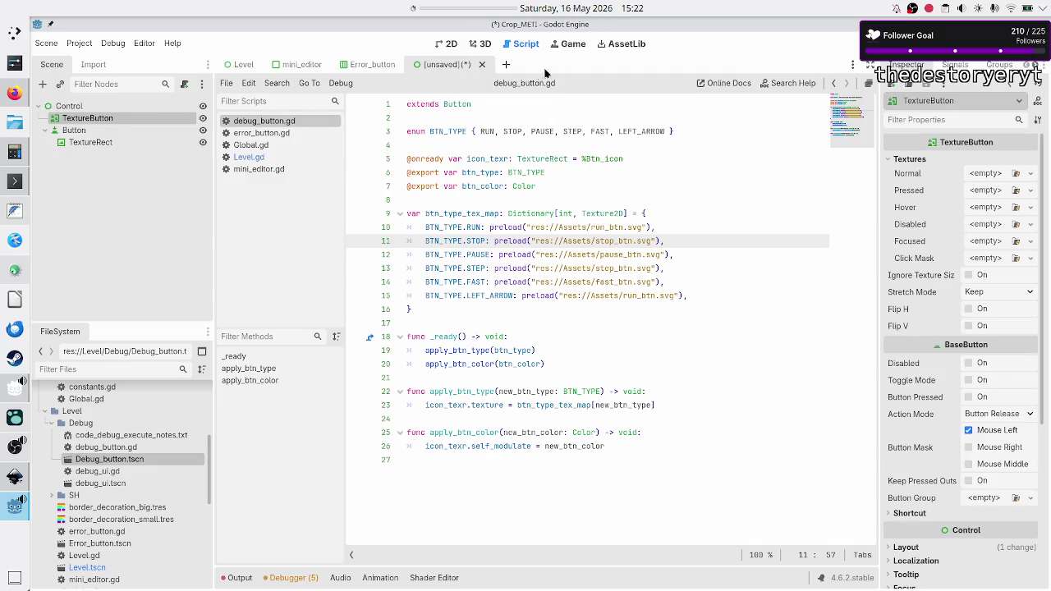
# - Close debug_button.gd, discard the unsaved TextureButton scene without saving, and open debug_ui.tscn
pyautogui.middleClick(291, 123)
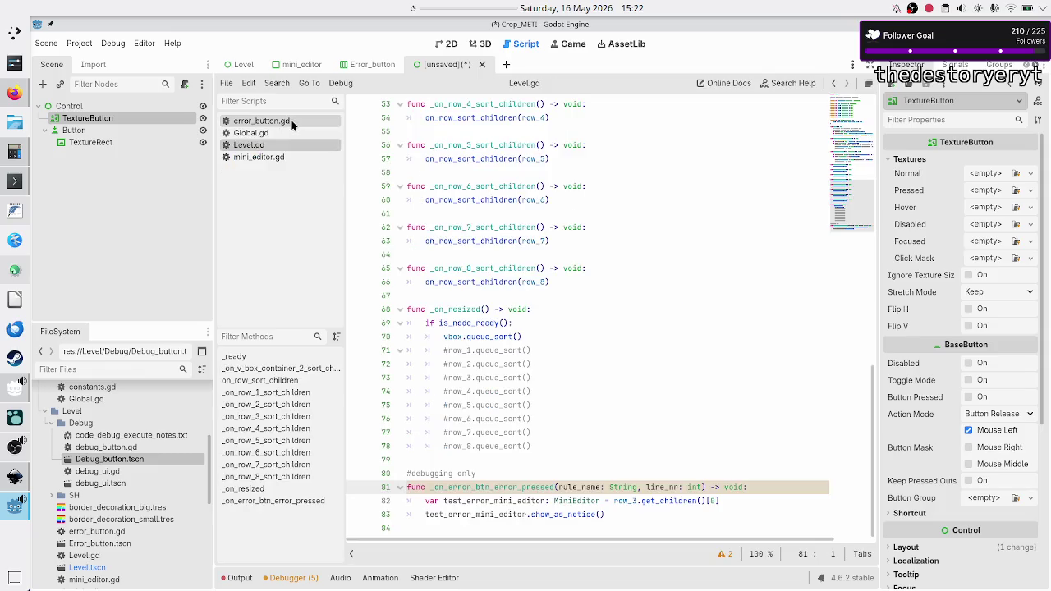
pyautogui.click(480, 65)
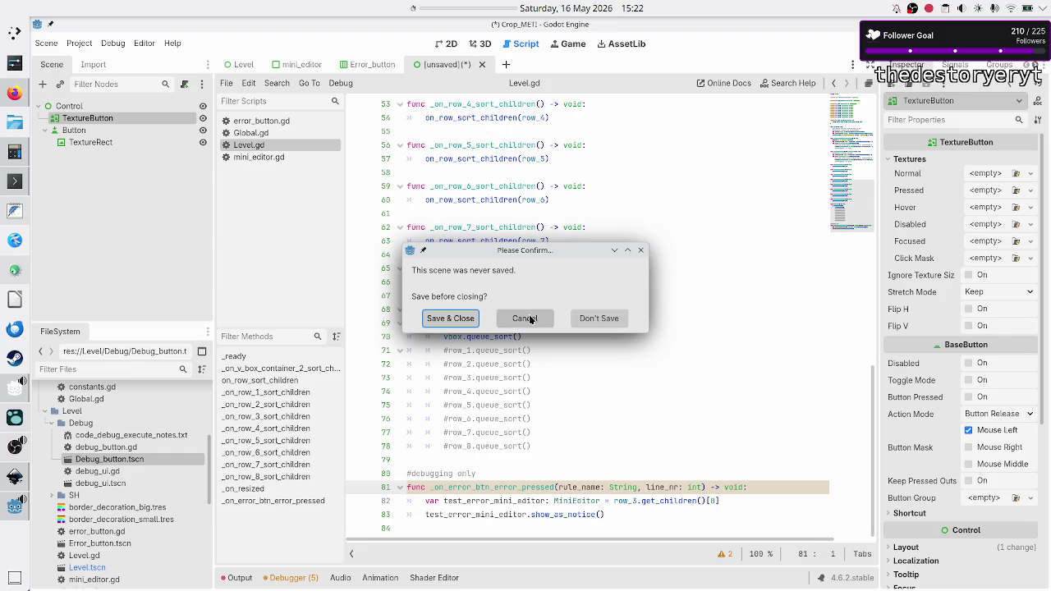
pyautogui.click(602, 317)
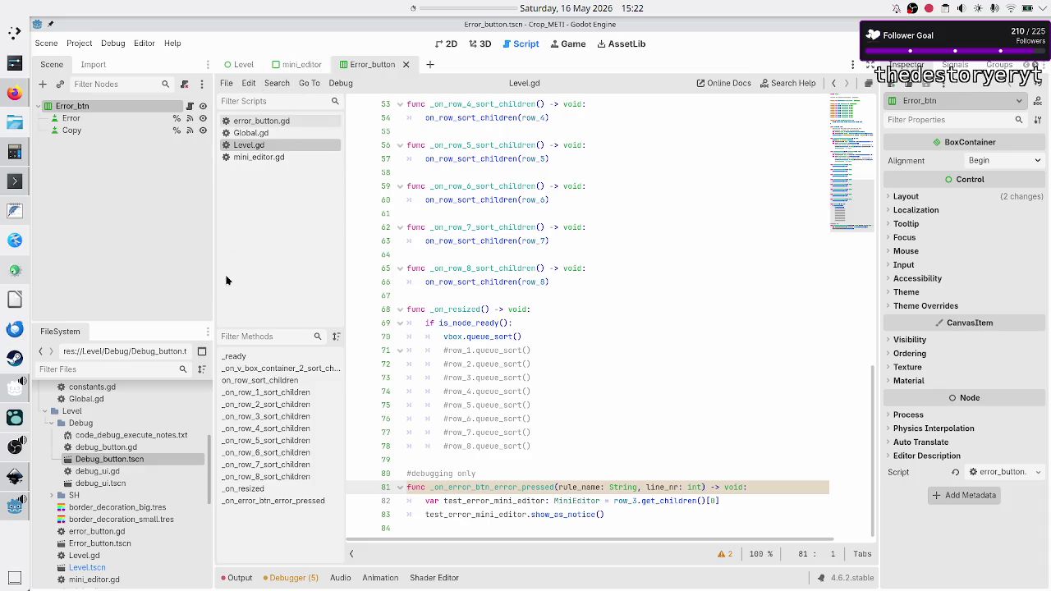
pyautogui.doubleClick(122, 484)
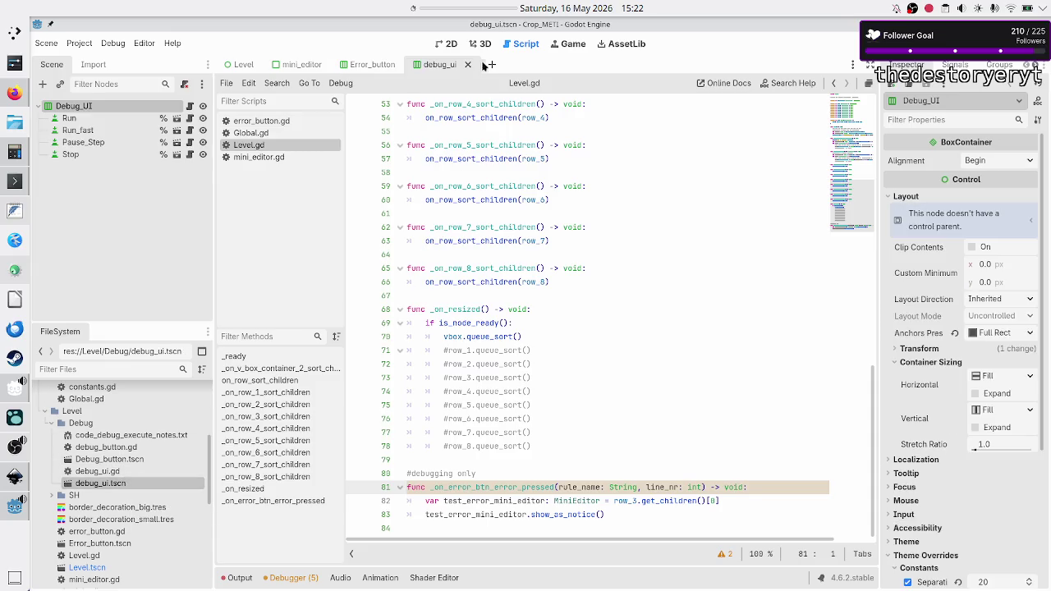
# - In the 2D view, select the Run, Run_fast, Pause_Step and Stop buttons, then deselect them
pyautogui.click(446, 44)
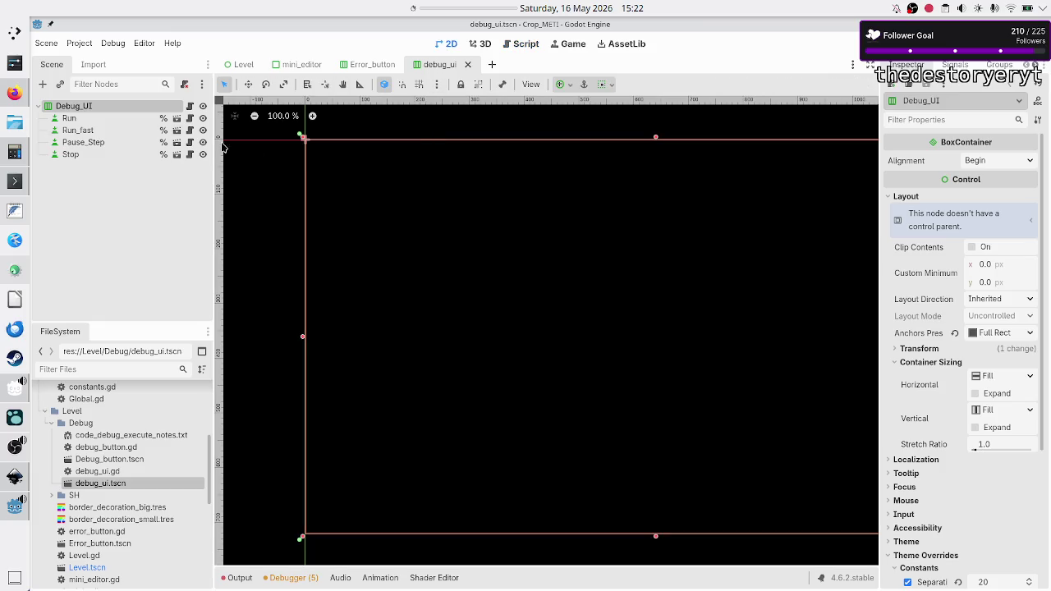
pyautogui.click(111, 117)
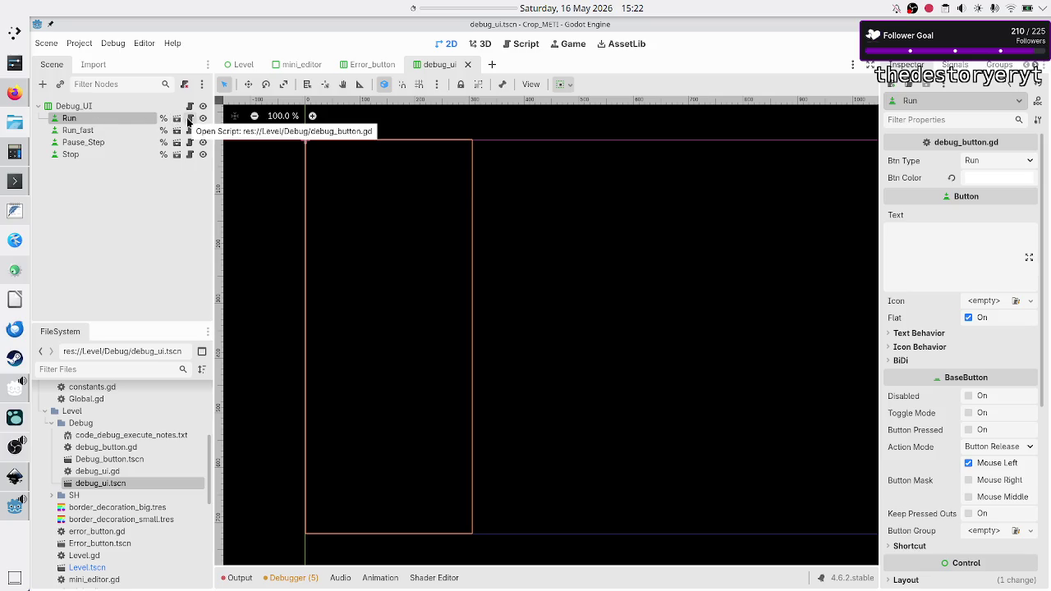
pyautogui.keyDown('ctrl'); pyautogui.click(79, 130); pyautogui.keyUp('ctrl')
pyautogui.keyDown('ctrl'); pyautogui.click(82, 142); pyautogui.keyUp('ctrl')
pyautogui.keyDown('ctrl'); pyautogui.click(80, 155); pyautogui.keyUp('ctrl')
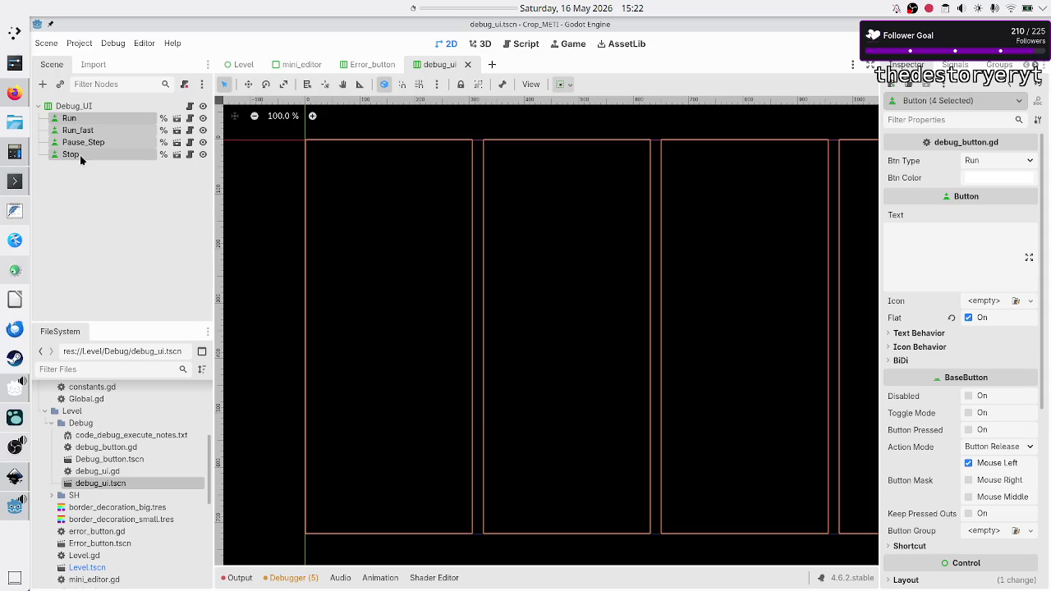
pyautogui.click(103, 197)
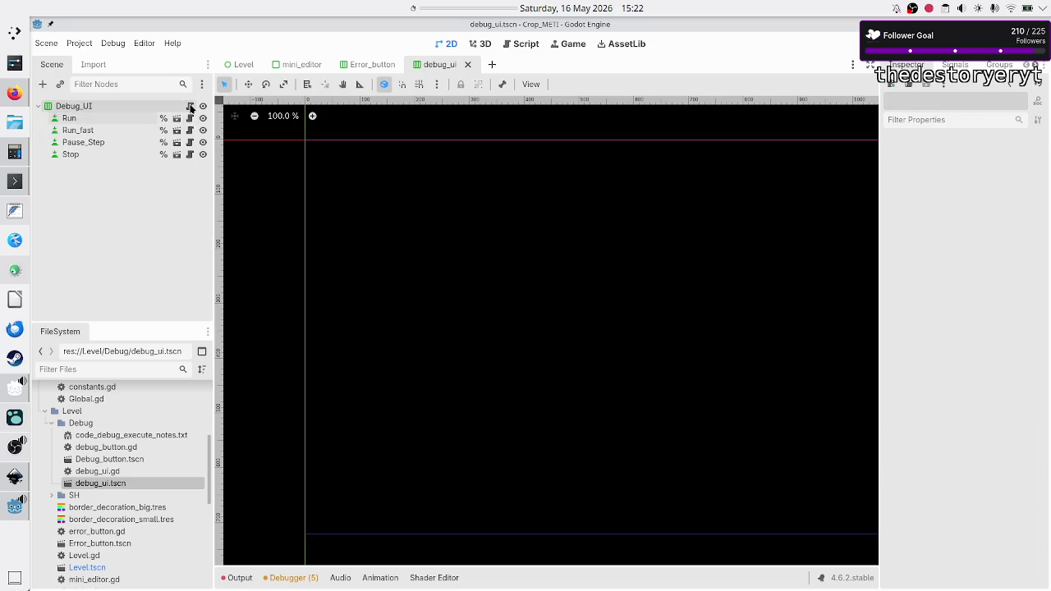
# - Open debug_ui.gd, select the run_btn declaration and scroll through the file
pyautogui.click(190, 108)
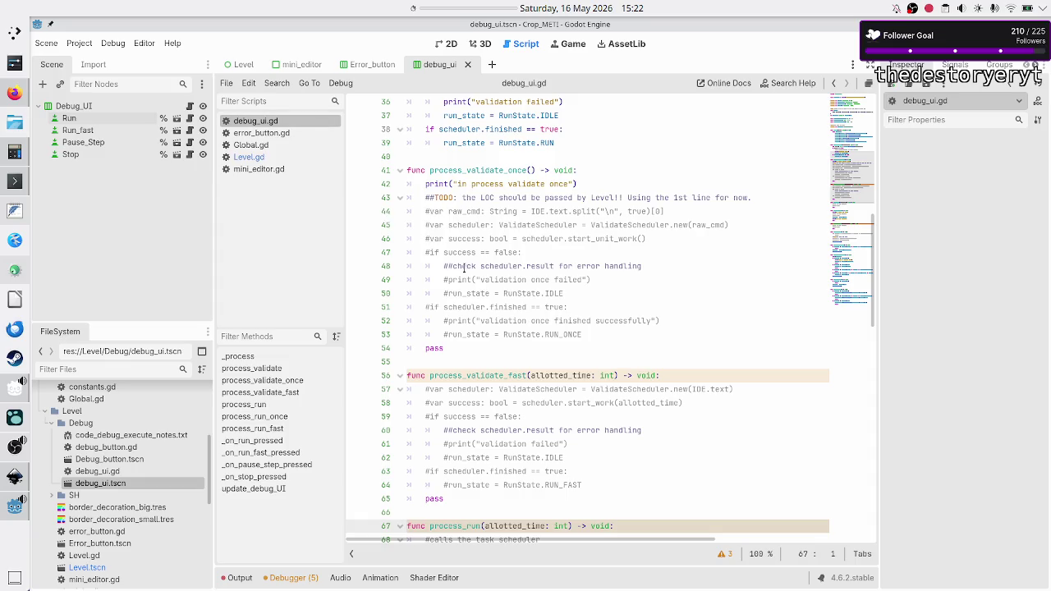
pyautogui.scroll(10, 556, 271)
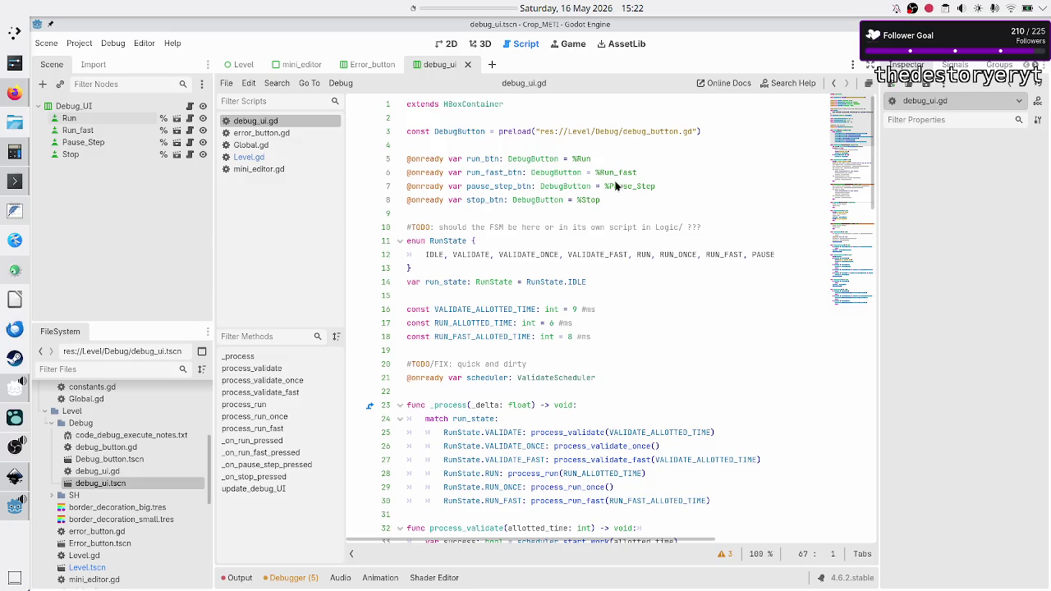
pyautogui.click(485, 158)
pyautogui.doubleClick(485, 158)
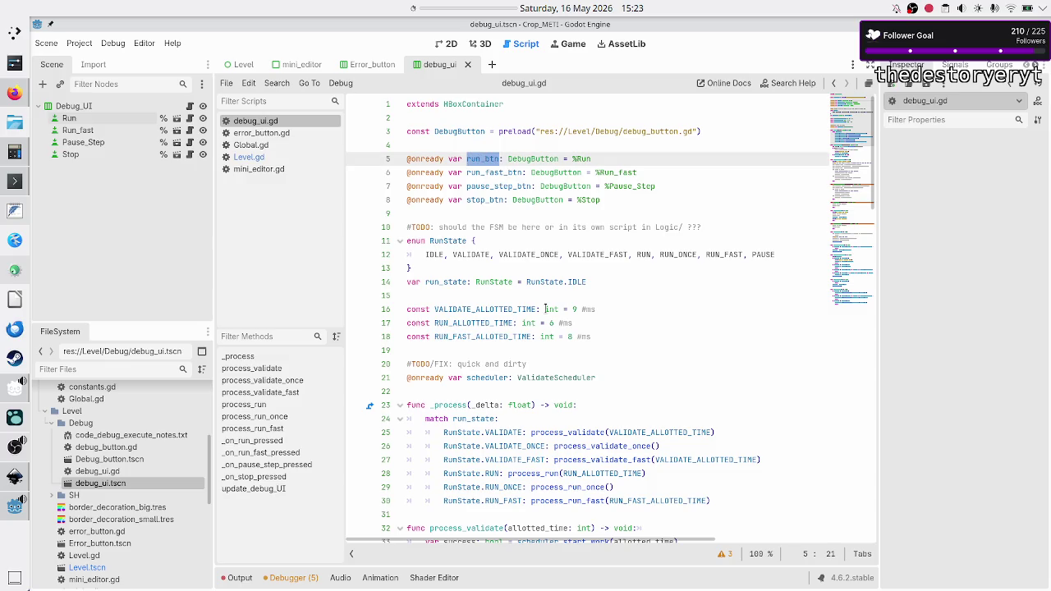
pyautogui.scroll(-5, 599, 326)
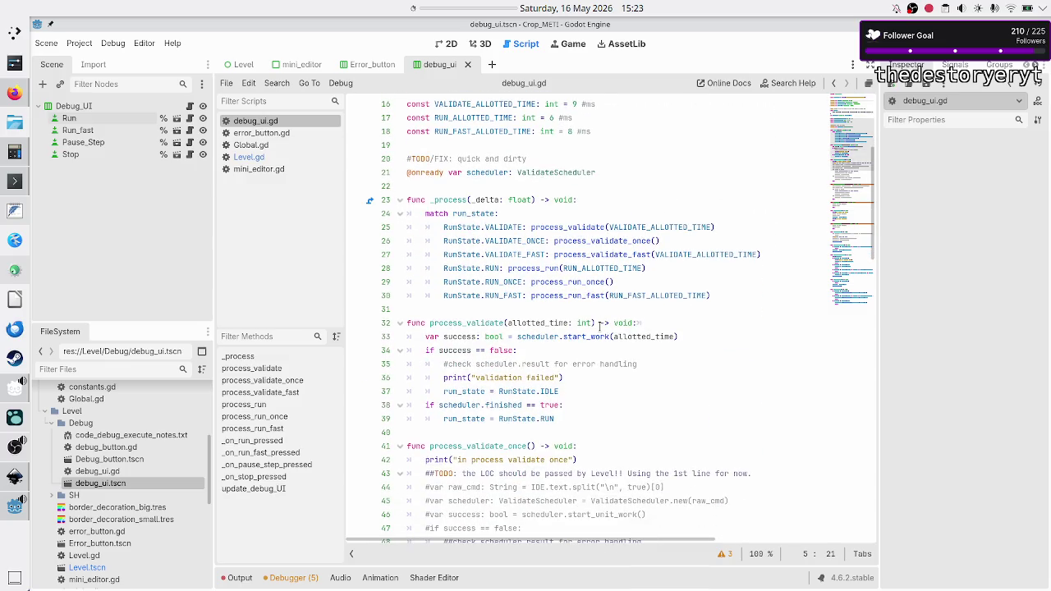
pyautogui.scroll(5, 600, 326)
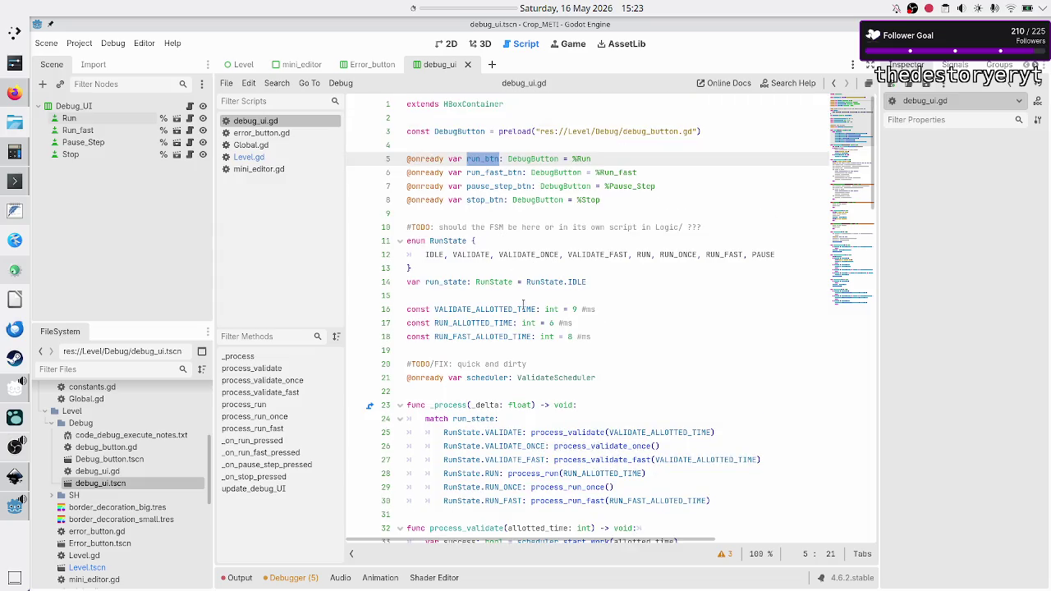
pyautogui.scroll(-4, 485, 325)
pyautogui.scroll(-3, 486, 325)
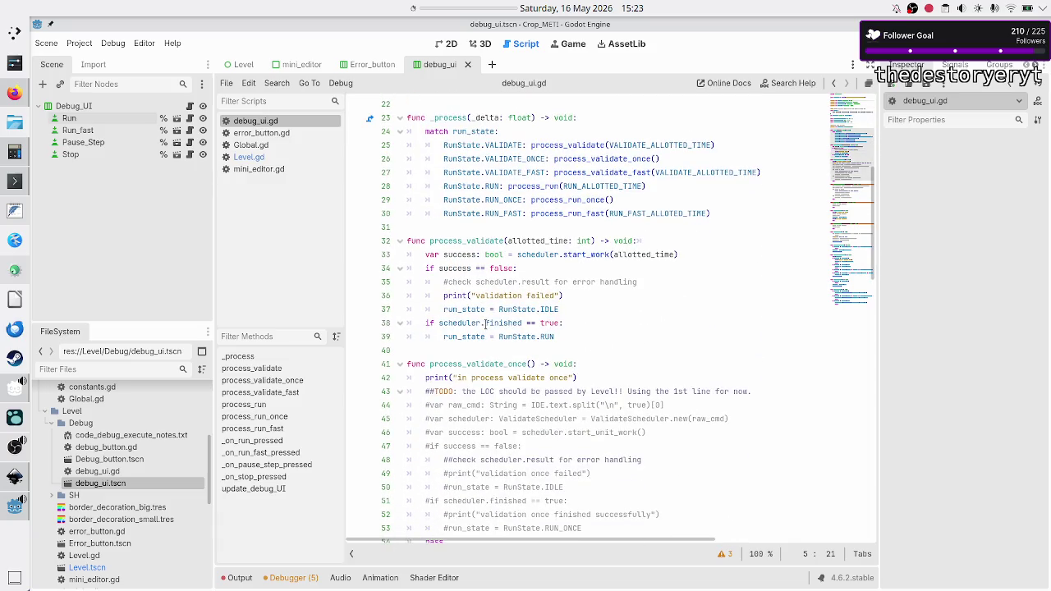
pyautogui.scroll(-8, 485, 323)
pyautogui.scroll(-6, 485, 324)
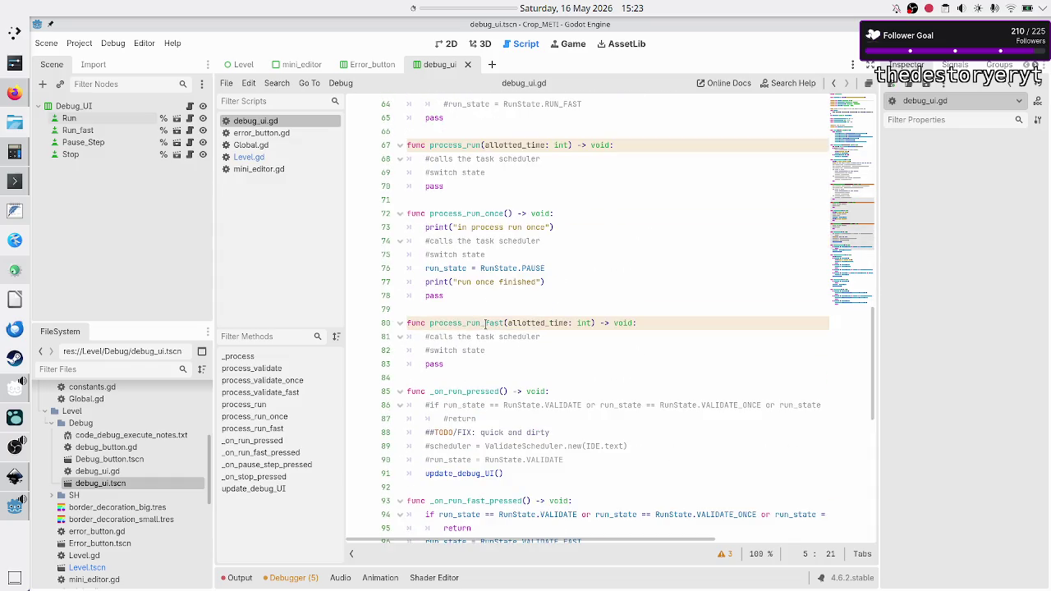
pyautogui.scroll(-7, 485, 323)
pyautogui.scroll(20, 486, 323)
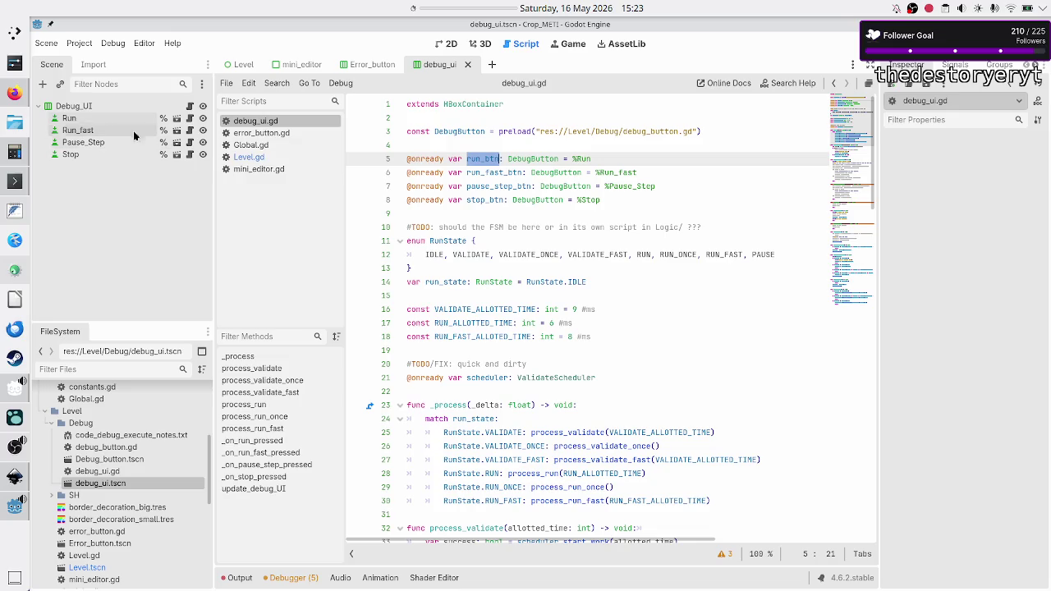
pyautogui.click(100, 119)
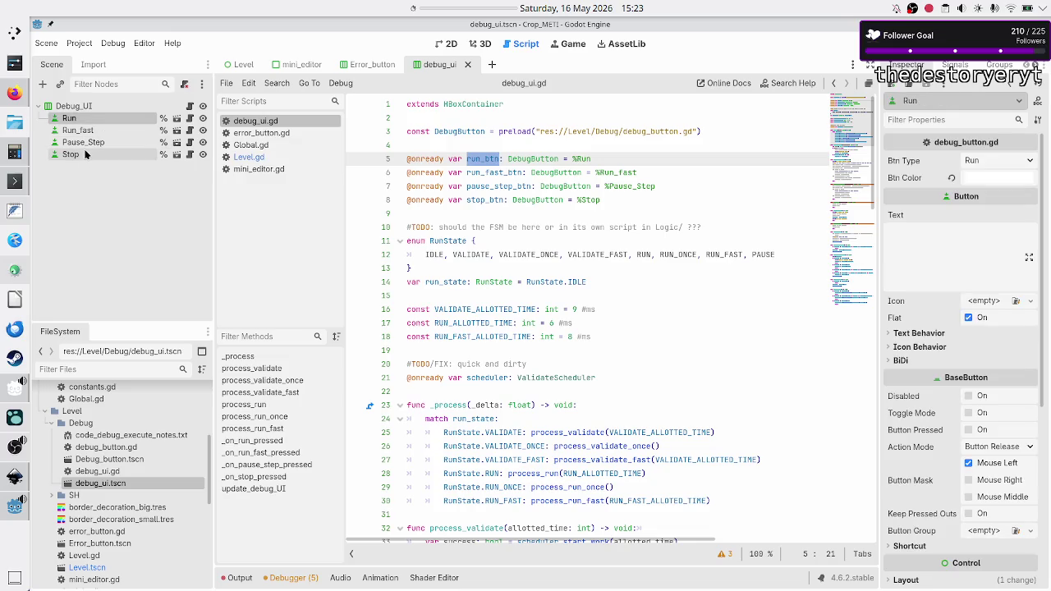
# - Delete the Run, Run_fast, Pause_Step and Stop nodes, leaving Debug_UI empty
pyautogui.keyDown('shift'); pyautogui.click(85, 155); pyautogui.keyUp('shift')
pyautogui.press('Delete')
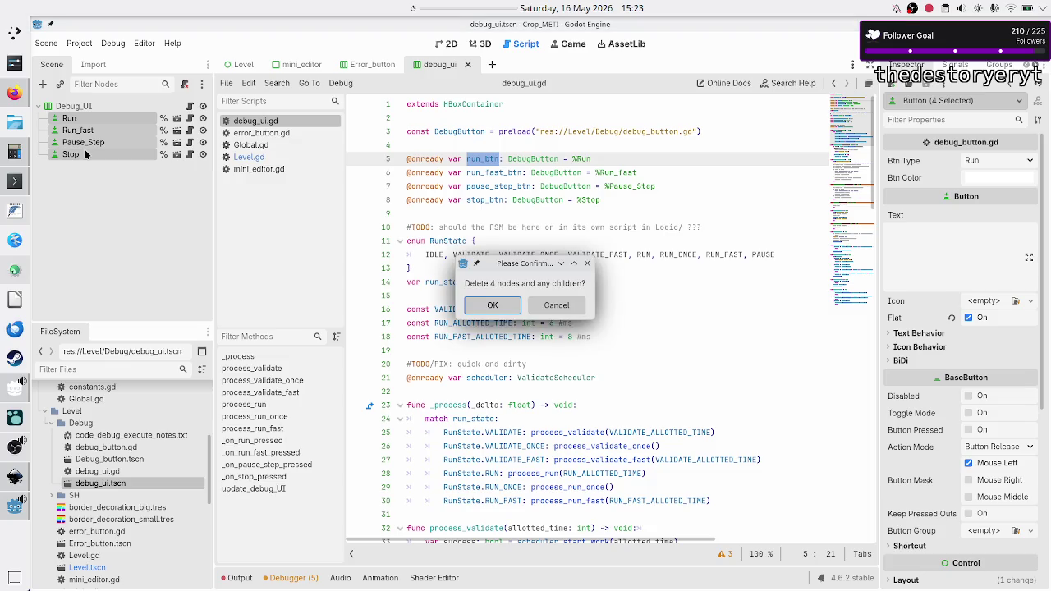
pyautogui.press('Return')
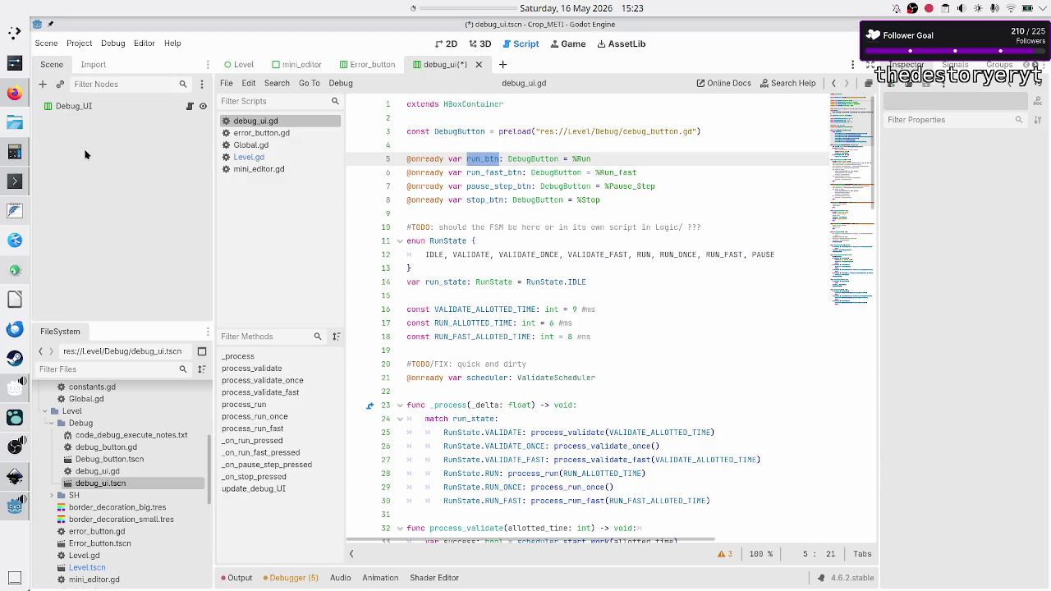
pyautogui.click(82, 109)
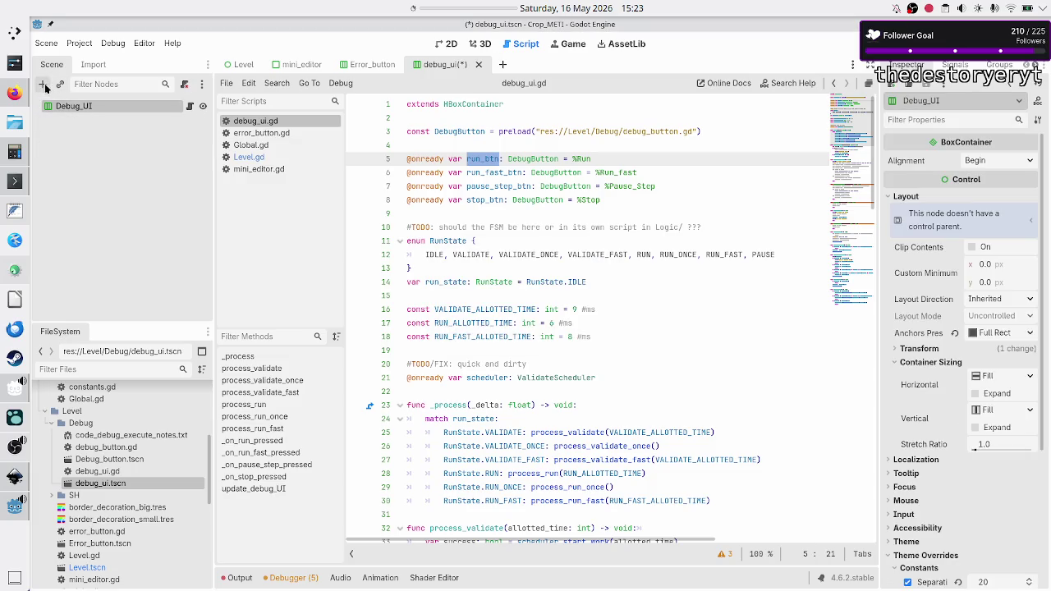
# - Add a TextureButton under Debug_UI by searching 'textureb' in Create New Node
pyautogui.click(44, 85)
pyautogui.write('textureb')
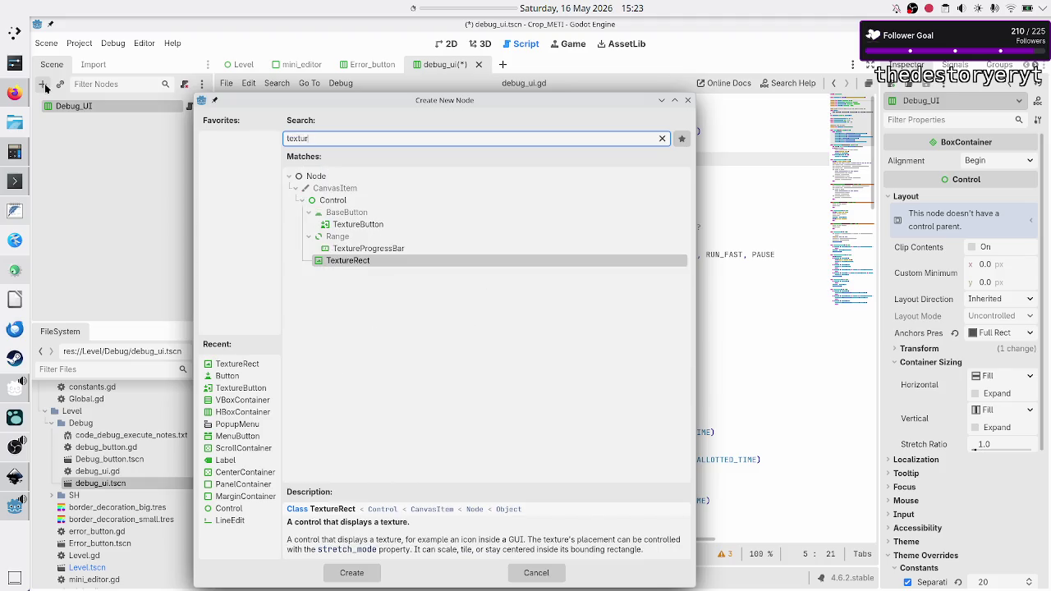
pyautogui.press('Escape')
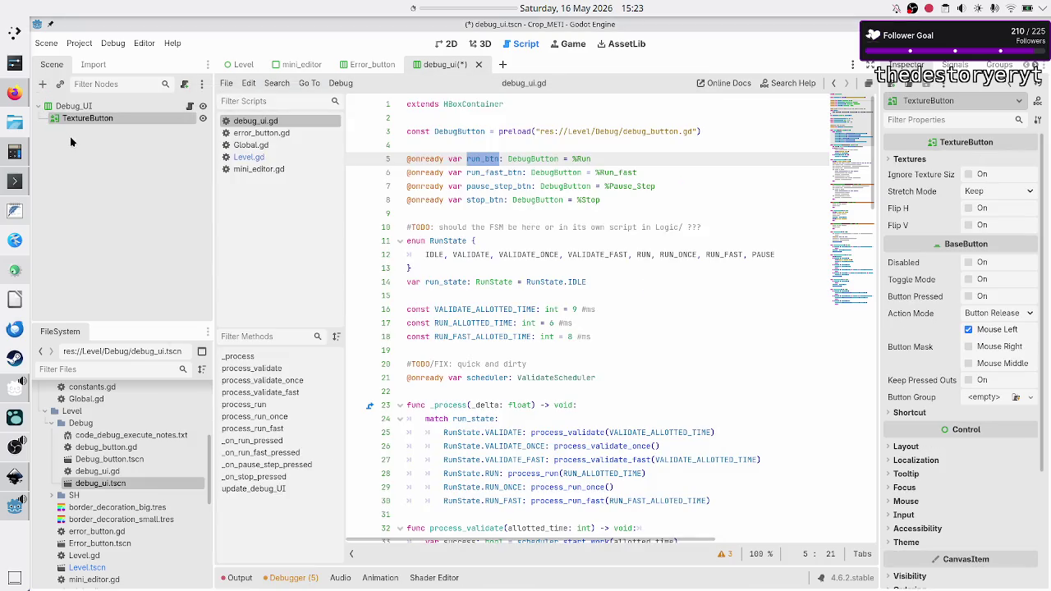
pyautogui.click(60, 109)
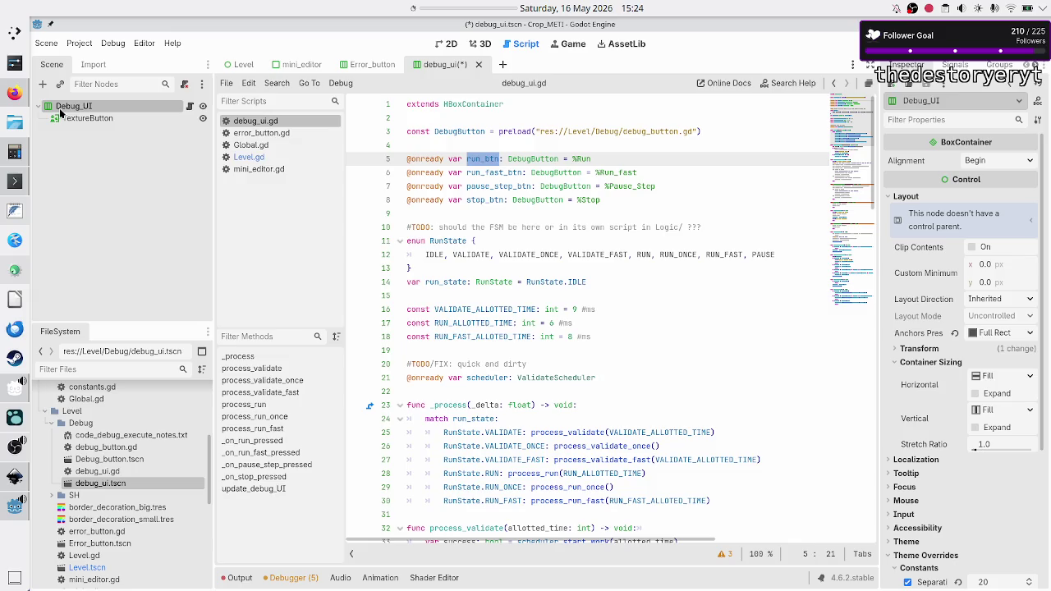
pyautogui.click(78, 118)
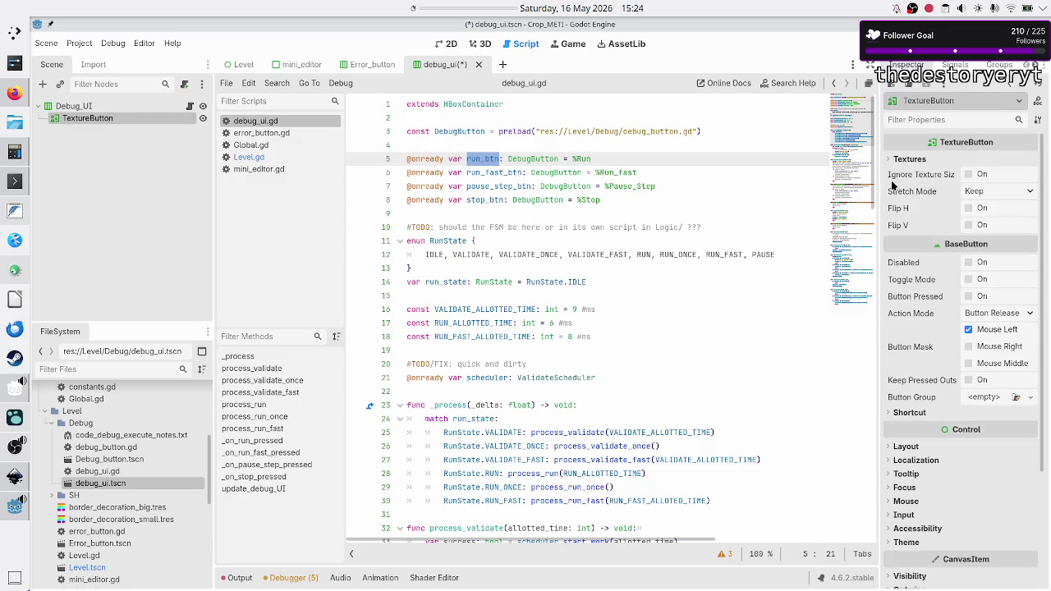
pyautogui.click(903, 161)
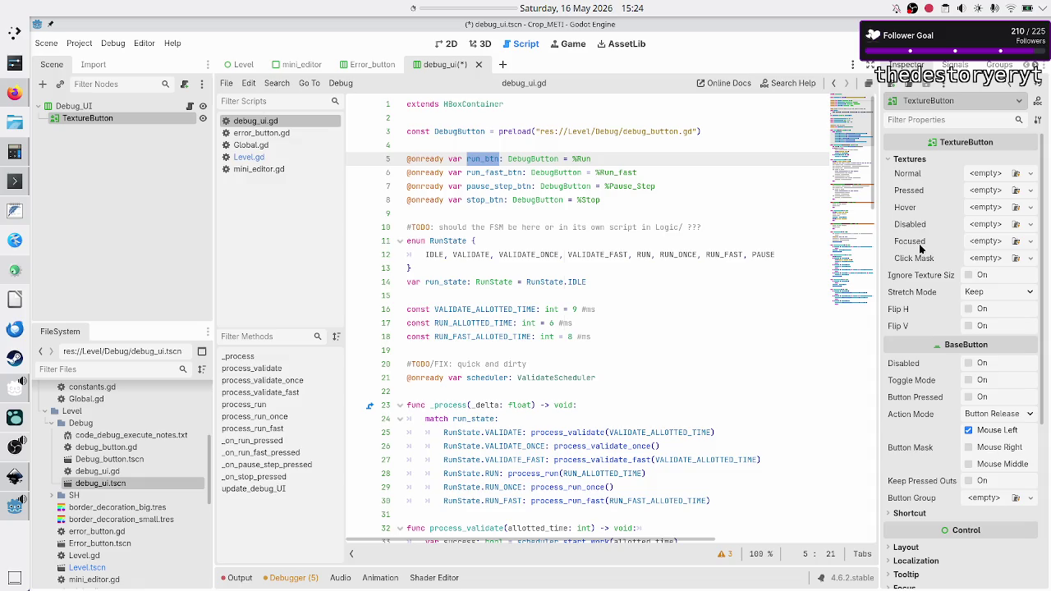
pyautogui.moveTo(920, 249)
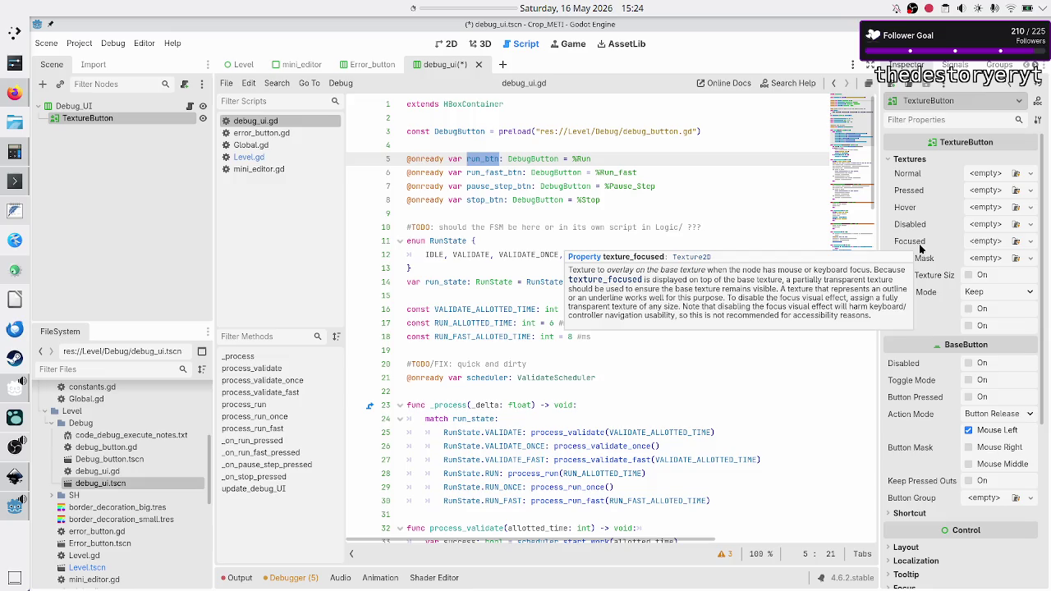
pyautogui.click(681, 162)
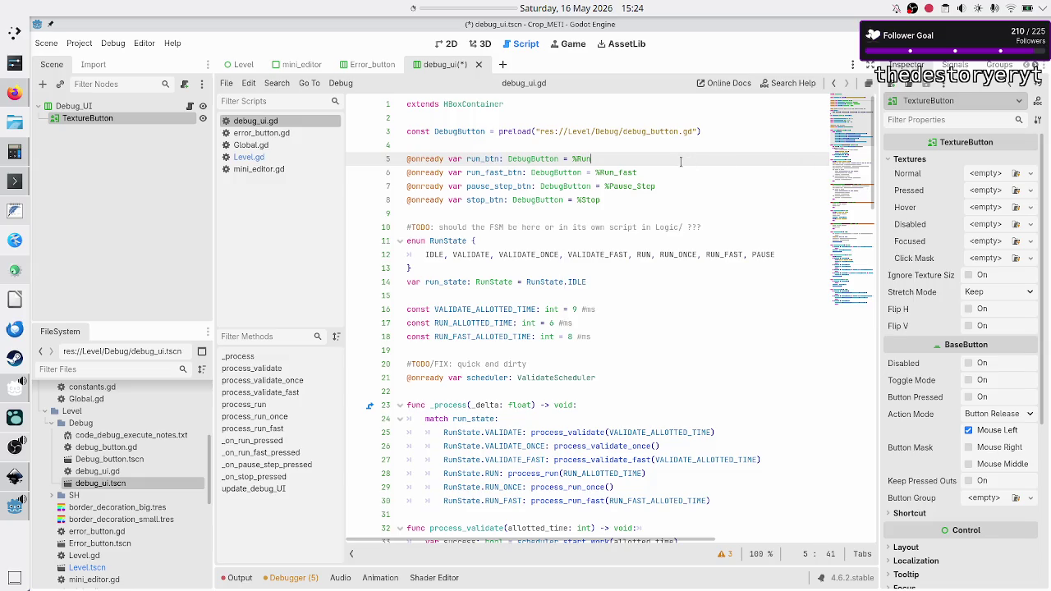
pyautogui.click(667, 173)
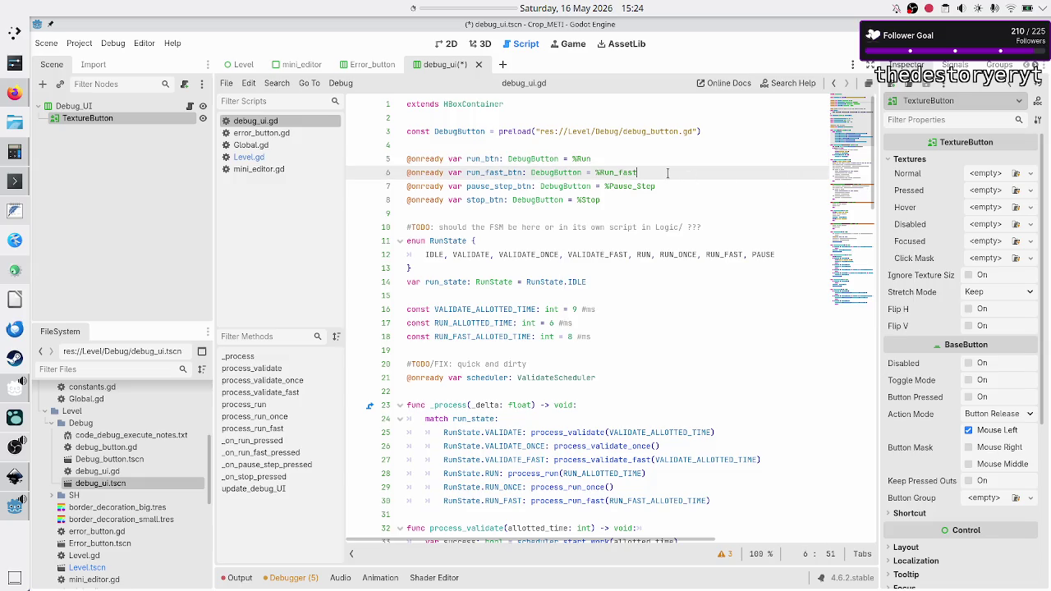
pyautogui.click(684, 187)
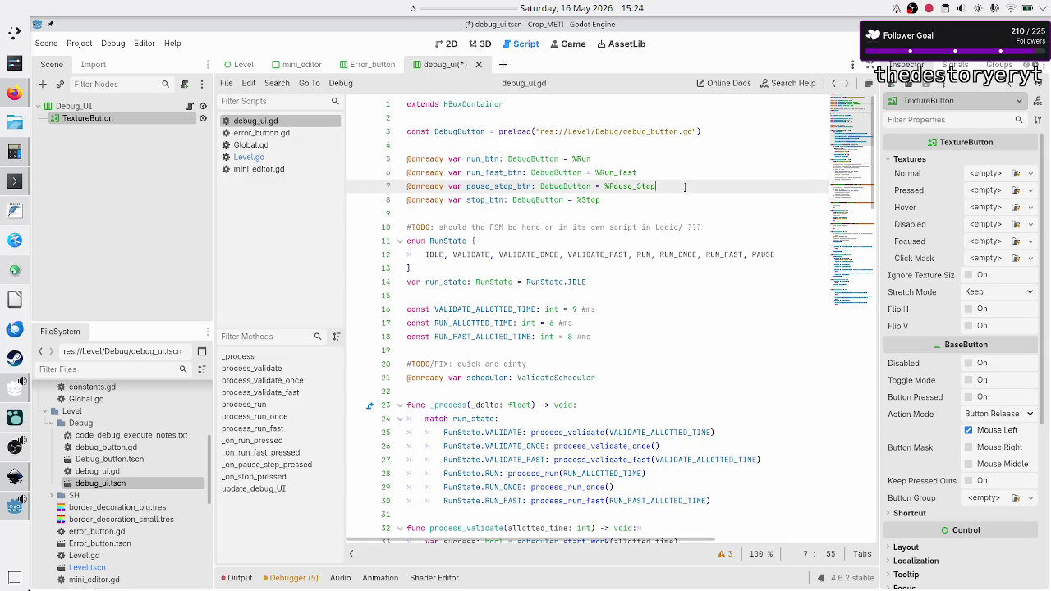
pyautogui.click(69, 106)
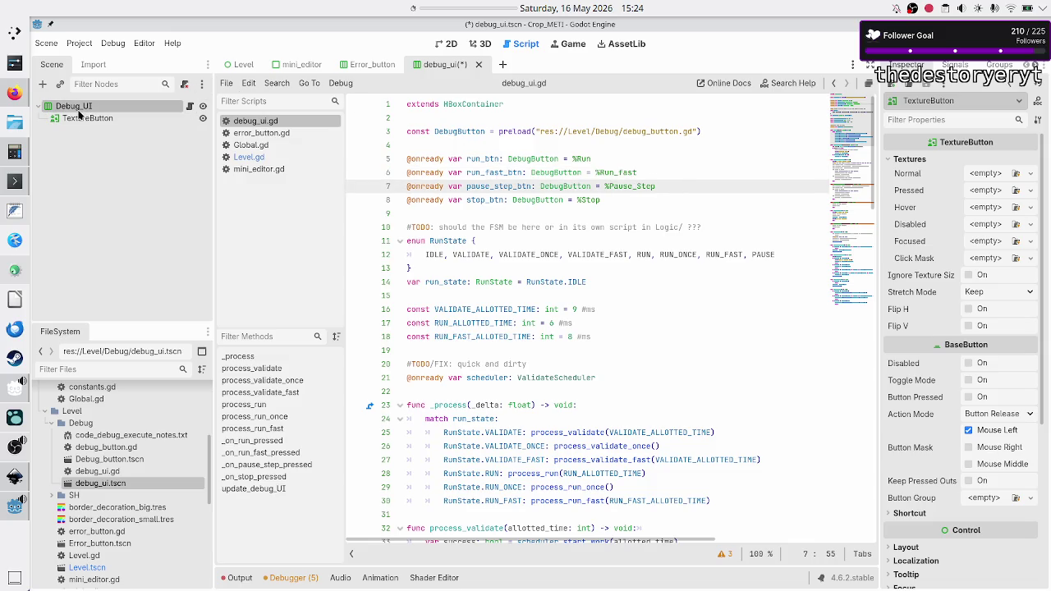
# - Add a second TextureButton under Debug_UI by searching 'exture'
pyautogui.click(41, 84)
pyautogui.write('exture')
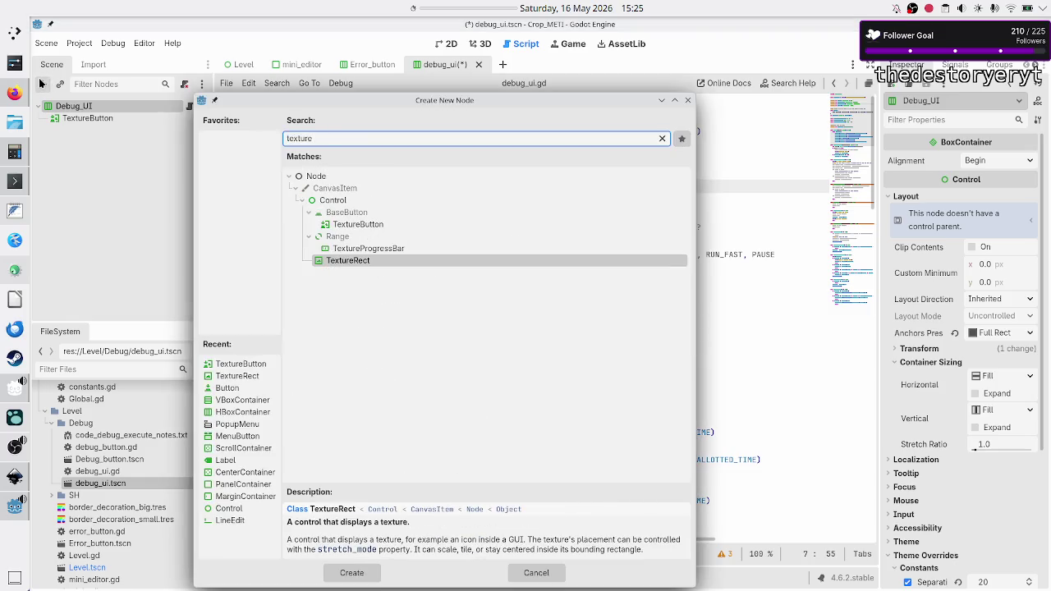
pyautogui.press('Up')
pyautogui.press('Up')
pyautogui.press('Up')
pyautogui.press('Return')
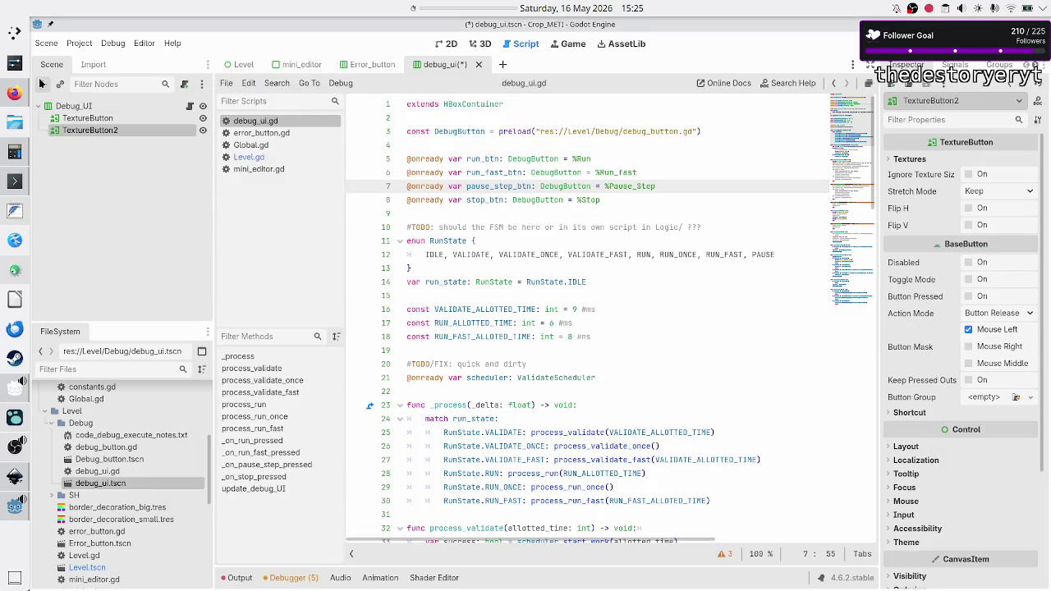
pyautogui.click(65, 117)
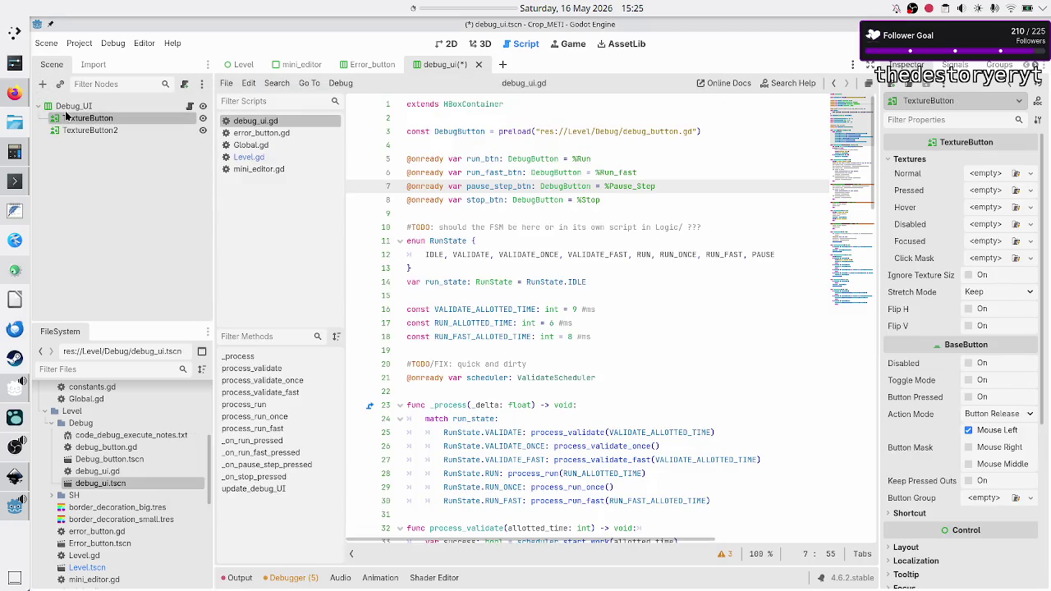
pyautogui.click(72, 106)
# - Add the third and fourth TextureButtons under Debug_UI, making four in total
pyautogui.click(43, 84)
pyautogui.write('te')
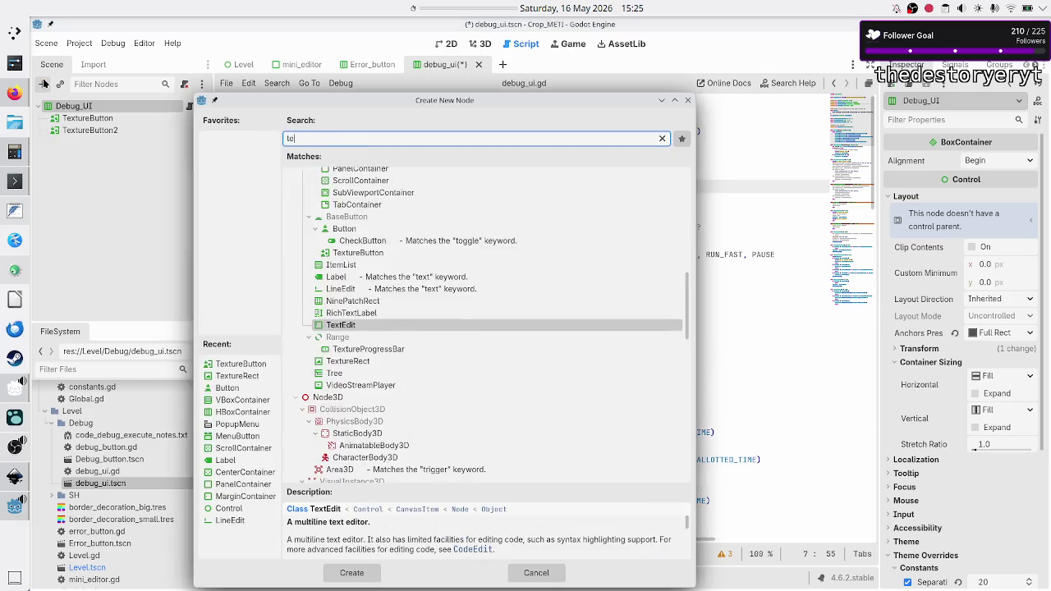
pyautogui.write('xture')
pyautogui.press('Up')
pyautogui.press('Up')
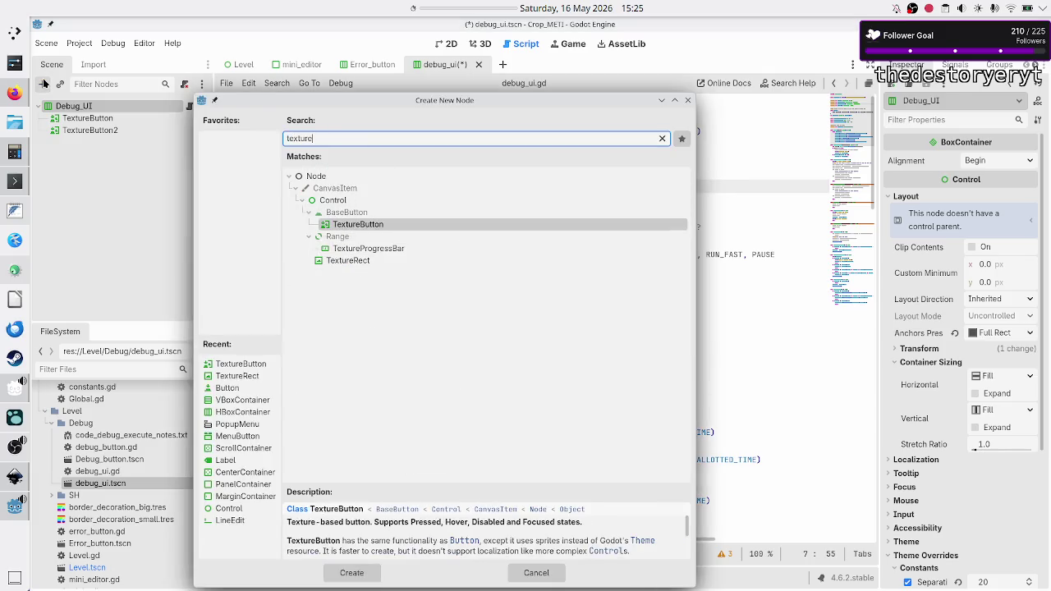
pyautogui.press('Return')
pyautogui.click(64, 106)
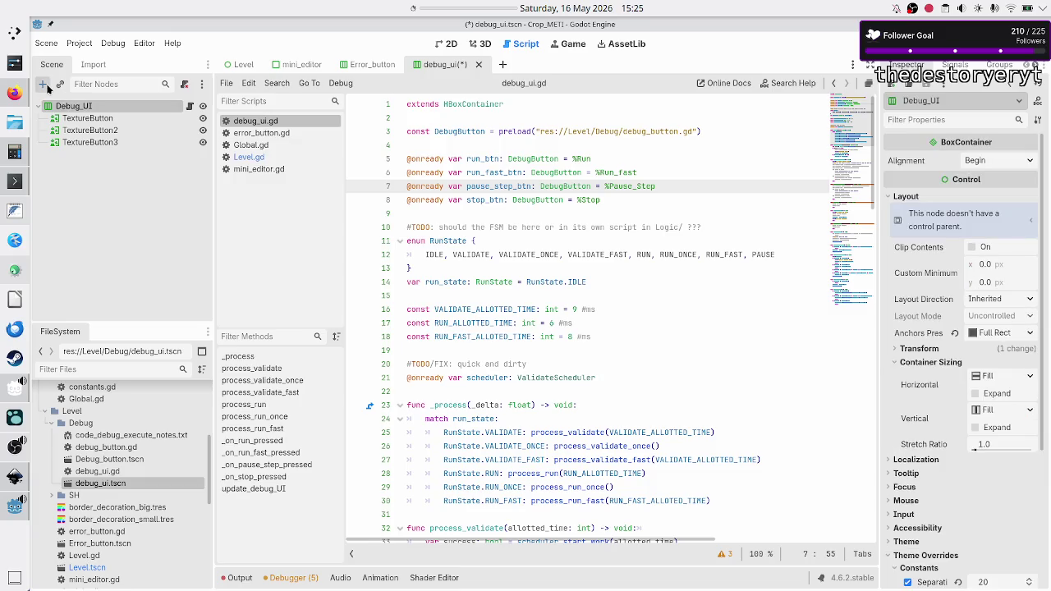
pyautogui.click(43, 84)
pyautogui.write('textureb')
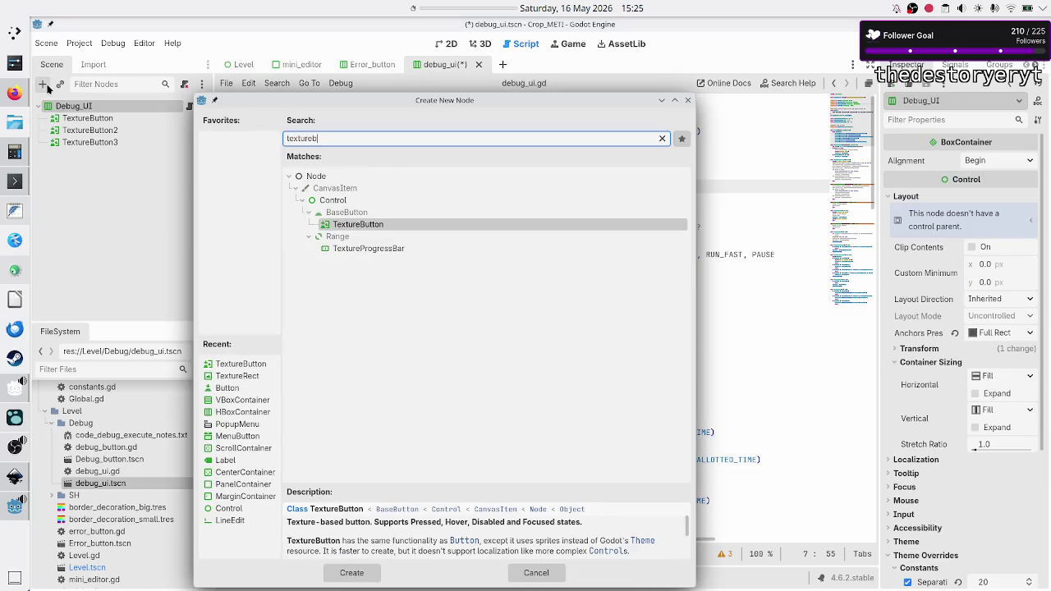
pyautogui.press('Return')
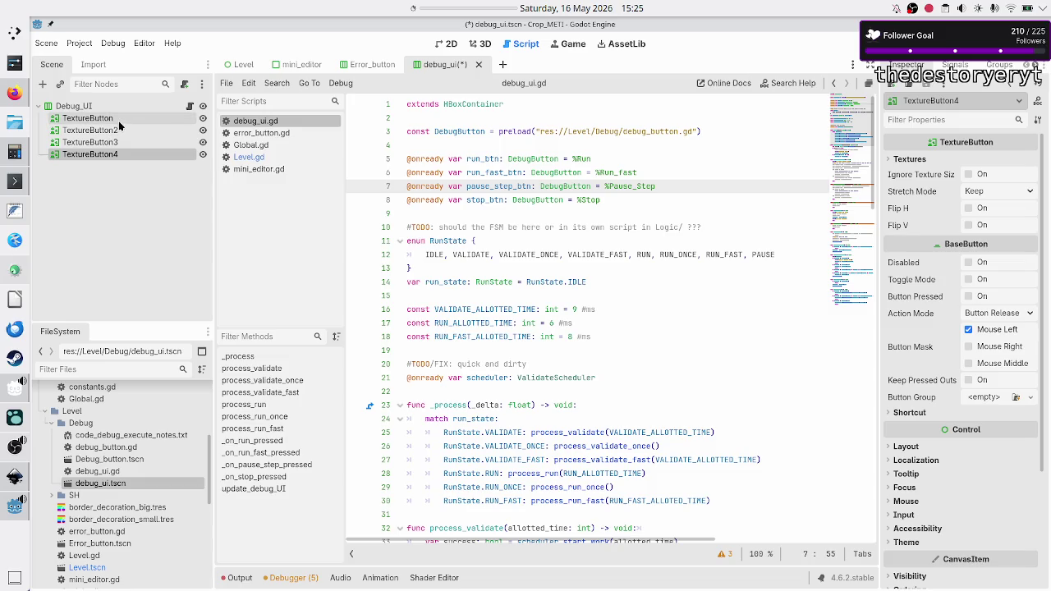
pyautogui.click(118, 121)
# - Rename the four TextureButtons to Run, Run_fast, Run_Step and Stop
pyautogui.doubleClick(118, 121)
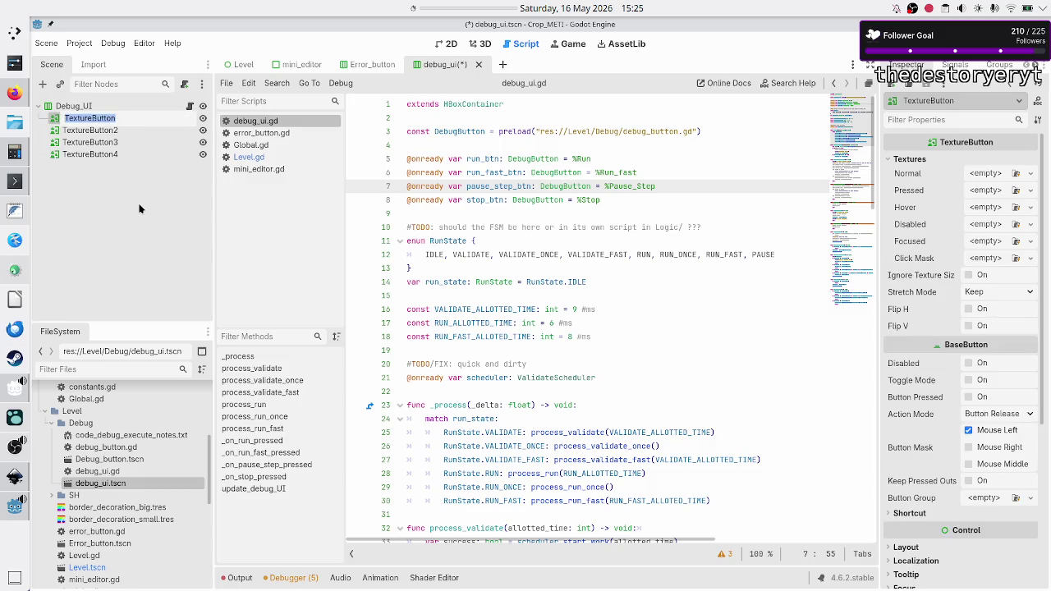
pyautogui.write('Run')
pyautogui.press('Return')
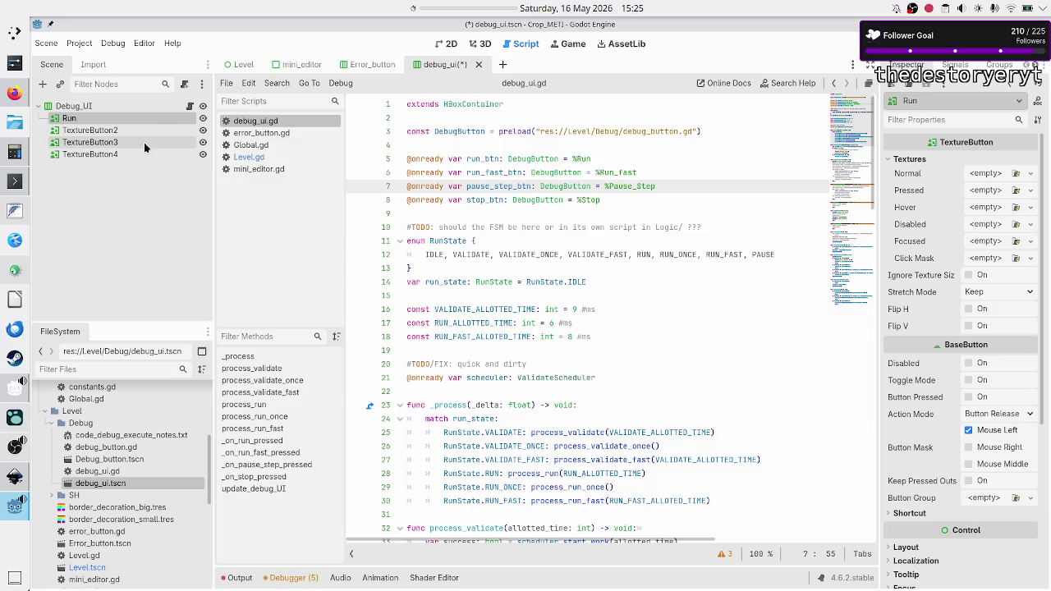
pyautogui.doubleClick(143, 131)
pyautogui.write('R')
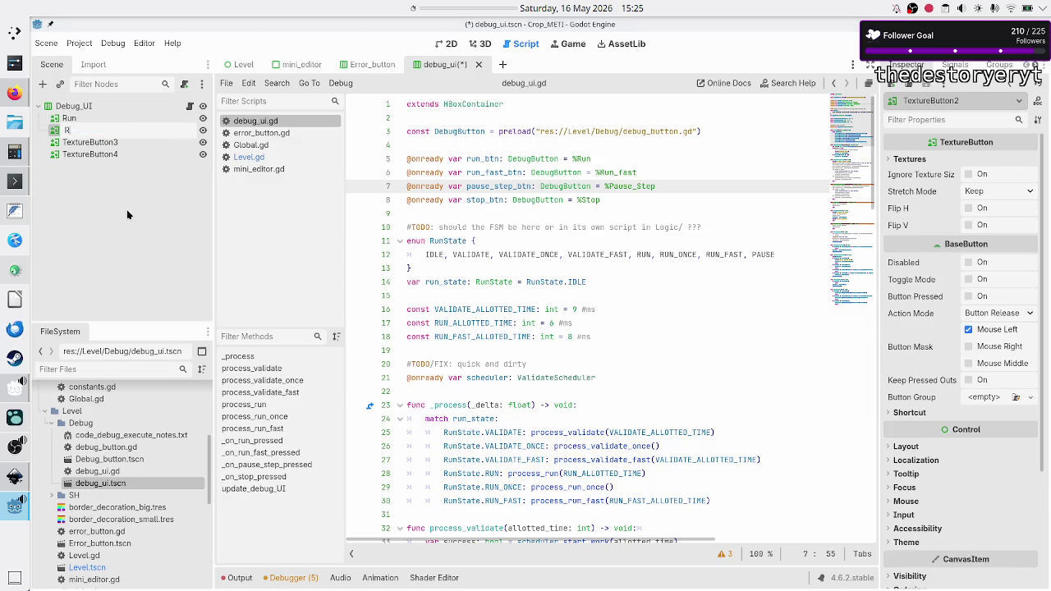
pyautogui.write('un_fast')
pyautogui.press('Return')
pyautogui.doubleClick(138, 142)
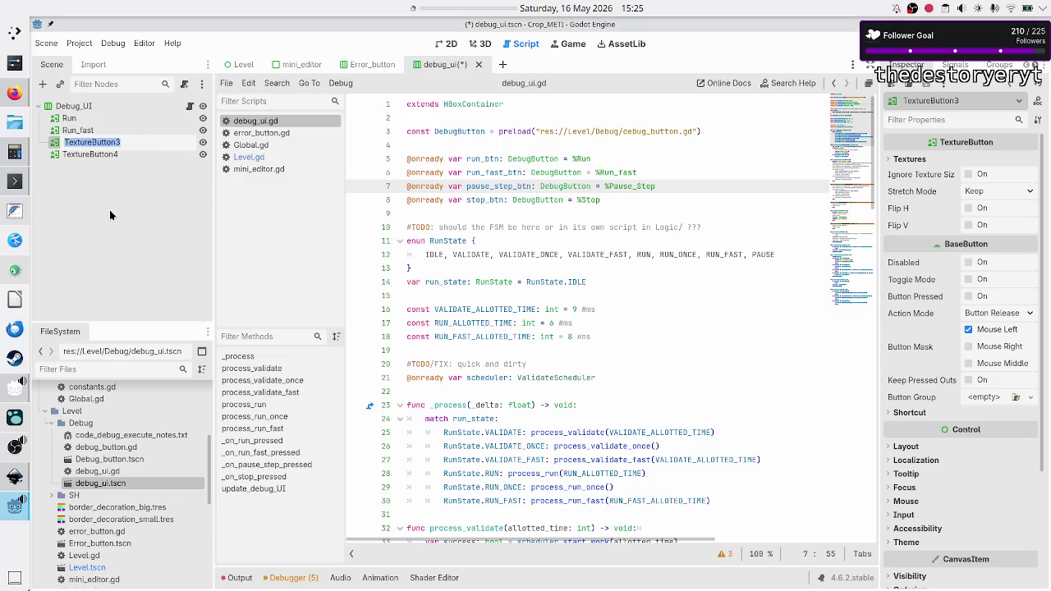
pyautogui.write('Run_Step')
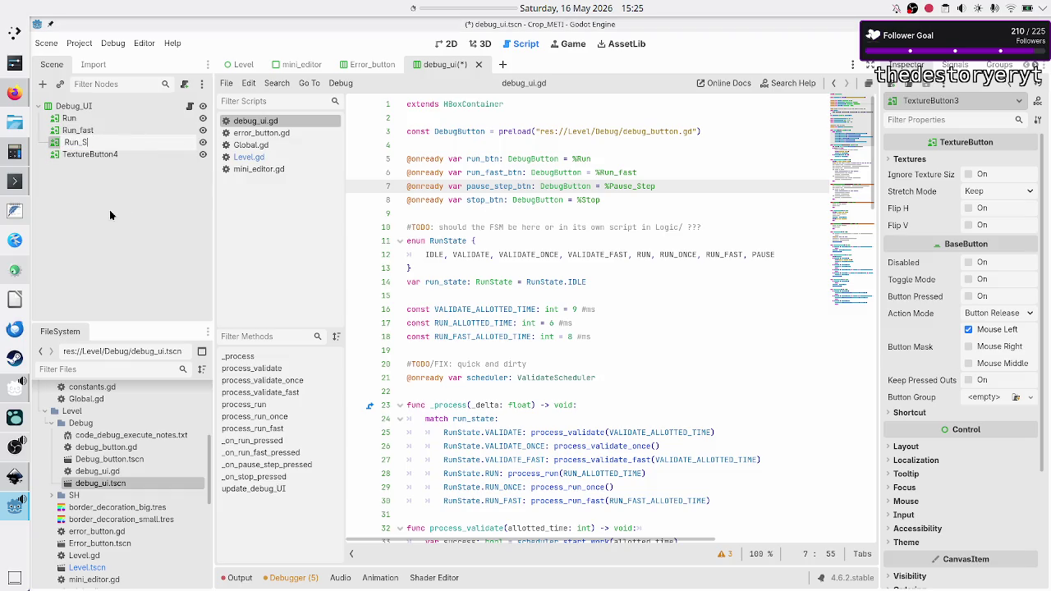
pyautogui.press('Return')
pyautogui.doubleClick(108, 151)
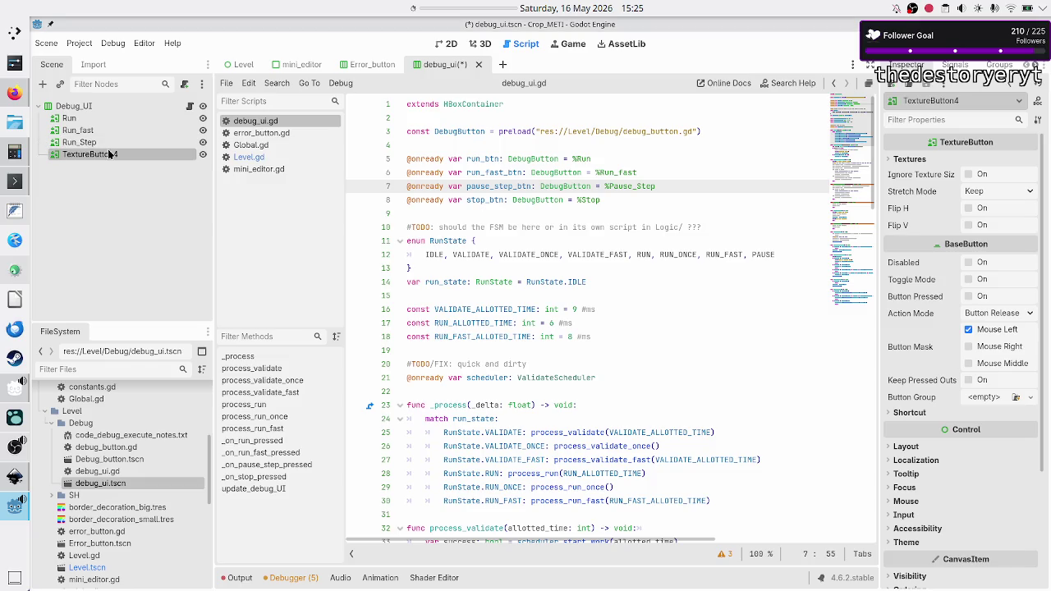
pyautogui.write('Stop')
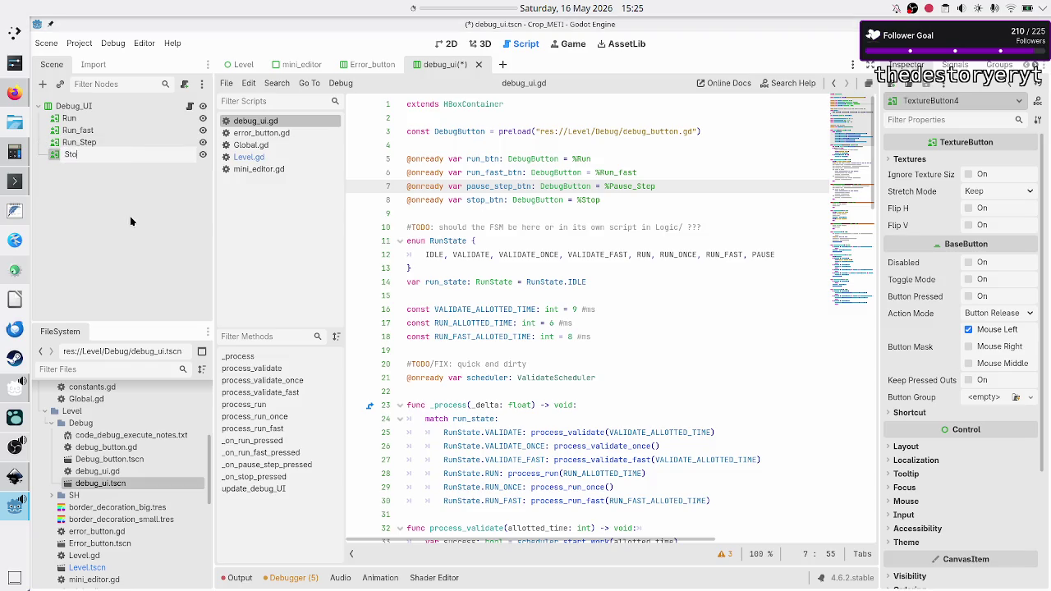
pyautogui.press('Return')
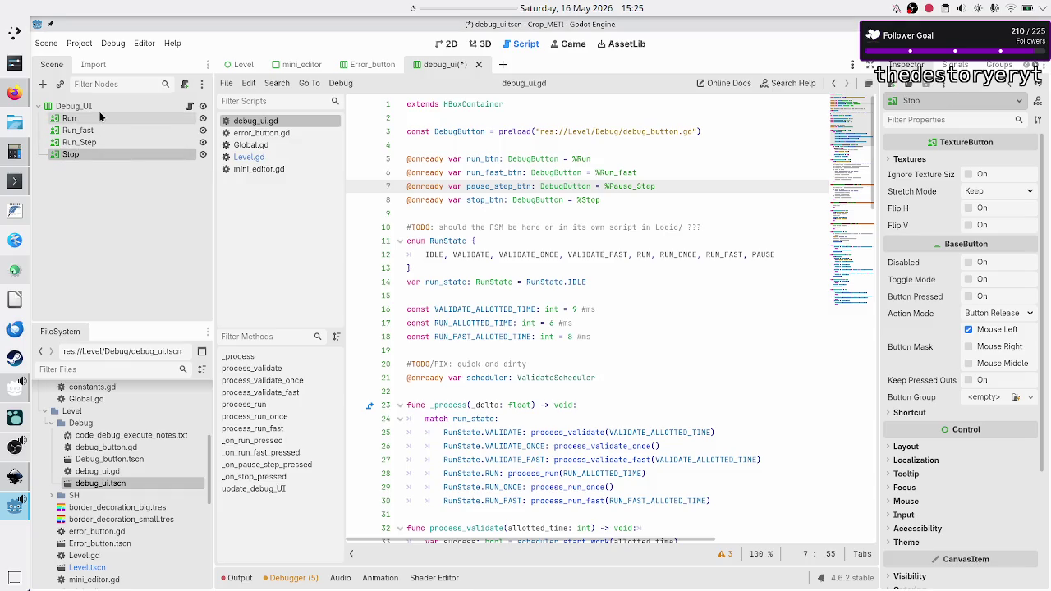
# - Make all four buttons Access as Unique Name and select their variable declarations in the script
pyautogui.keyDown('shift'); pyautogui.click(99, 117); pyautogui.keyUp('shift')
pyautogui.rightClick(99, 116)
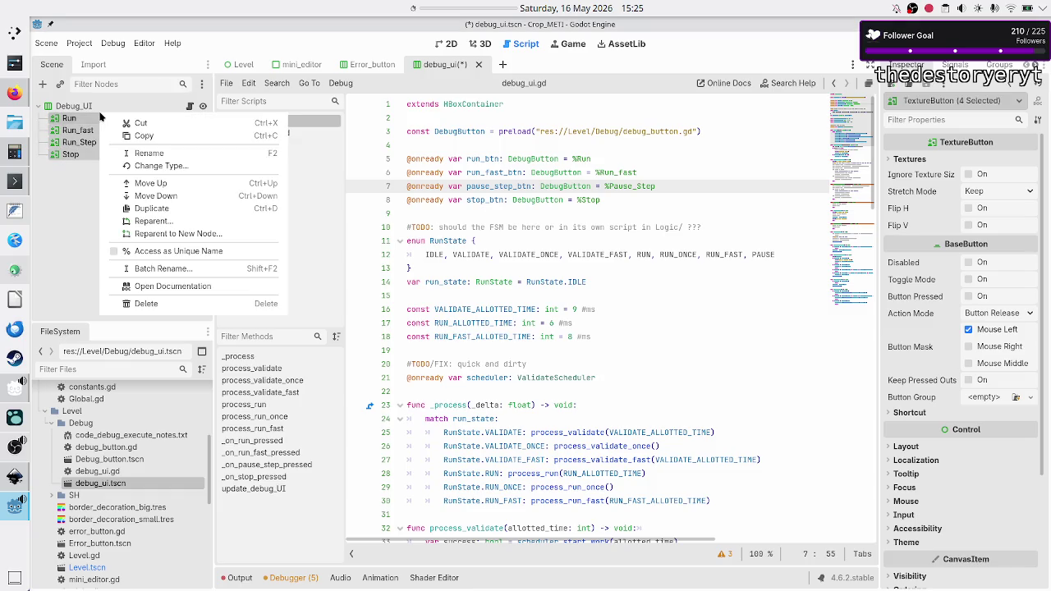
pyautogui.click(179, 251)
pyautogui.click(132, 214)
pyautogui.moveTo(632, 203); pyautogui.dragTo(467, 158)
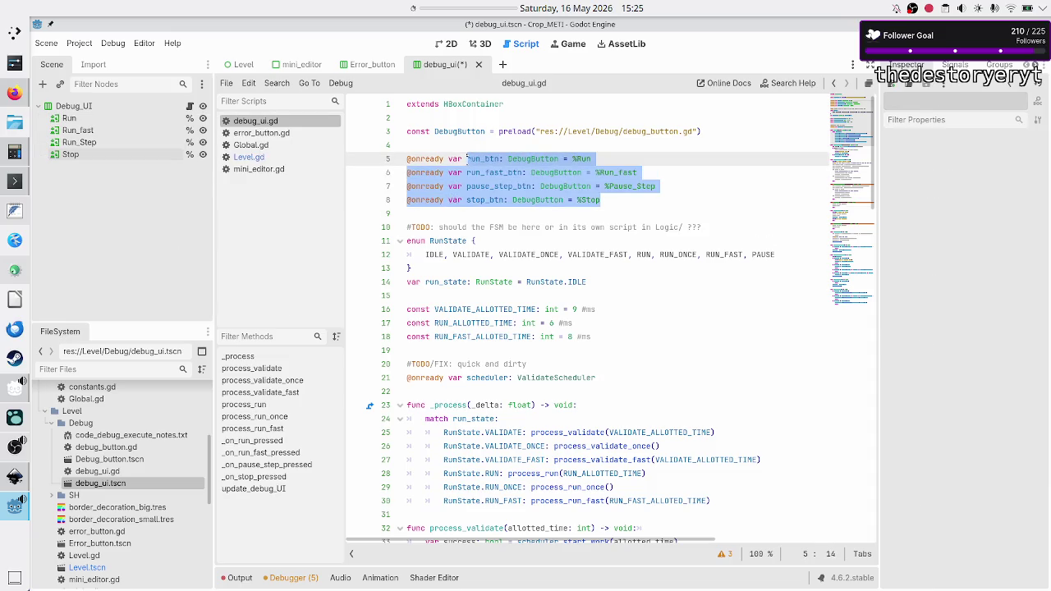
# - Delete the const DebugButton preload line from debug_ui.gd
pyautogui.click(557, 159)
pyautogui.doubleClick(544, 162)
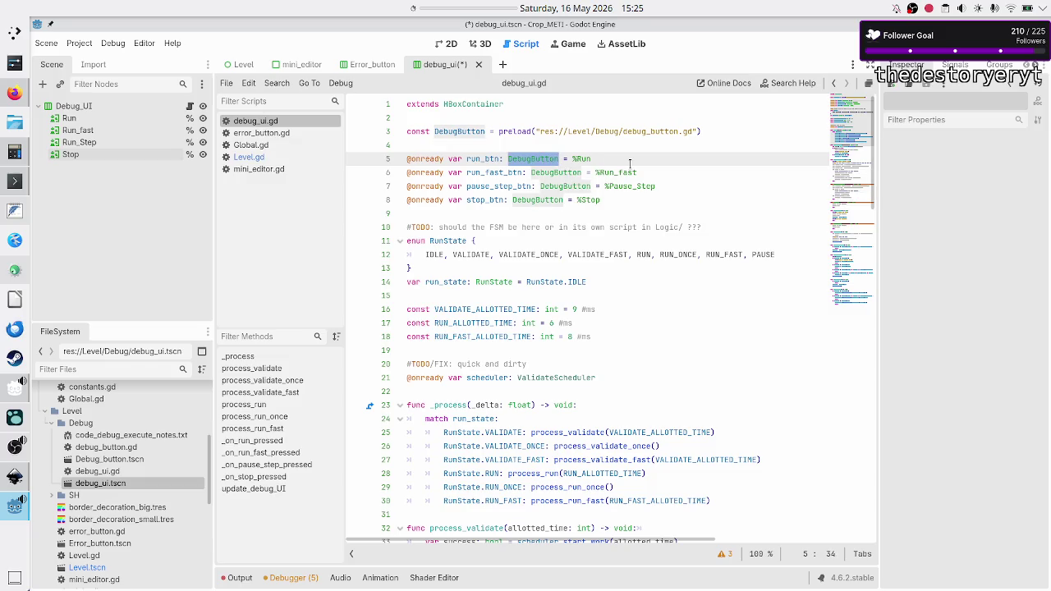
pyautogui.press('Up')
pyautogui.press('Up')
pyautogui.press('Up')
pyautogui.press('Down')
pyautogui.press('Home')
pyautogui.hotkey('shift', 'Down')
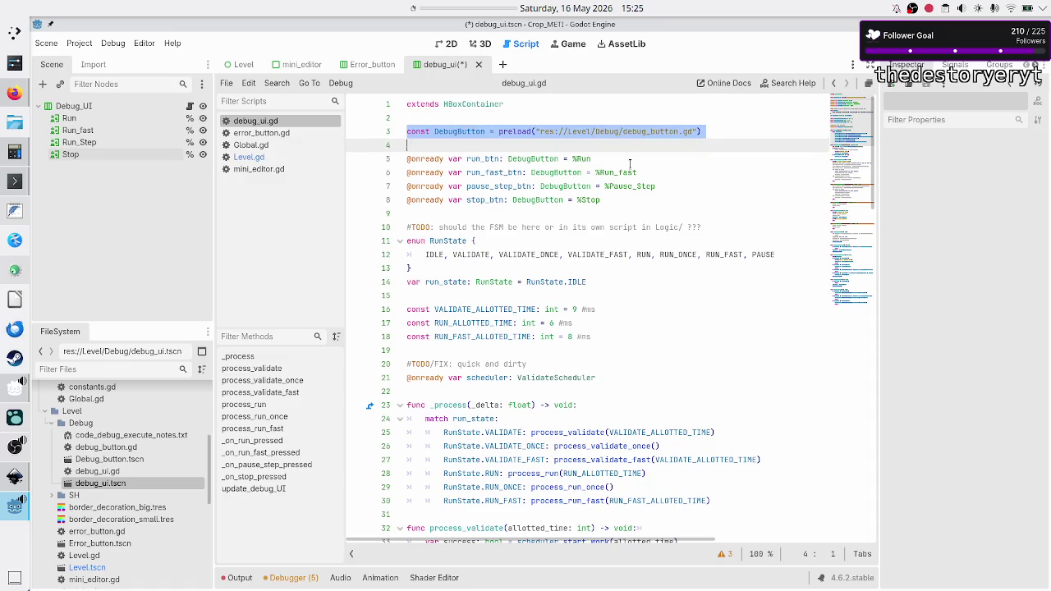
pyautogui.press('Delete')
pyautogui.press('BackSpace')
# - Change the run_btn and run_fast_btn types from DebugButton to TextureButton
pyautogui.press('Down')
pyautogui.press('Down')
pyautogui.press('Up')
pyautogui.press('Right')
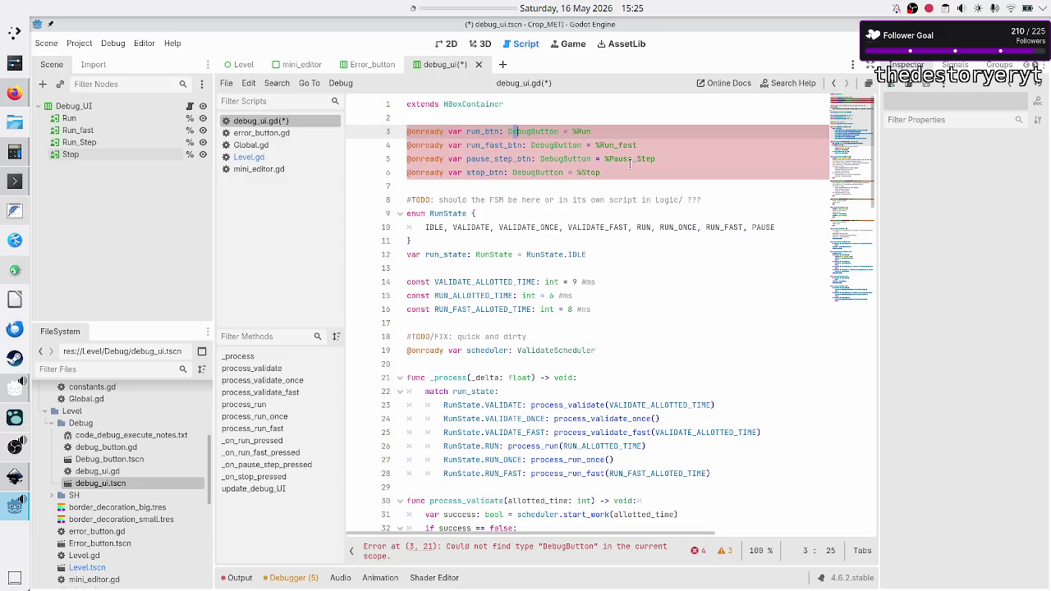
pyautogui.press('Right')
pyautogui.press('Right')
pyautogui.press('Right')
pyautogui.press('BackSpace')
pyautogui.press('BackSpace')
pyautogui.press('BackSpace')
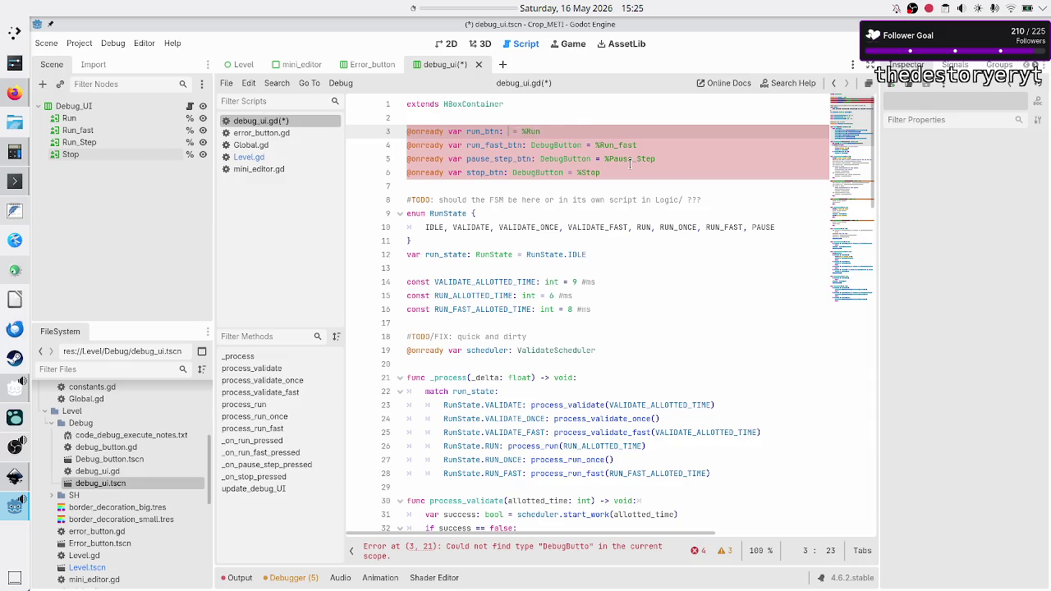
pyautogui.write('TextureB')
pyautogui.press('Return')
pyautogui.press('Down')
pyautogui.press('BackSpace')
pyautogui.press('BackSpace')
pyautogui.press('BackSpace')
pyautogui.write('Textur')
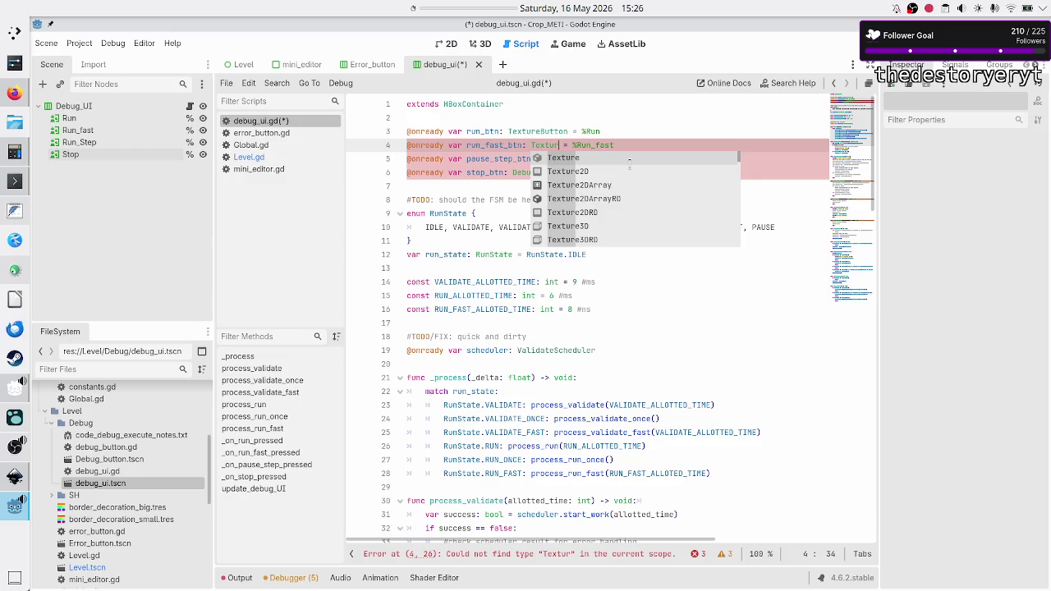
pyautogui.write('eB')
pyautogui.press('Return')
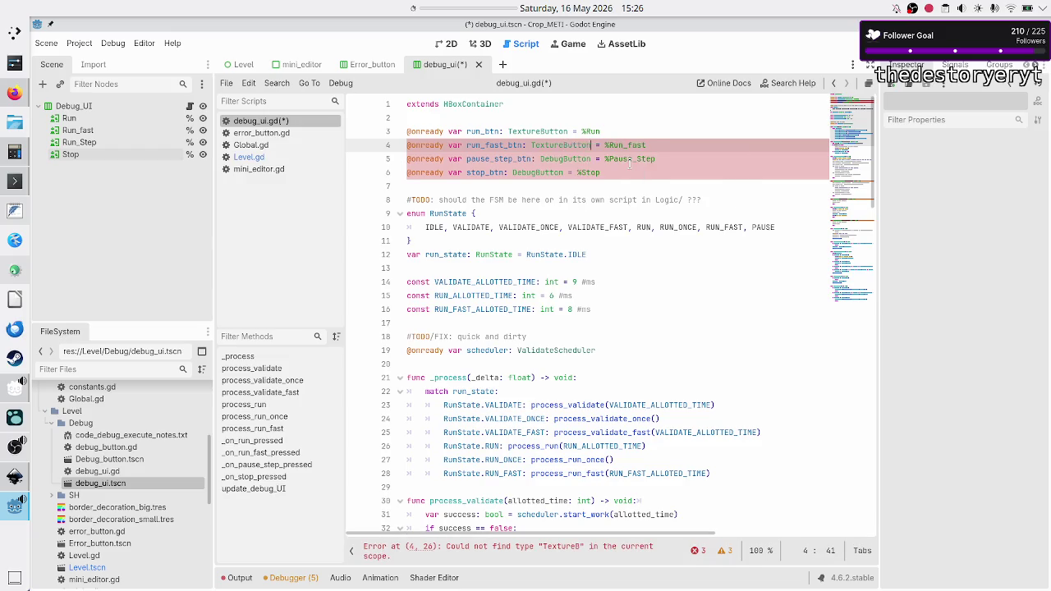
# - Change the pause_step_btn and stop_btn types from DebugButton to TextureButton
pyautogui.press('Down')
pyautogui.press('BackSpace')
pyautogui.press('BackSpace')
pyautogui.press('BackSpace')
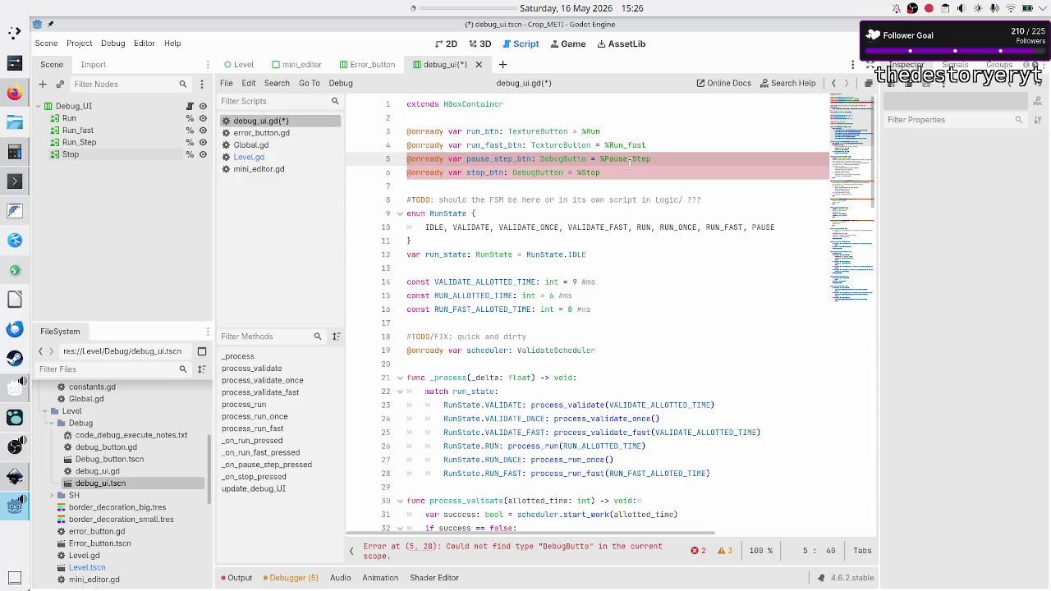
pyautogui.write('Text')
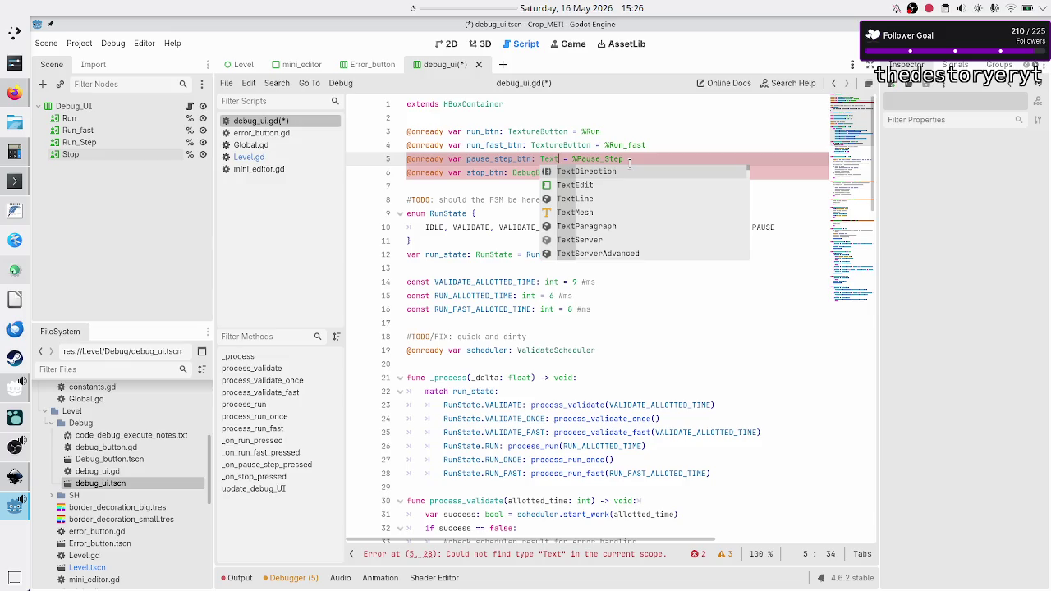
pyautogui.write('ureb')
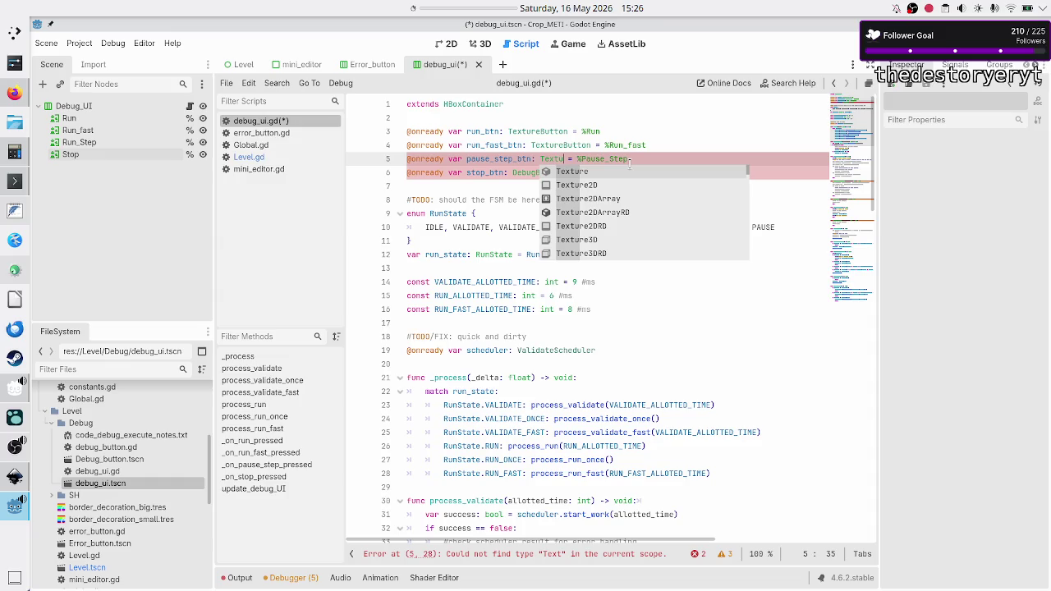
pyautogui.press('Return')
pyautogui.press('Down')
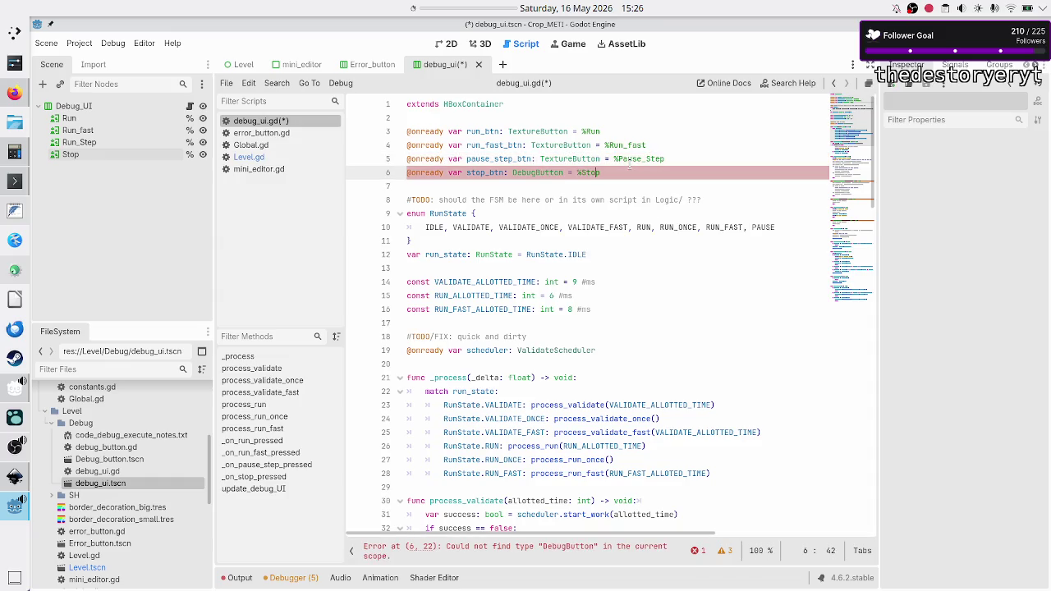
pyautogui.press('Left')
pyautogui.press('Left')
pyautogui.press('Left')
pyautogui.press('BackSpace')
pyautogui.press('BackSpace')
pyautogui.press('BackSpace')
pyautogui.press('BackSpace')
pyautogui.press('BackSpace')
pyautogui.write('Text')
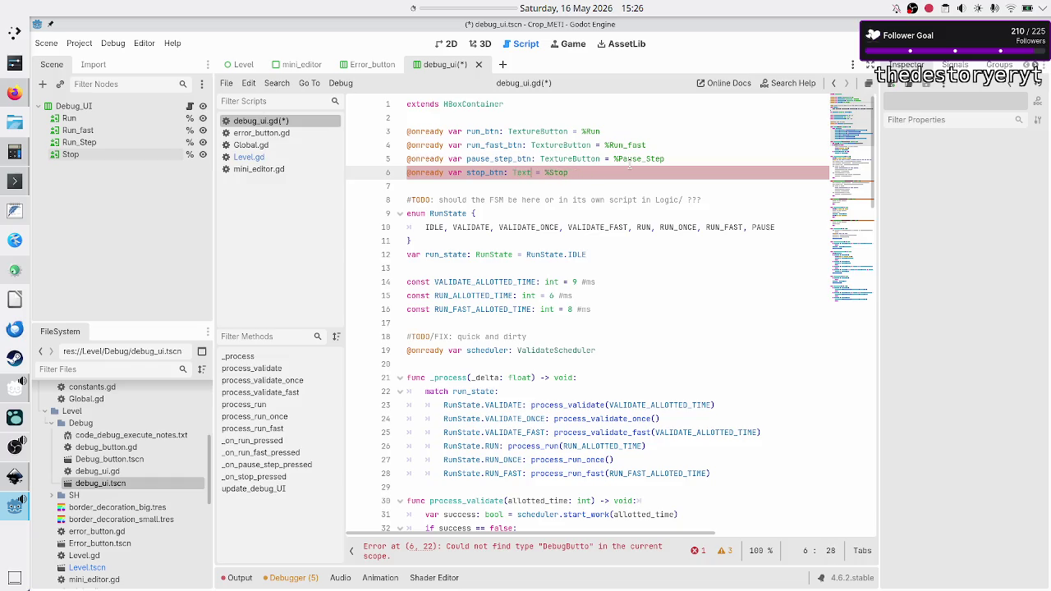
pyautogui.write('ureButton')
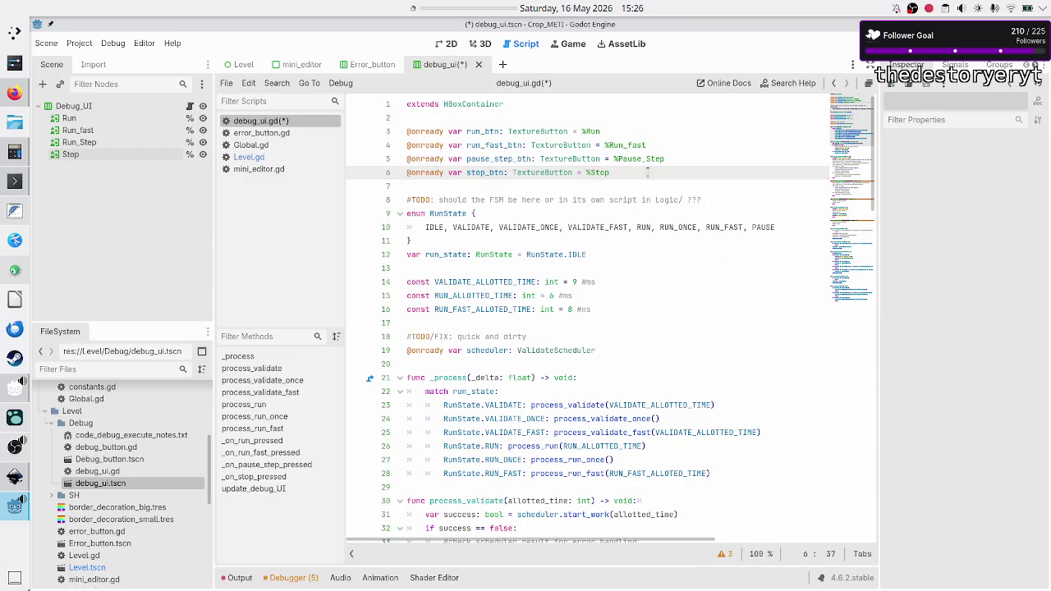
# - Save debug_ui.gd and scroll through the script to check it
pyautogui.hotkey('ctrl', 's')
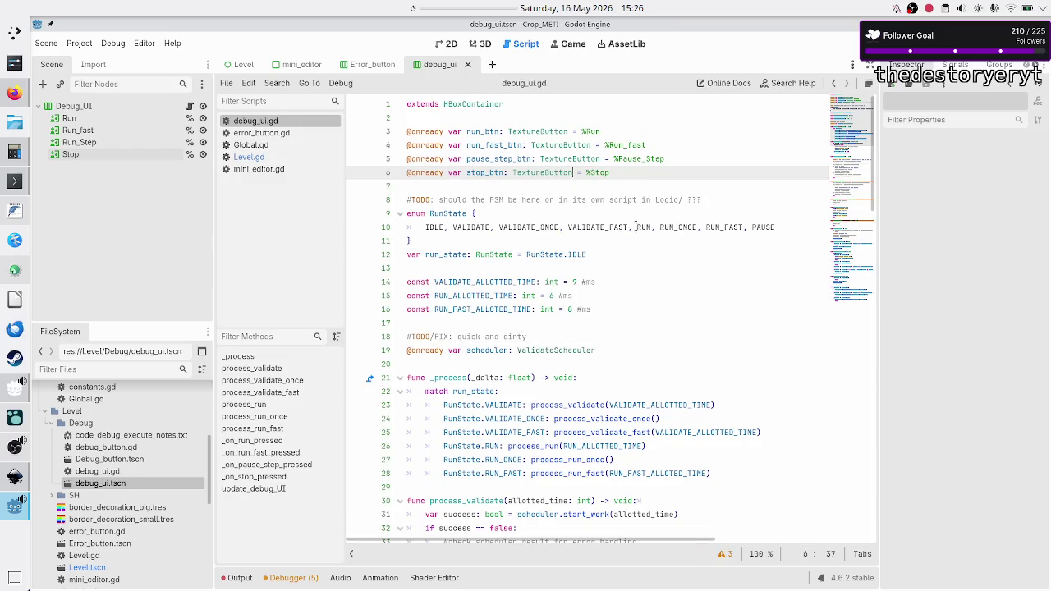
pyautogui.scroll(-20, 535, 220)
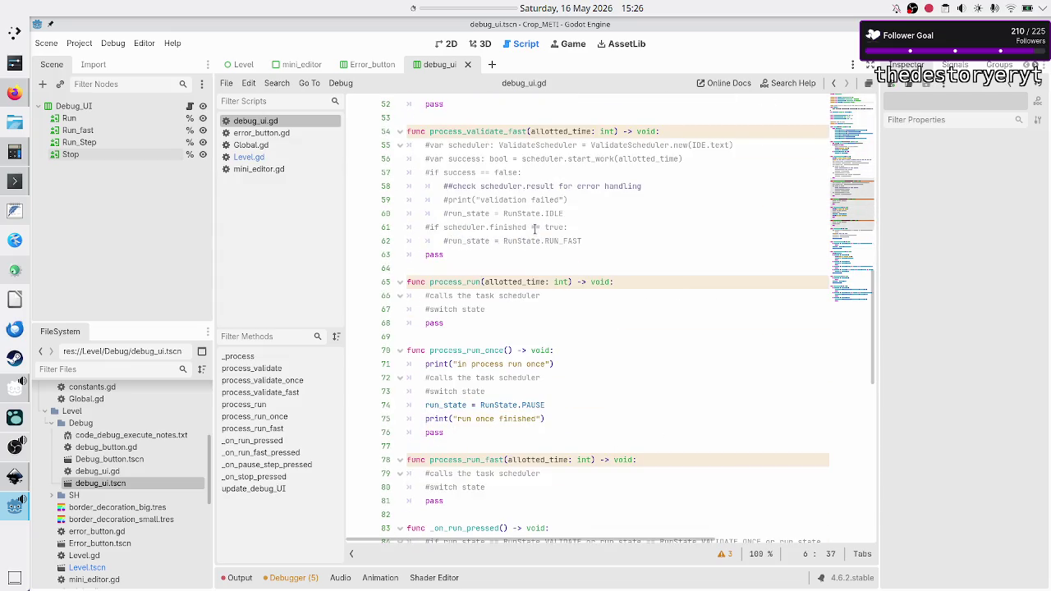
pyautogui.scroll(20, 534, 229)
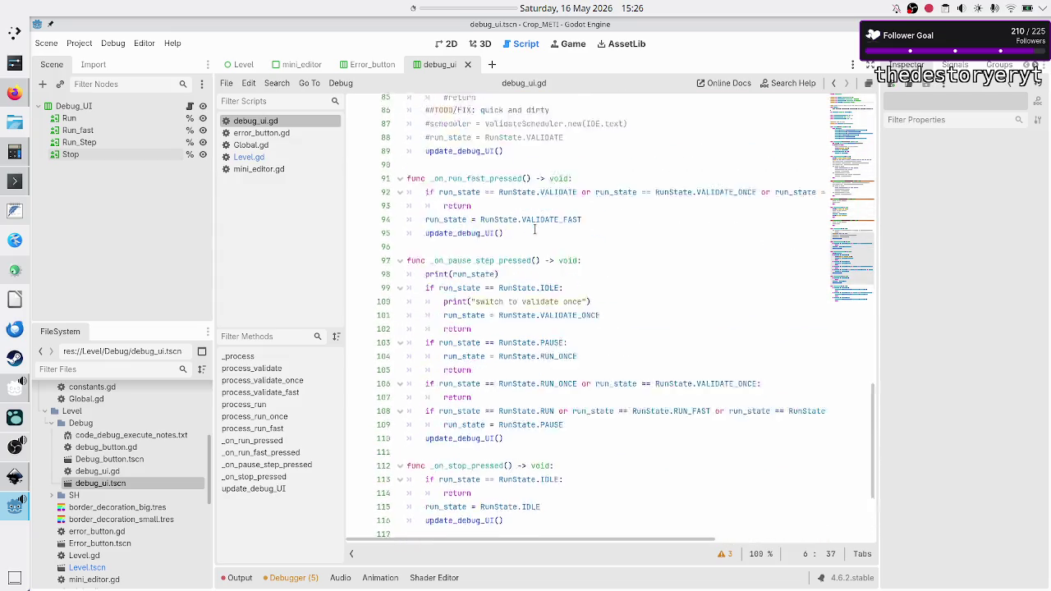
pyautogui.scroll(-20, 535, 229)
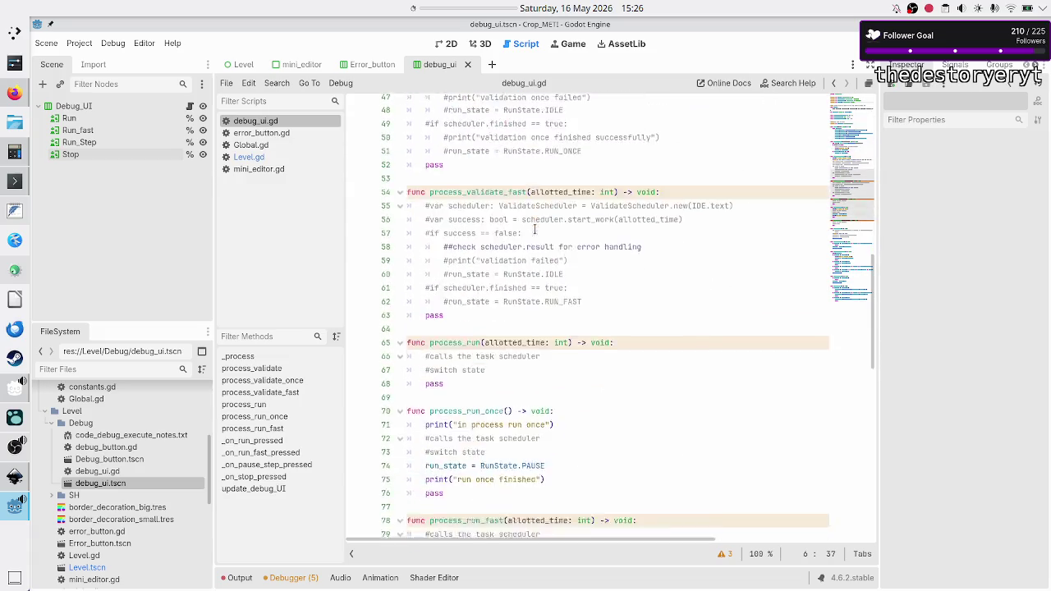
pyautogui.hscroll(3, 534, 229)
pyautogui.hscroll(-3, 535, 229)
pyautogui.scroll(20, 535, 230)
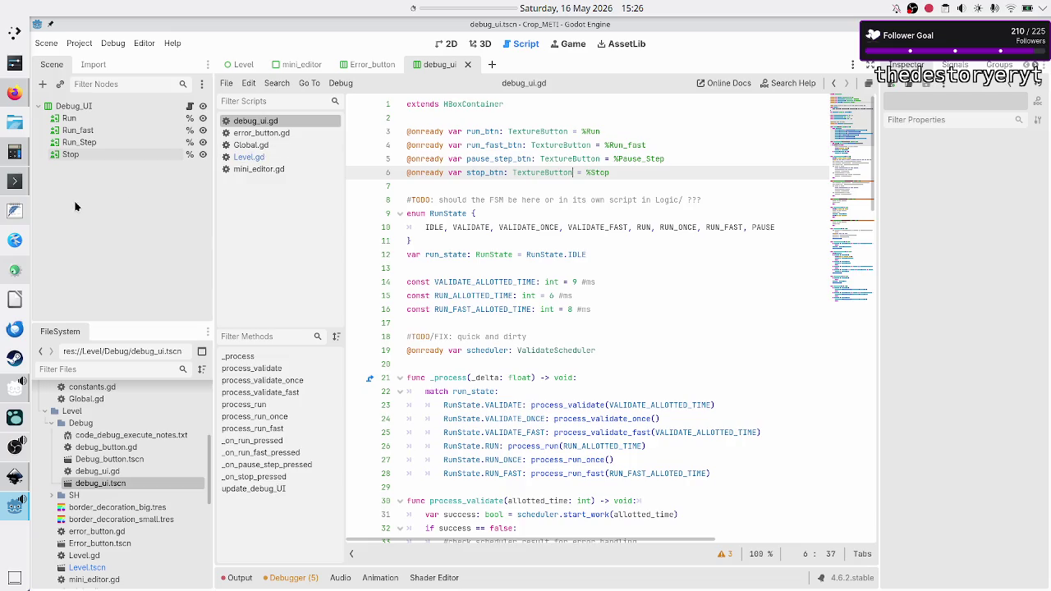
# - Enable Horizontal Expand under Container Sizing for the Run, Run_fast, Pause_step and Stop buttons, then view in 2D
pyautogui.click(104, 120)
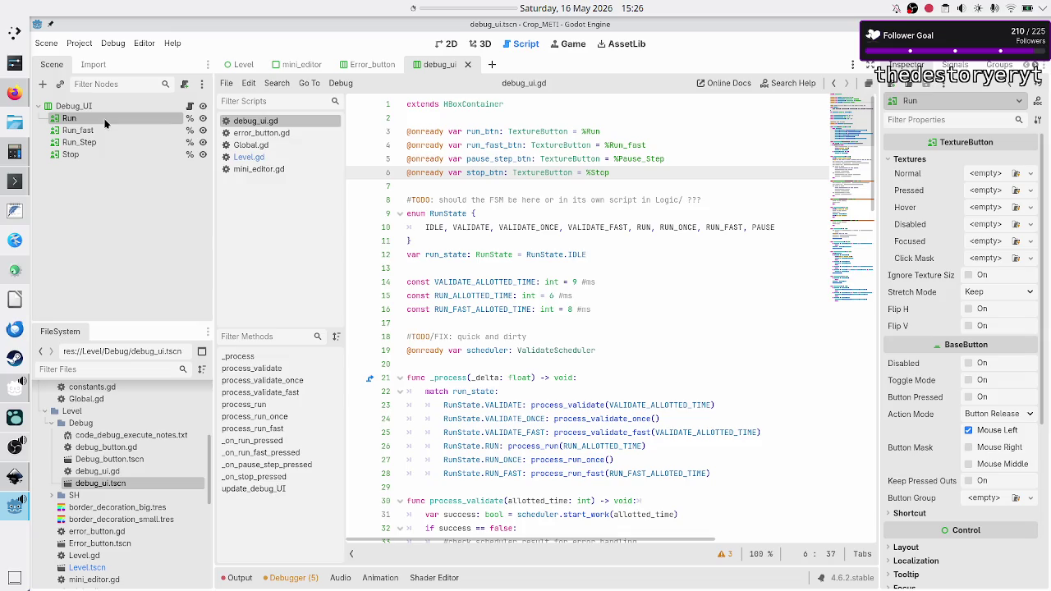
pyautogui.keyDown('shift'); pyautogui.click(95, 156); pyautogui.keyUp('shift')
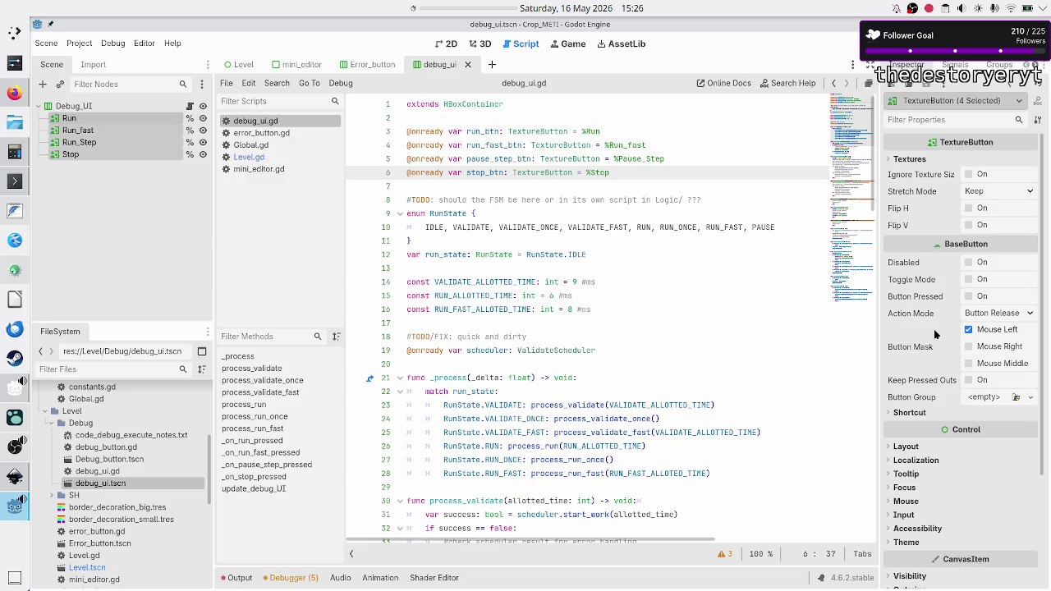
pyautogui.click(930, 447)
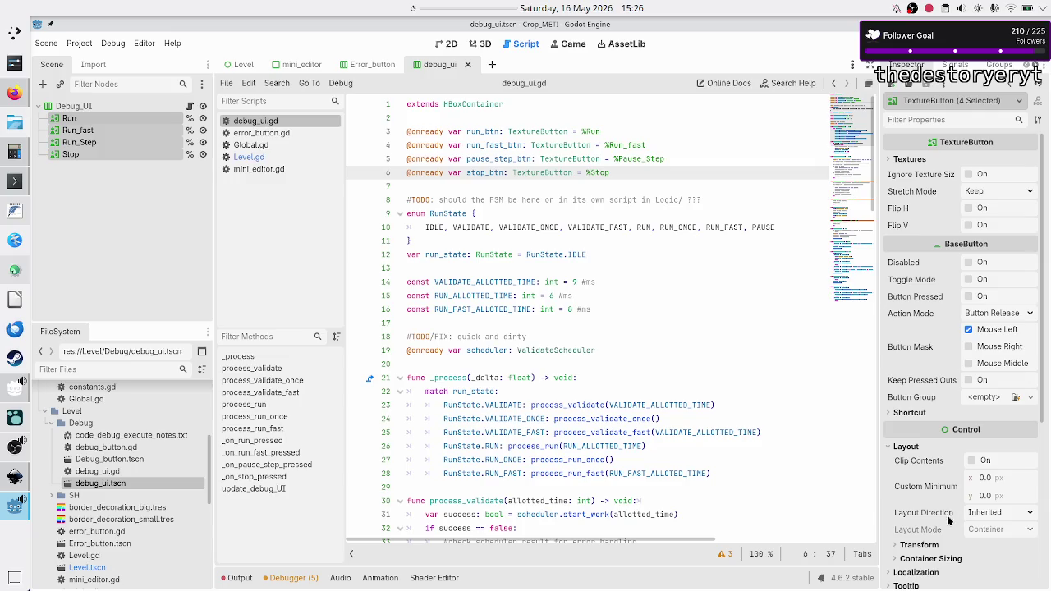
pyautogui.click(931, 558)
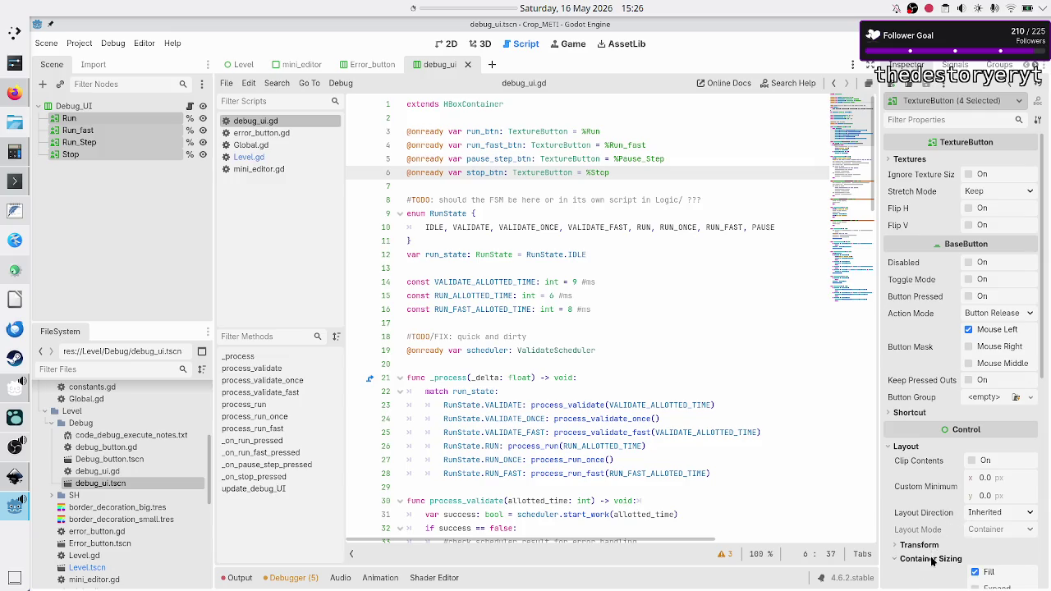
pyautogui.scroll(-3, 938, 510)
pyautogui.click(999, 364)
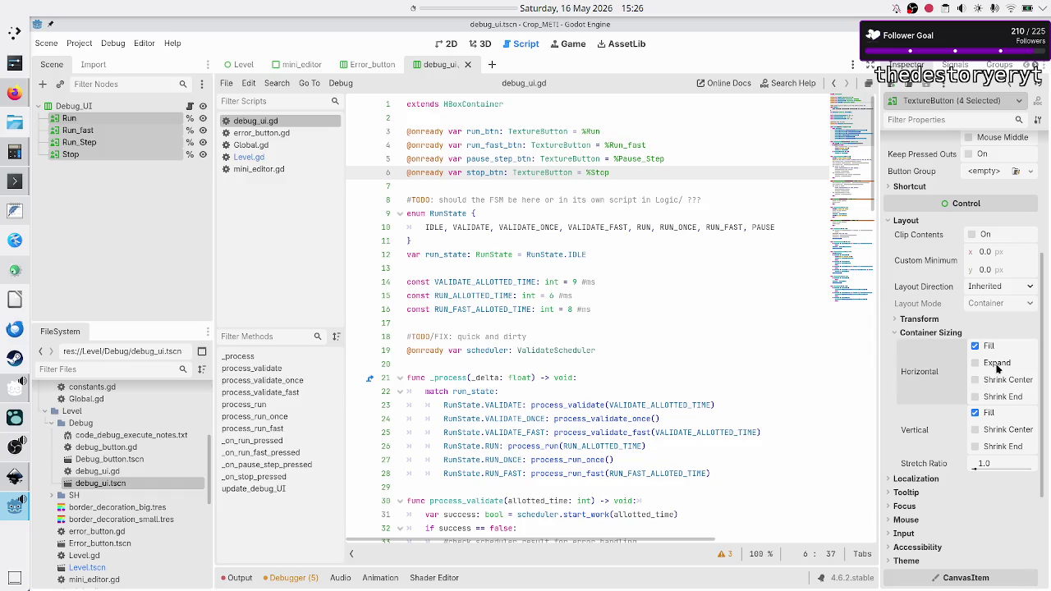
pyautogui.click(450, 44)
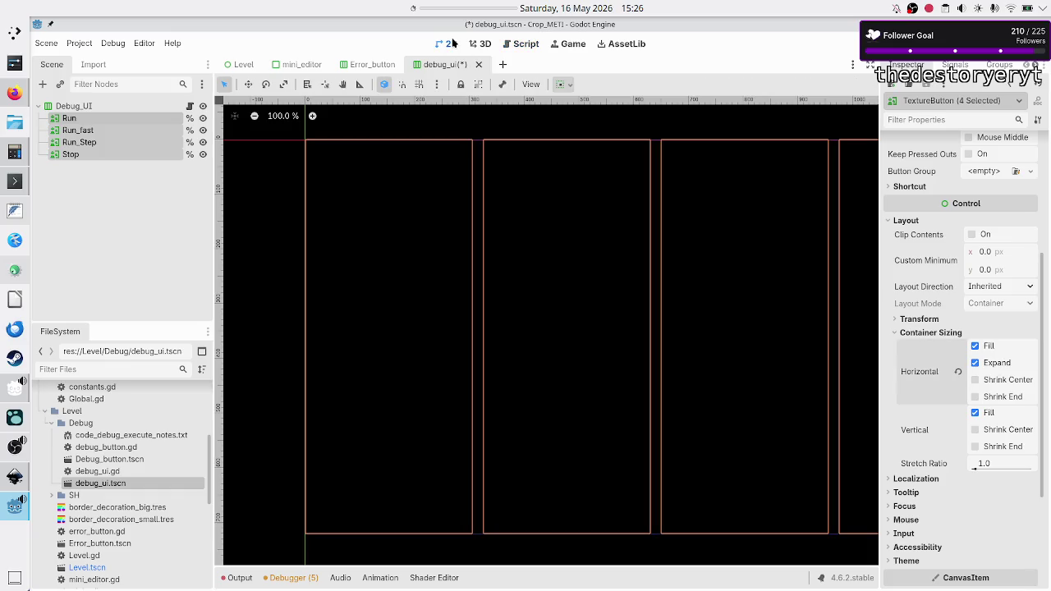
# - Save debug_ui.tscn and delete debug_button.gd and Debug_button.tscn from the project
pyautogui.click(155, 202)
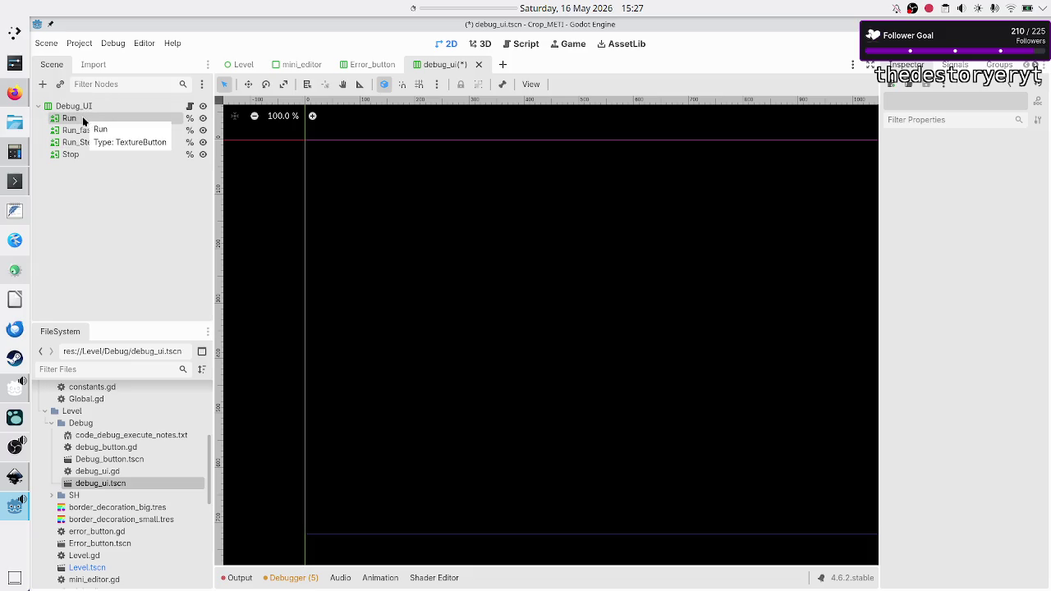
pyautogui.hotkey('ctrl', 's')
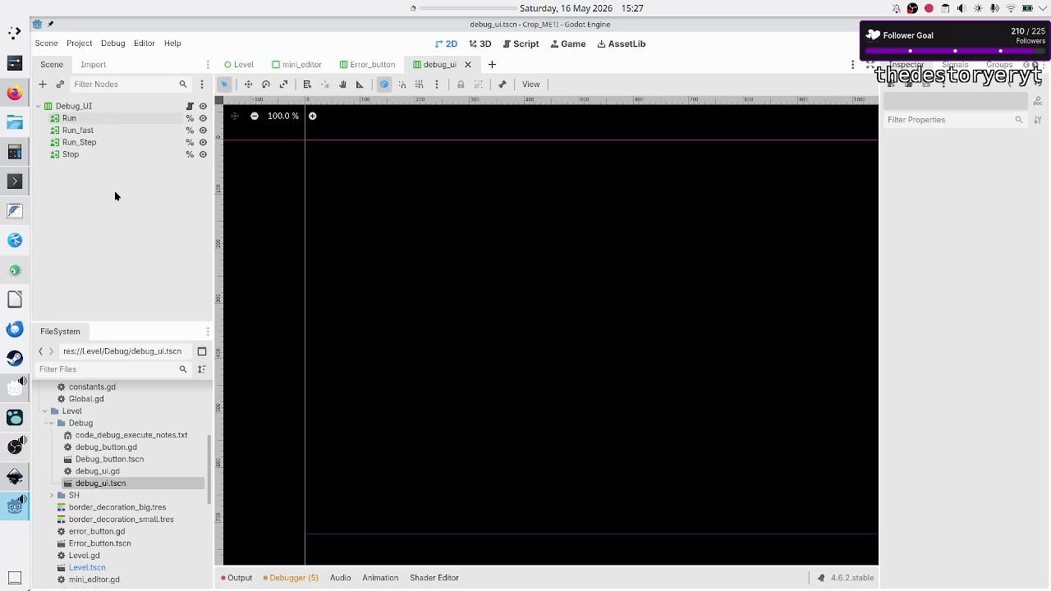
pyautogui.click(141, 444)
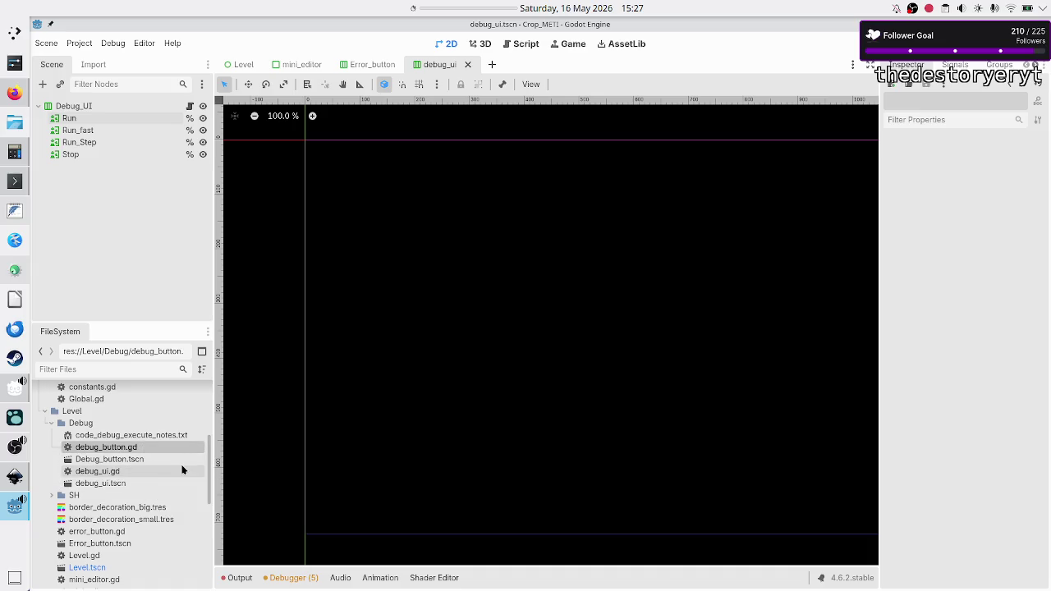
pyautogui.keyDown('shift'); pyautogui.click(159, 459); pyautogui.keyUp('shift')
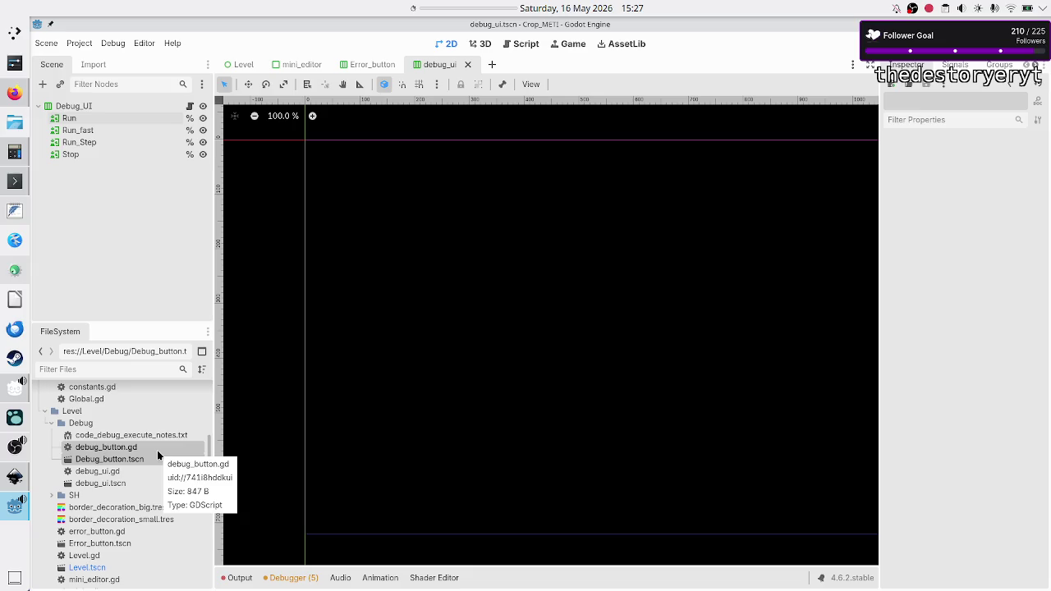
pyautogui.rightClick(158, 455)
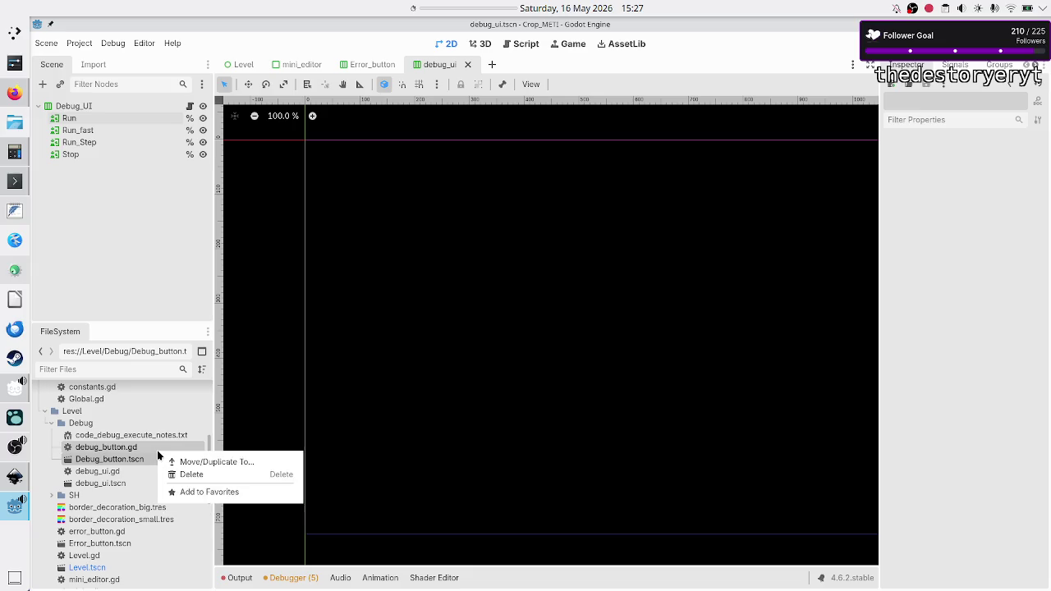
pyautogui.click(189, 476)
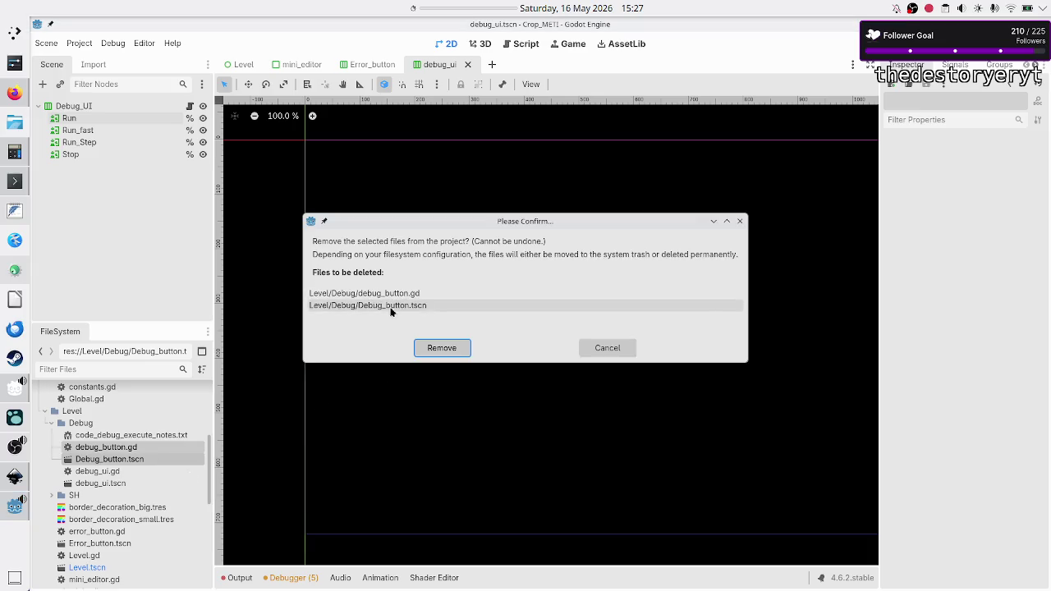
pyautogui.click(457, 353)
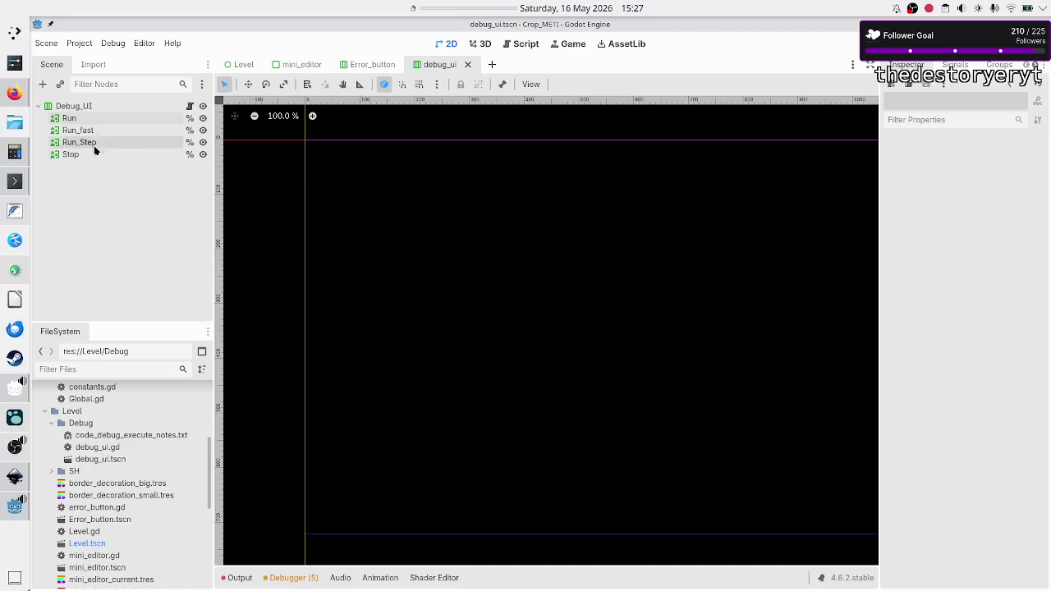
pyautogui.click(107, 121)
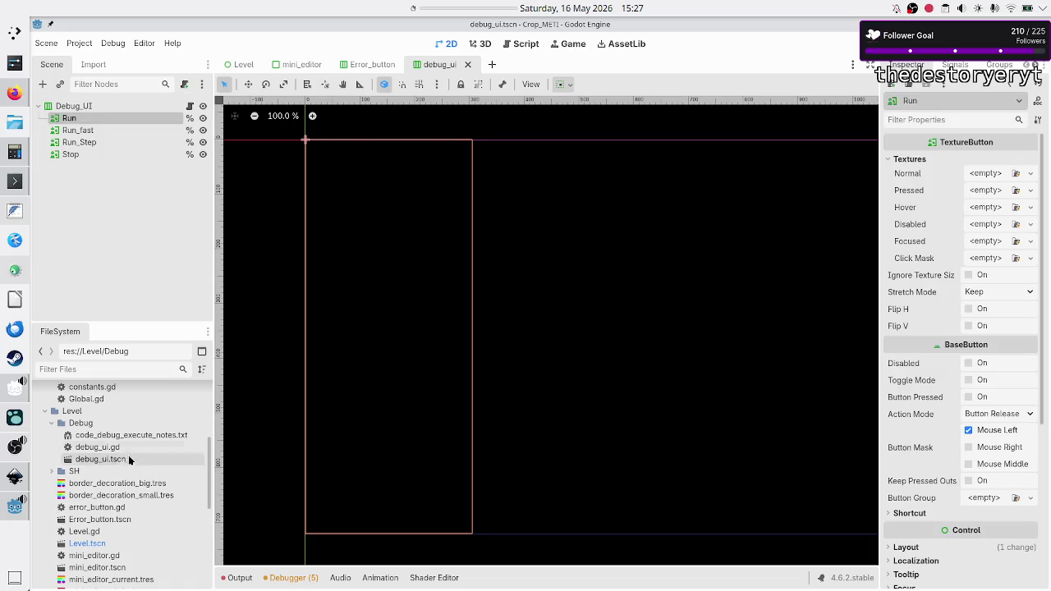
# - Set run_btn.svg as Run's Normal texture, Keep Aspect Centered, with Ignore Texture Size on
pyautogui.scroll(5, 107, 476)
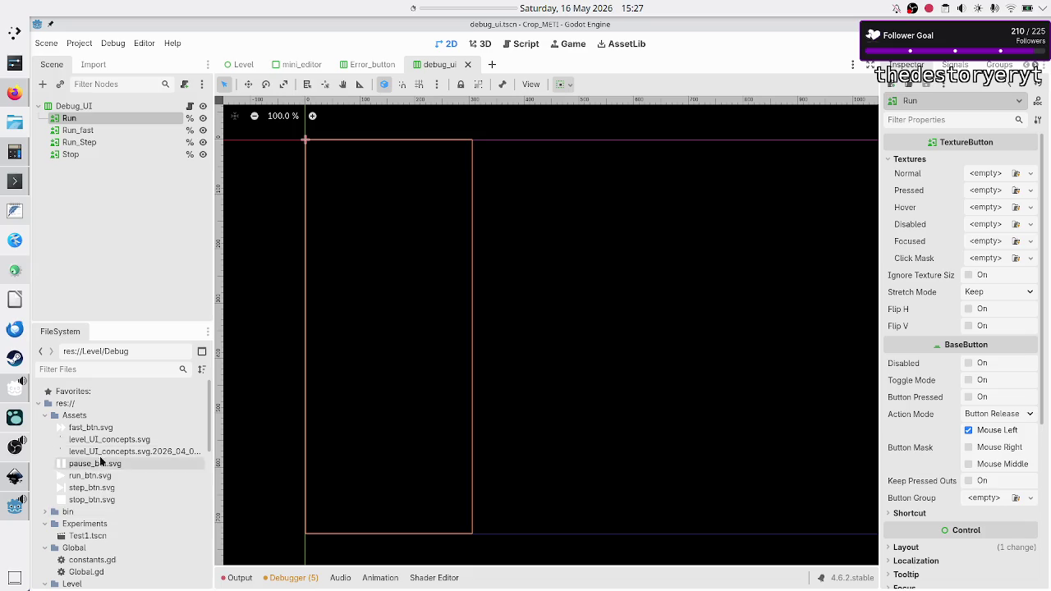
pyautogui.click(96, 477)
pyautogui.moveTo(96, 479)
pyautogui.mouseDown()
pyautogui.moveTo(465, 329)
pyautogui.moveTo(643, 302)
pyautogui.moveTo(978, 174)
pyautogui.mouseUp()
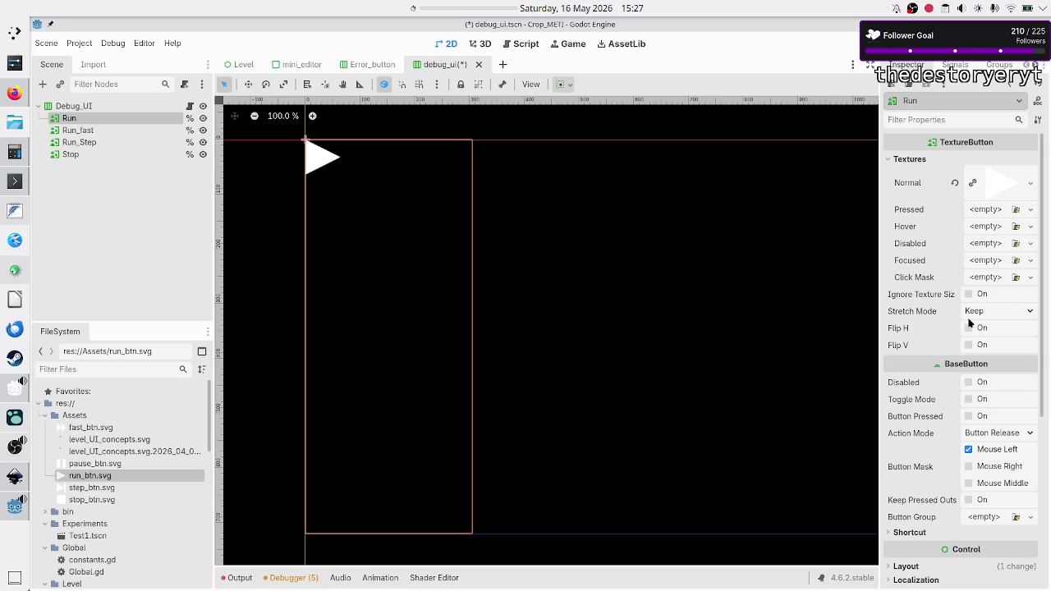
pyautogui.click(992, 312)
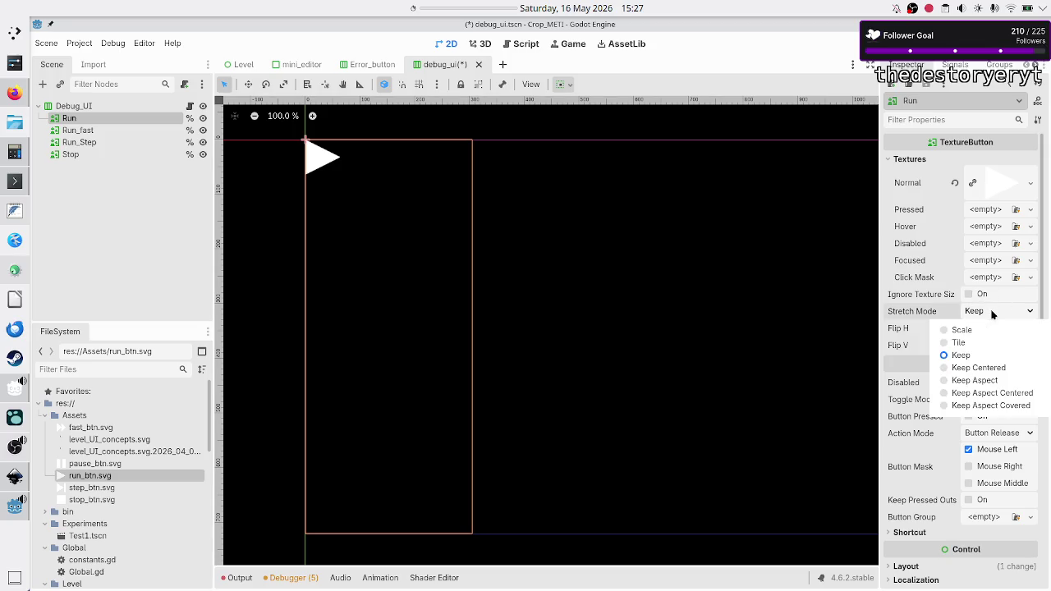
pyautogui.click(994, 393)
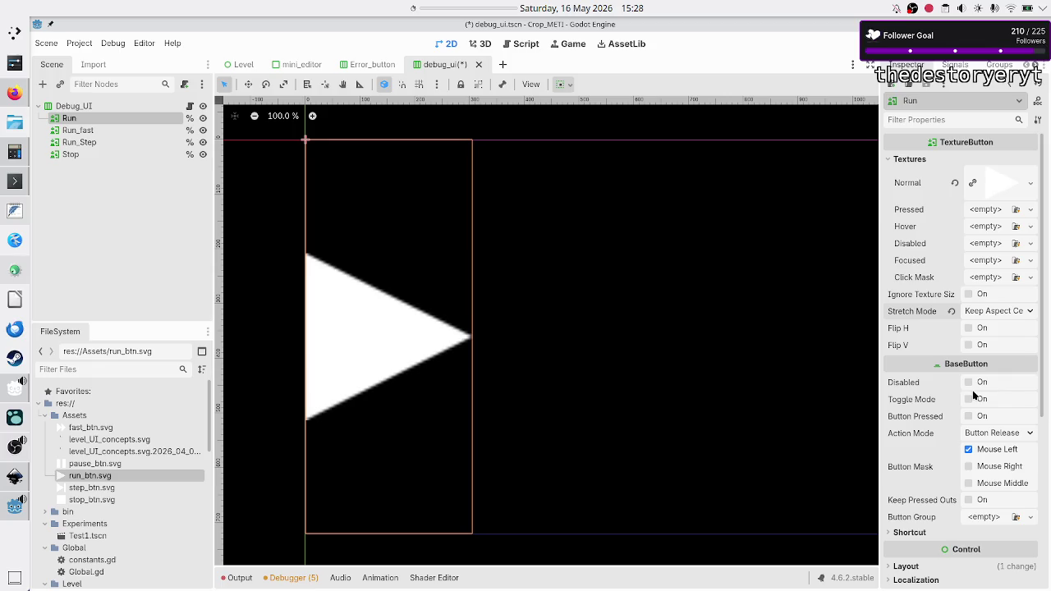
pyautogui.moveTo(934, 302)
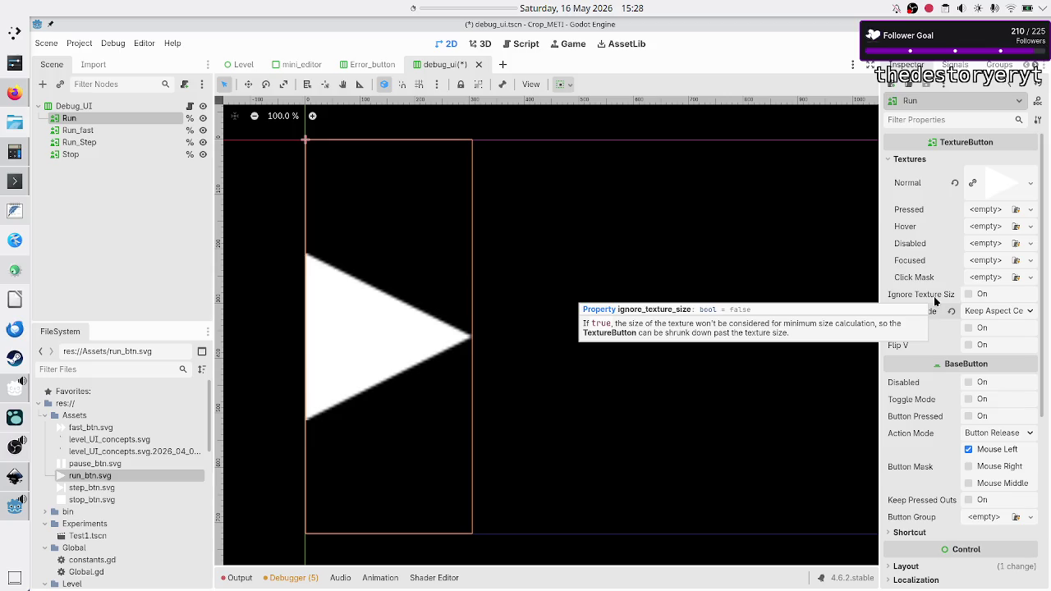
pyautogui.click(970, 294)
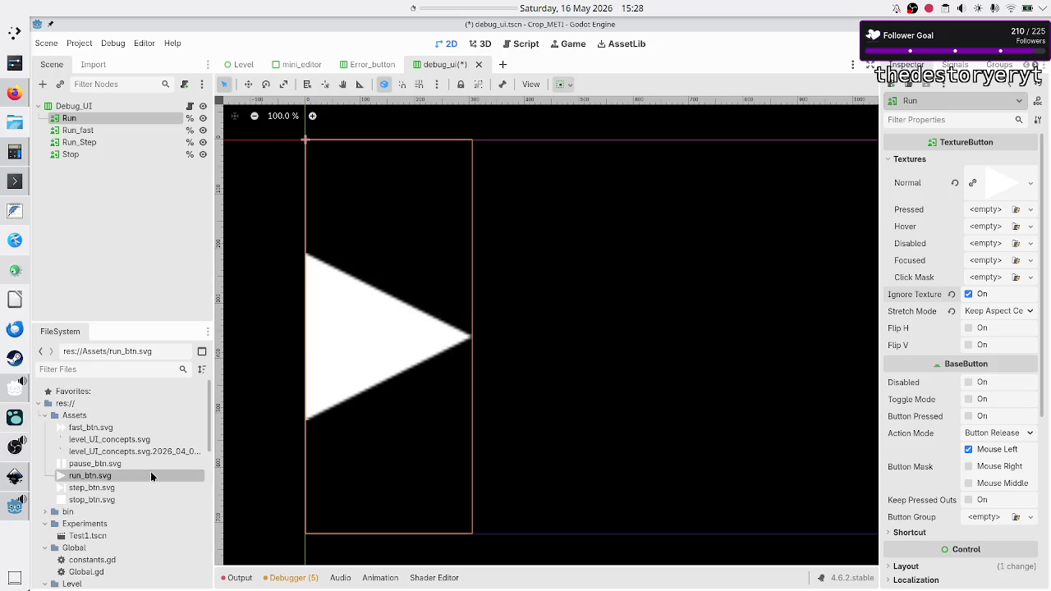
# - Use run_btn.svg for the Run button's Pressed, Hover and Focused textures
pyautogui.moveTo(151, 476)
pyautogui.mouseDown()
pyautogui.moveTo(443, 401)
pyautogui.moveTo(516, 401)
pyautogui.moveTo(747, 333)
pyautogui.moveTo(986, 212)
pyautogui.mouseUp()
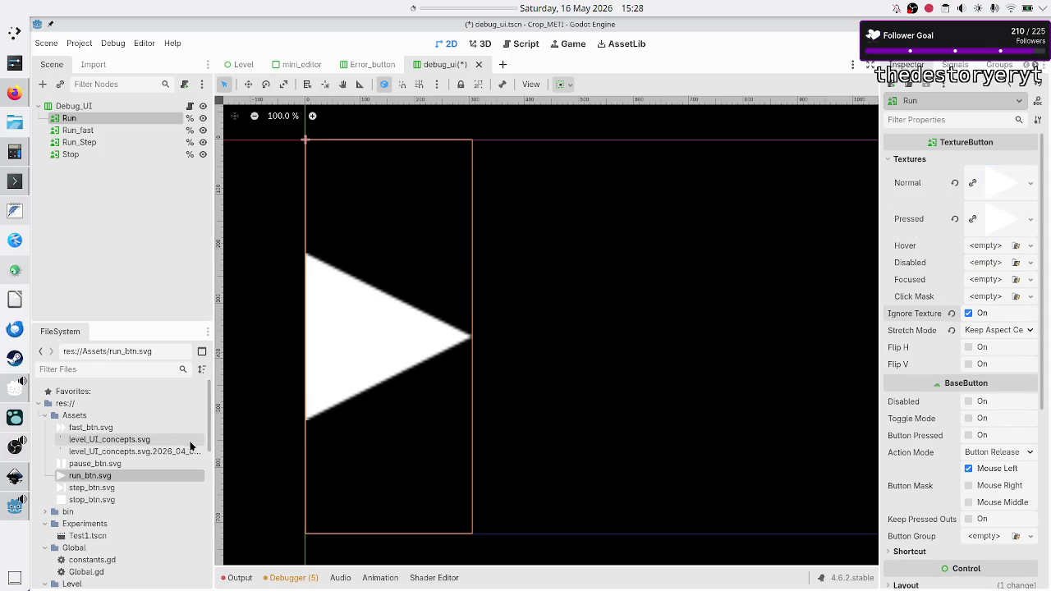
pyautogui.moveTo(116, 472)
pyautogui.mouseDown()
pyautogui.moveTo(407, 393)
pyautogui.moveTo(698, 355)
pyautogui.moveTo(792, 330)
pyautogui.moveTo(979, 244)
pyautogui.mouseUp()
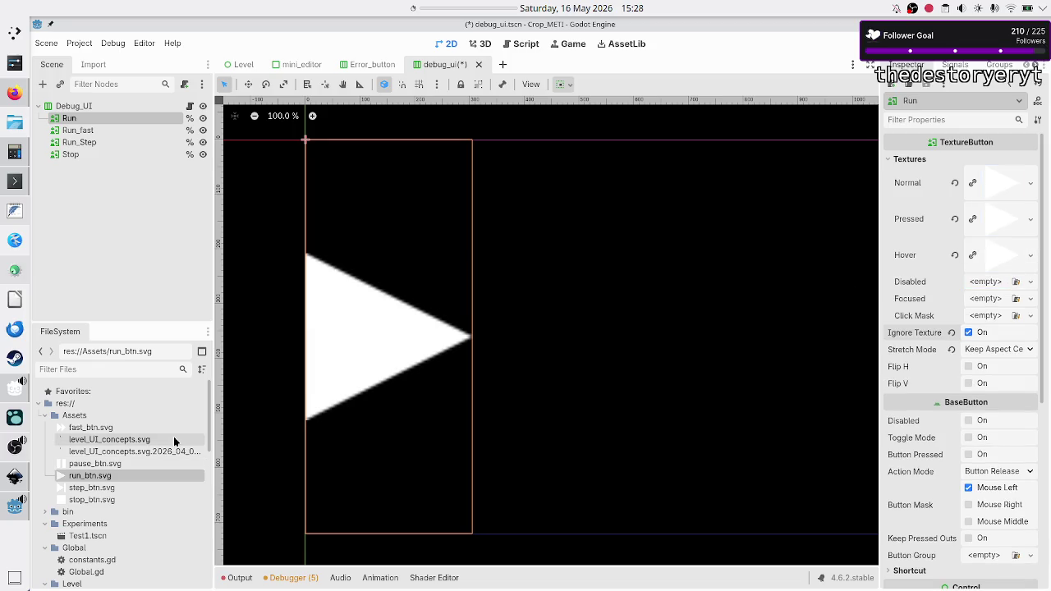
pyautogui.moveTo(104, 481)
pyautogui.mouseDown()
pyautogui.moveTo(206, 460)
pyautogui.moveTo(728, 301)
pyautogui.moveTo(875, 309)
pyautogui.moveTo(973, 281)
pyautogui.moveTo(974, 299)
pyautogui.mouseUp()
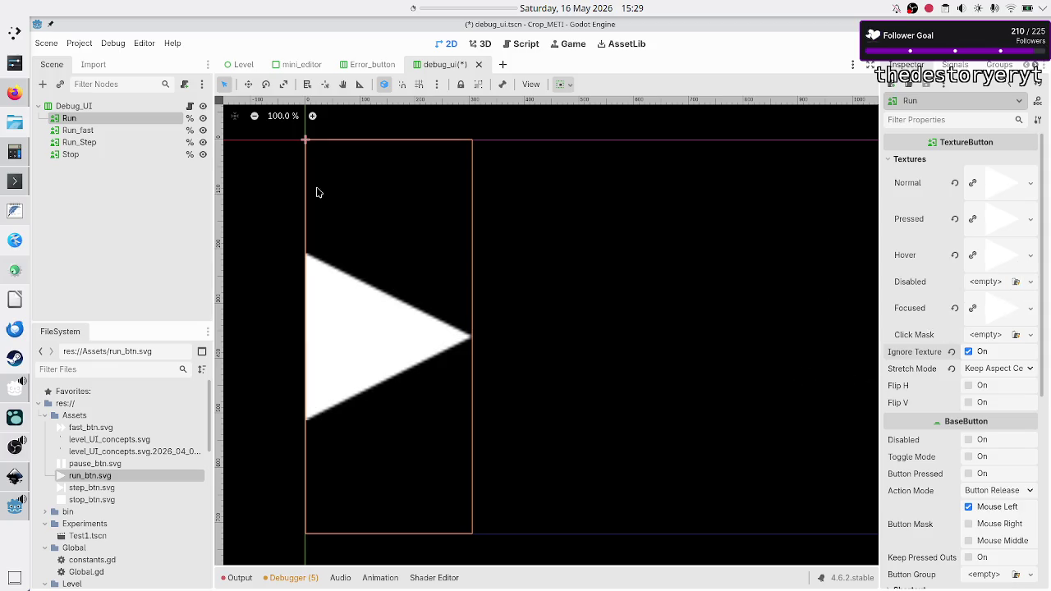
# - Set fast_btn.svg as Run_fast's Normal texture, ignoring texture size, stretched Keep Aspect Centered
pyautogui.click(70, 130)
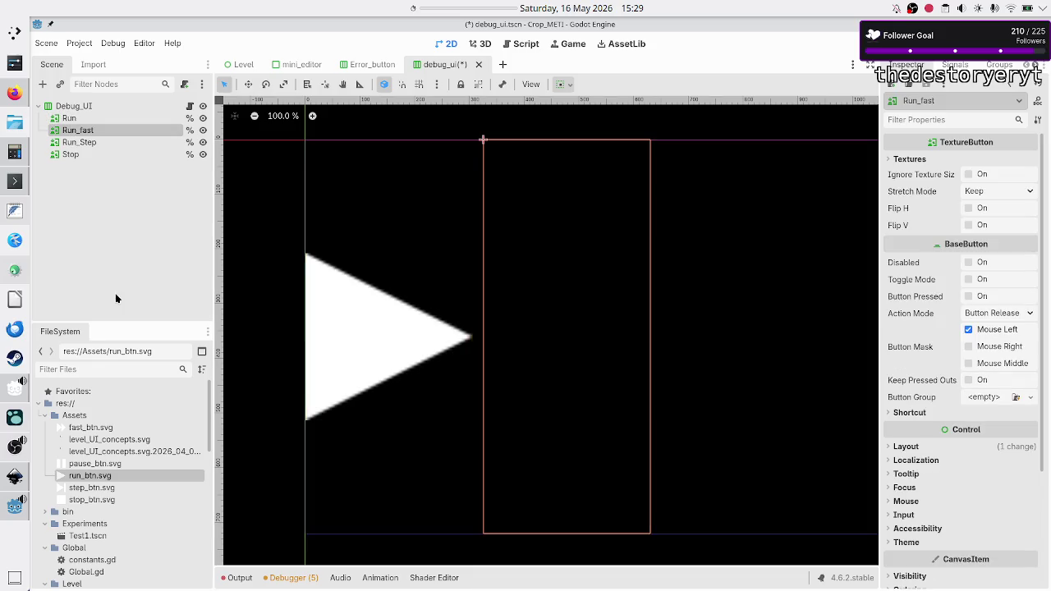
pyautogui.moveTo(94, 468)
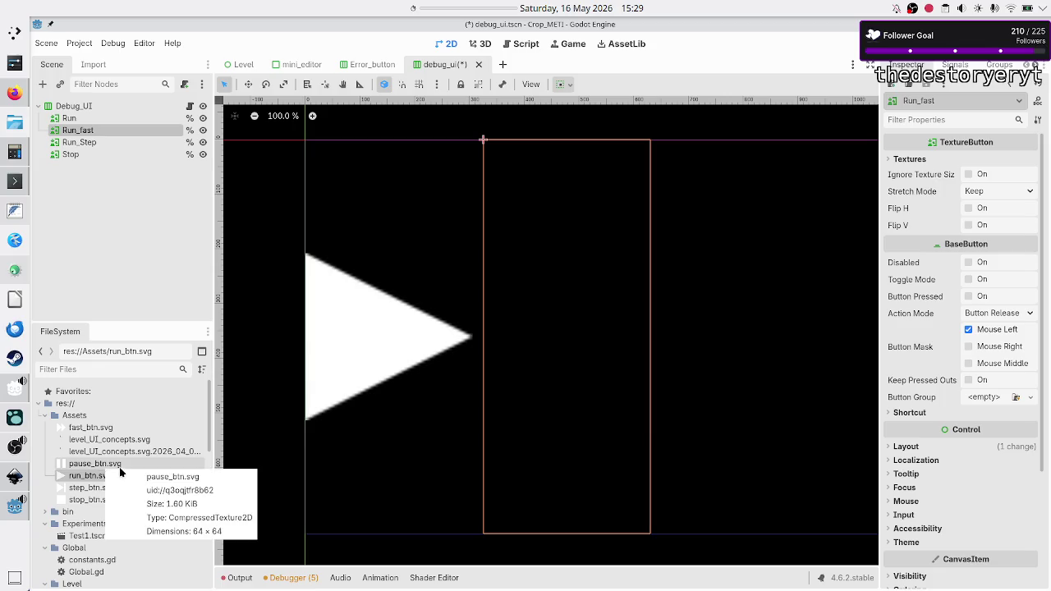
pyautogui.click(112, 428)
pyautogui.moveTo(112, 427)
pyautogui.mouseDown()
pyautogui.moveTo(427, 361)
pyautogui.moveTo(605, 280)
pyautogui.moveTo(755, 248)
pyautogui.moveTo(840, 214)
pyautogui.moveTo(917, 176)
pyautogui.moveTo(895, 160)
pyautogui.moveTo(977, 170)
pyautogui.mouseUp()
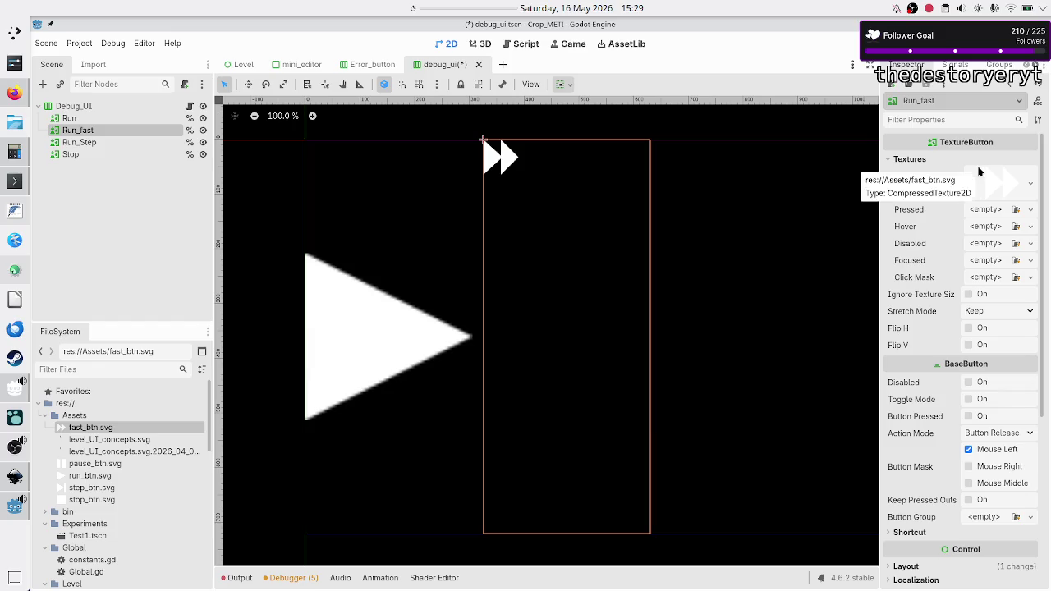
pyautogui.click(969, 295)
pyautogui.click(981, 311)
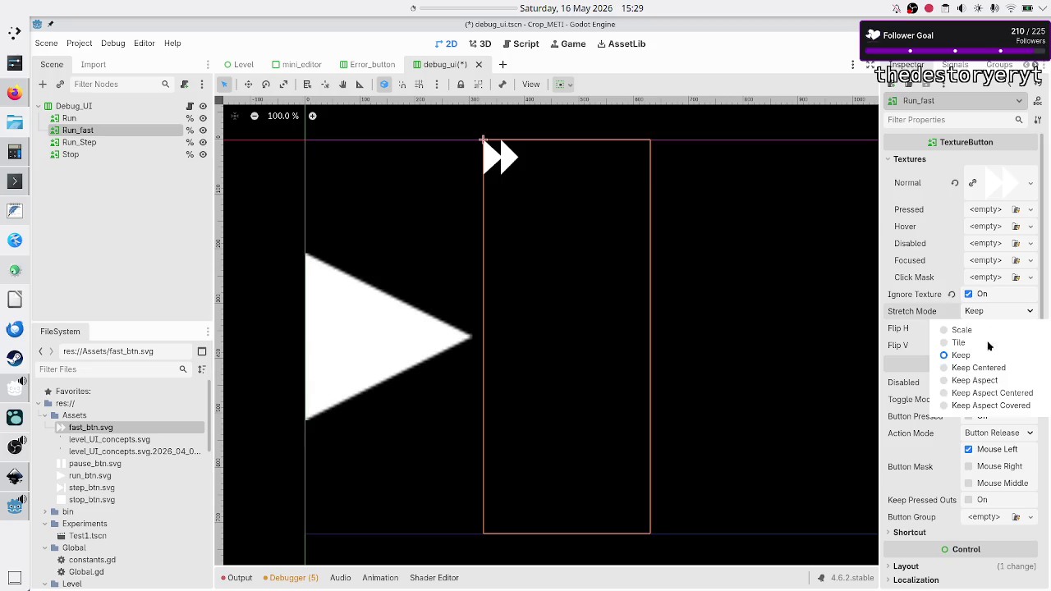
pyautogui.click(998, 395)
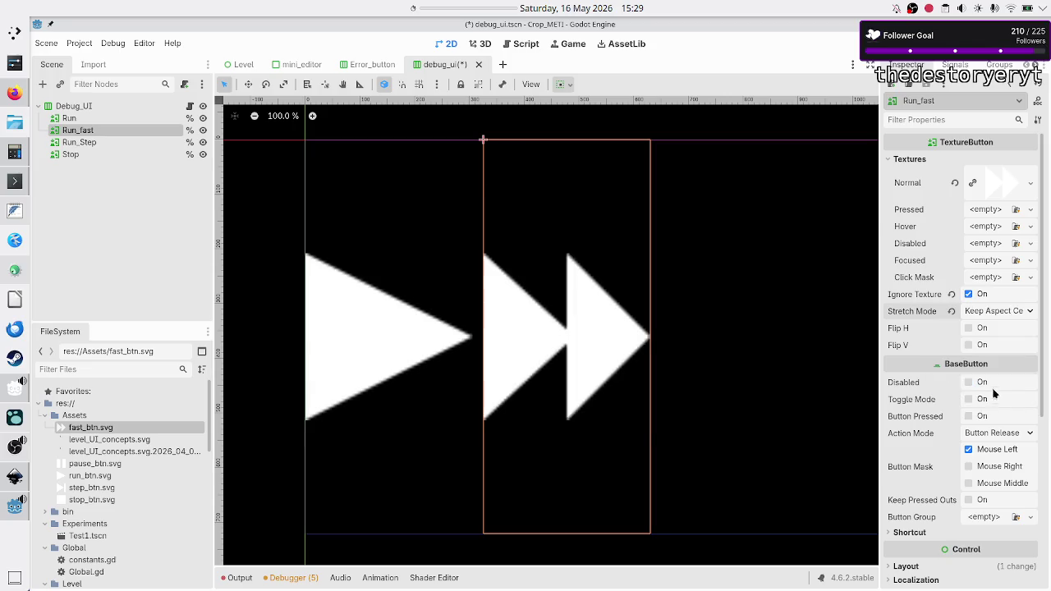
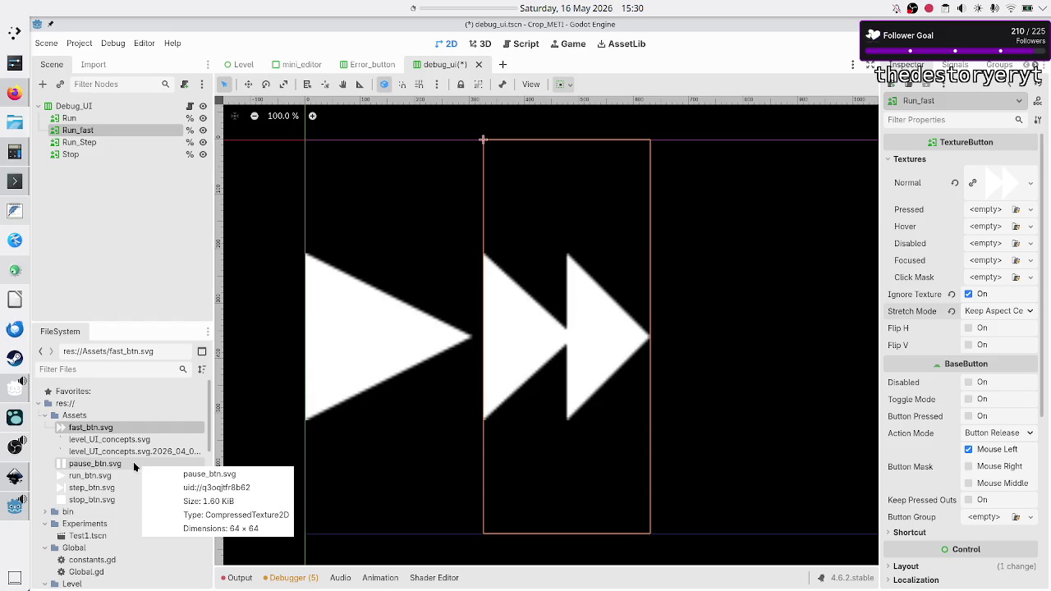
# - Assign fast_btn.svg to Run_fast's Pressed, Hover and Focused texture slots
pyautogui.moveTo(102, 428)
pyautogui.mouseDown()
pyautogui.moveTo(209, 420)
pyautogui.moveTo(480, 370)
pyautogui.mouseUp()
pyautogui.moveTo(555, 348)
pyautogui.mouseDown()
pyautogui.moveTo(786, 276)
pyautogui.moveTo(931, 254)
pyautogui.moveTo(969, 233)
pyautogui.moveTo(986, 207)
pyautogui.mouseUp()
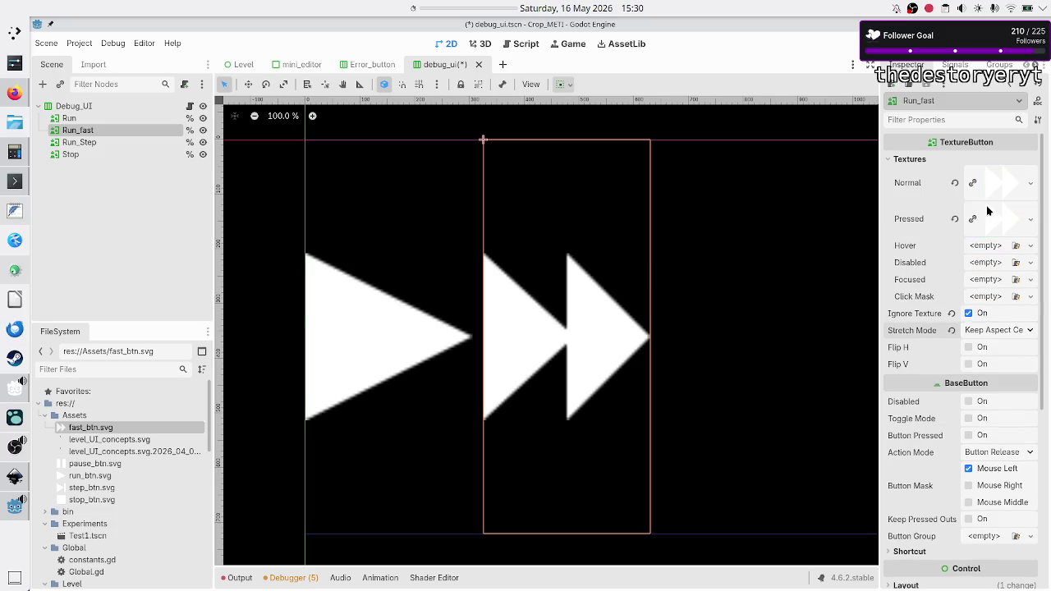
pyautogui.moveTo(99, 431)
pyautogui.mouseDown()
pyautogui.moveTo(386, 387)
pyautogui.moveTo(687, 254)
pyautogui.moveTo(857, 274)
pyautogui.moveTo(944, 265)
pyautogui.moveTo(986, 246)
pyautogui.mouseUp()
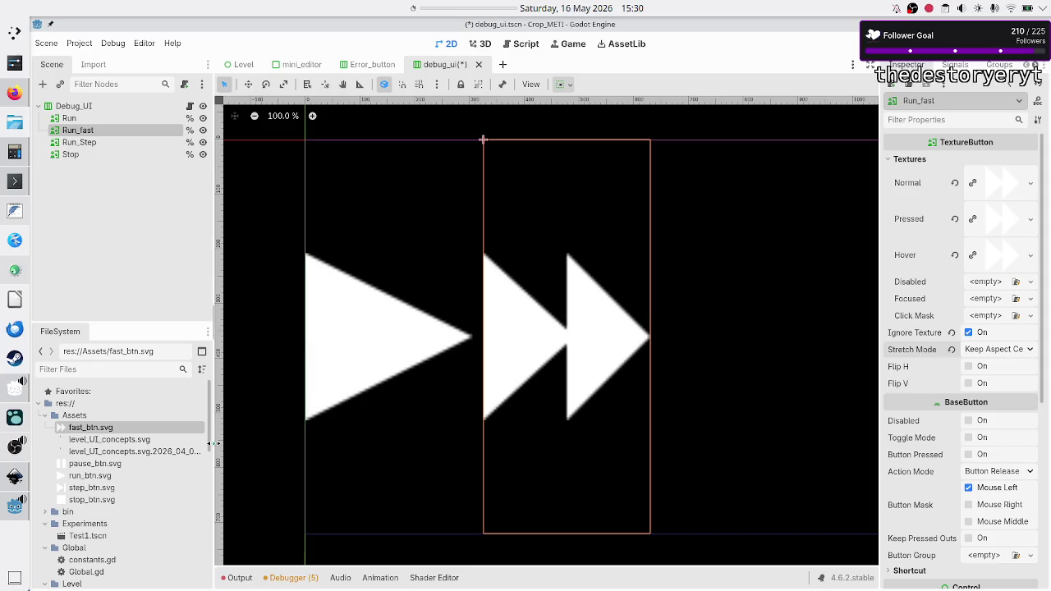
pyautogui.moveTo(133, 433)
pyautogui.mouseDown()
pyautogui.moveTo(325, 416)
pyautogui.moveTo(728, 319)
pyautogui.moveTo(980, 299)
pyautogui.mouseUp()
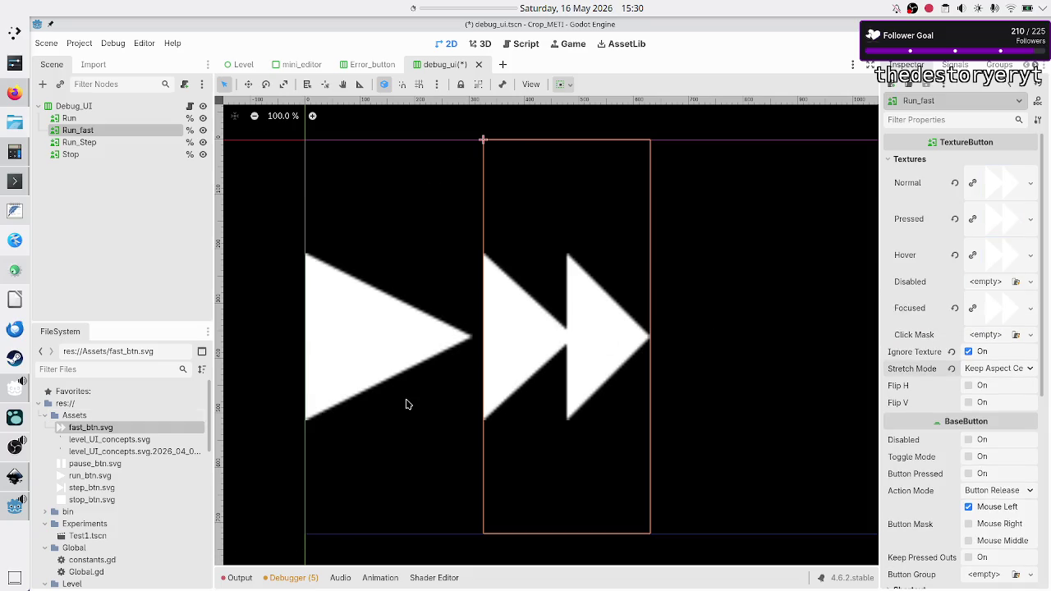
pyautogui.click(87, 143)
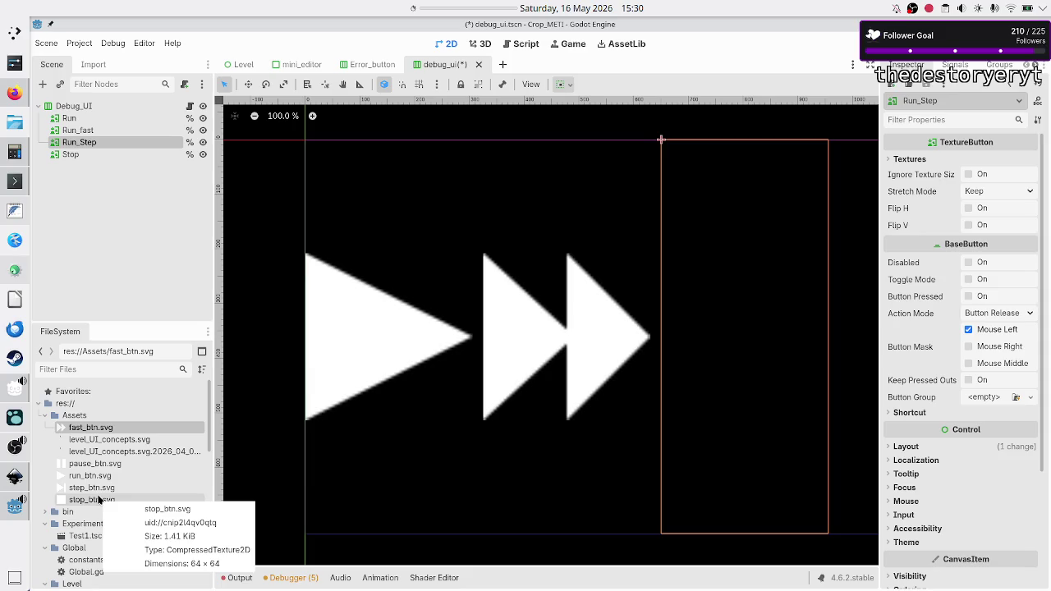
# - Set step_btn.svg as the Run_Step button's Normal texture
pyautogui.click(102, 476)
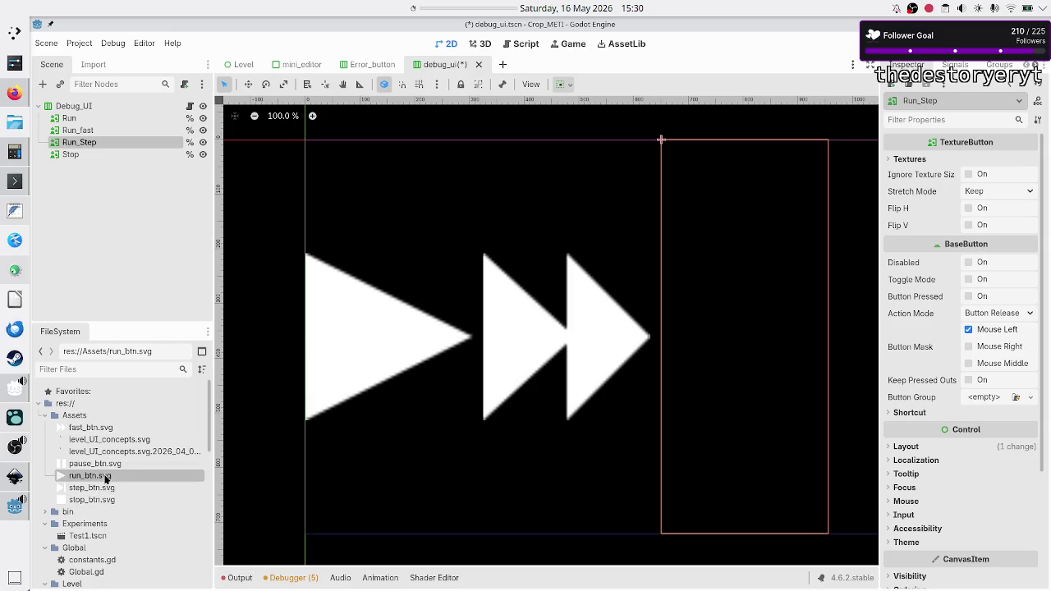
pyautogui.click(100, 490)
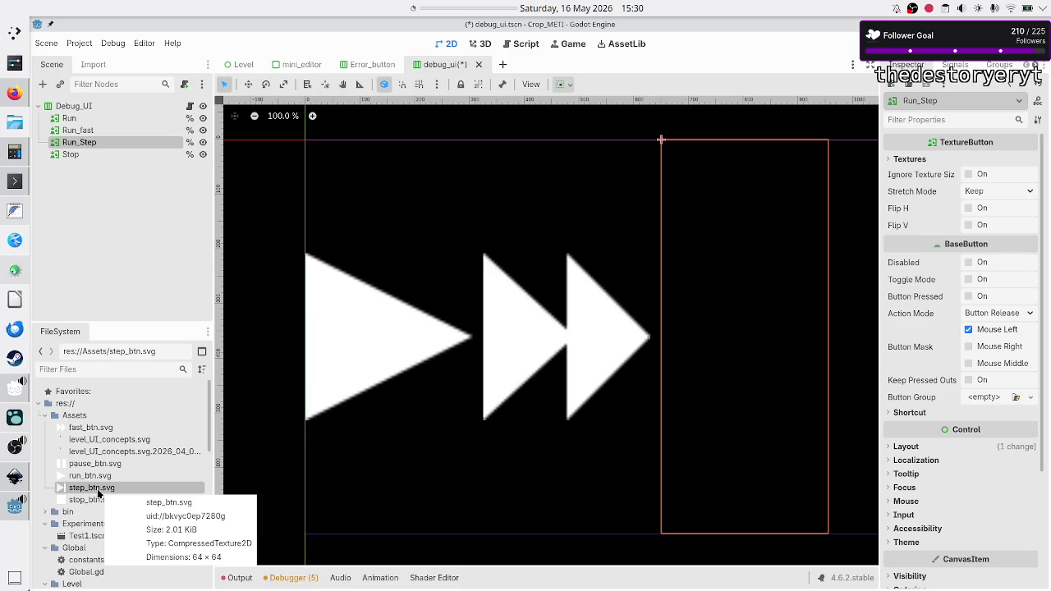
pyautogui.moveTo(95, 491)
pyautogui.mouseDown()
pyautogui.moveTo(249, 468)
pyautogui.moveTo(475, 405)
pyautogui.moveTo(832, 235)
pyautogui.moveTo(915, 162)
pyautogui.moveTo(974, 172)
pyautogui.mouseUp()
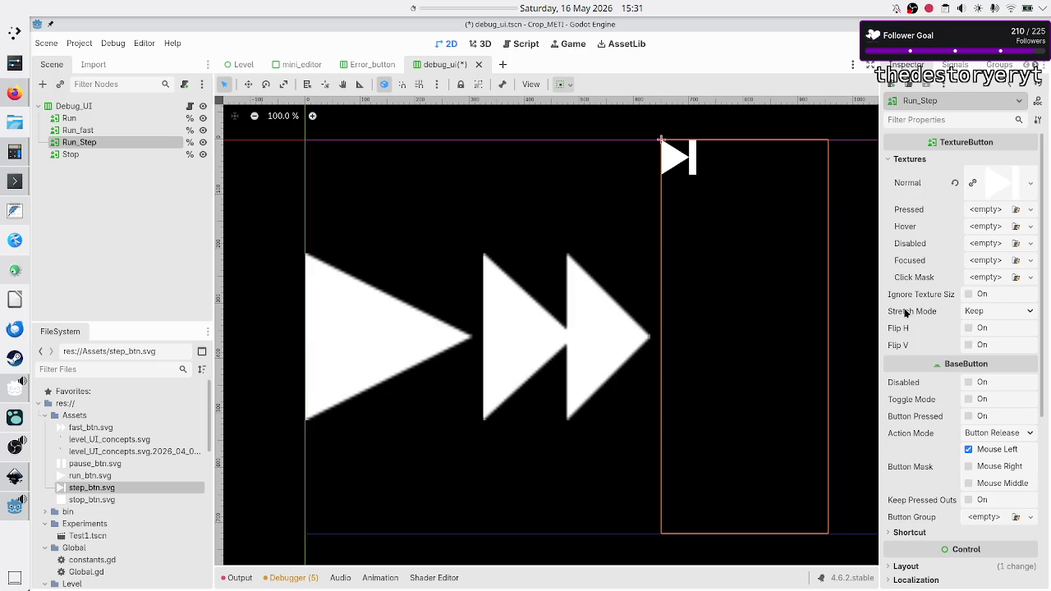
# - Turn on Ignore Texture Size and set Stretch Mode to Keep Aspect Centered for Run_Step
pyautogui.click(977, 296)
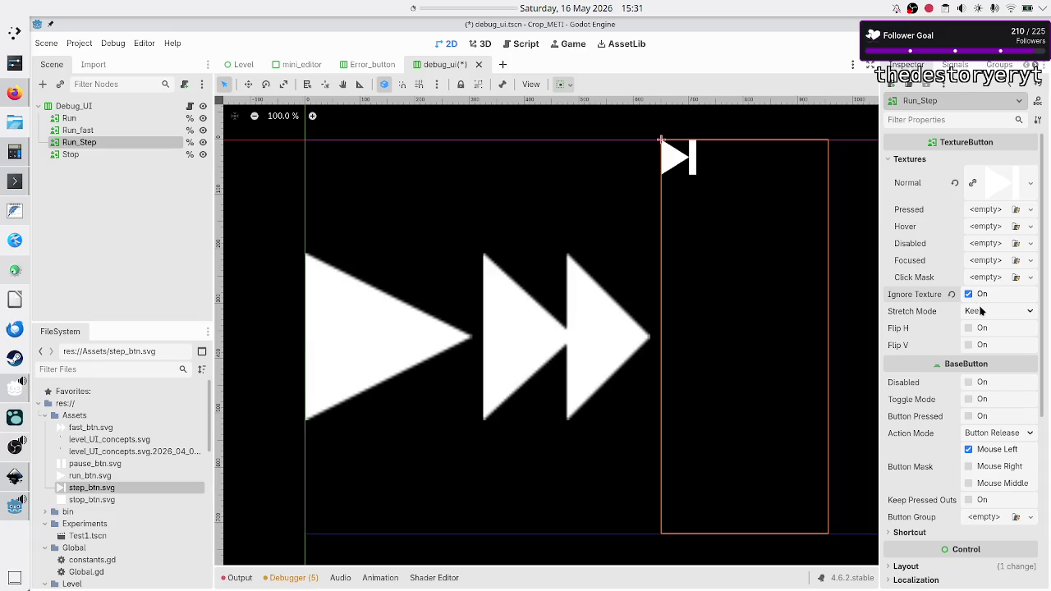
pyautogui.click(977, 310)
pyautogui.click(991, 393)
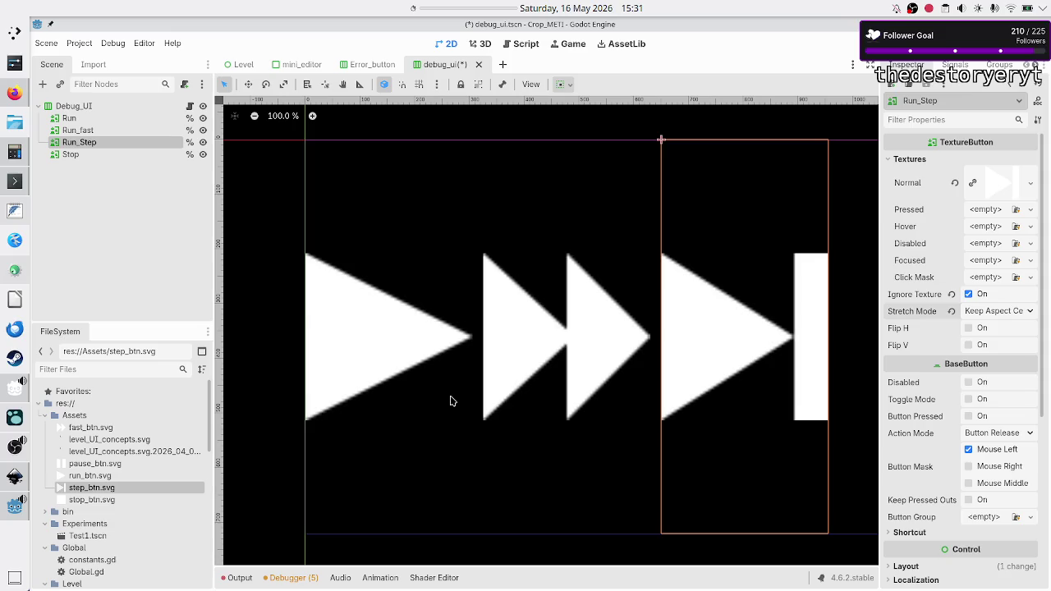
pyautogui.hscroll(5, 450, 401)
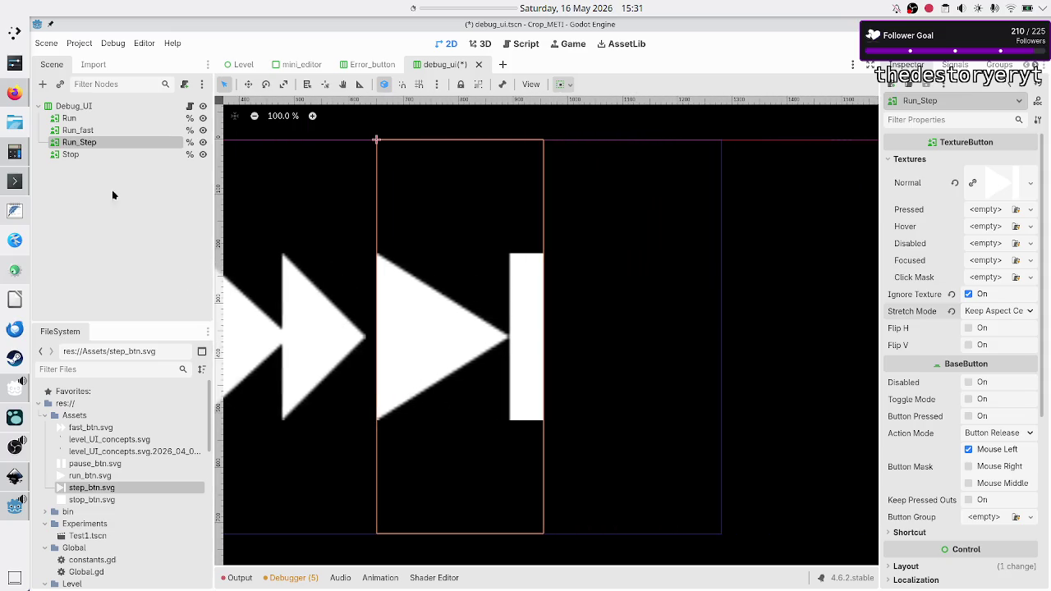
pyautogui.click(97, 154)
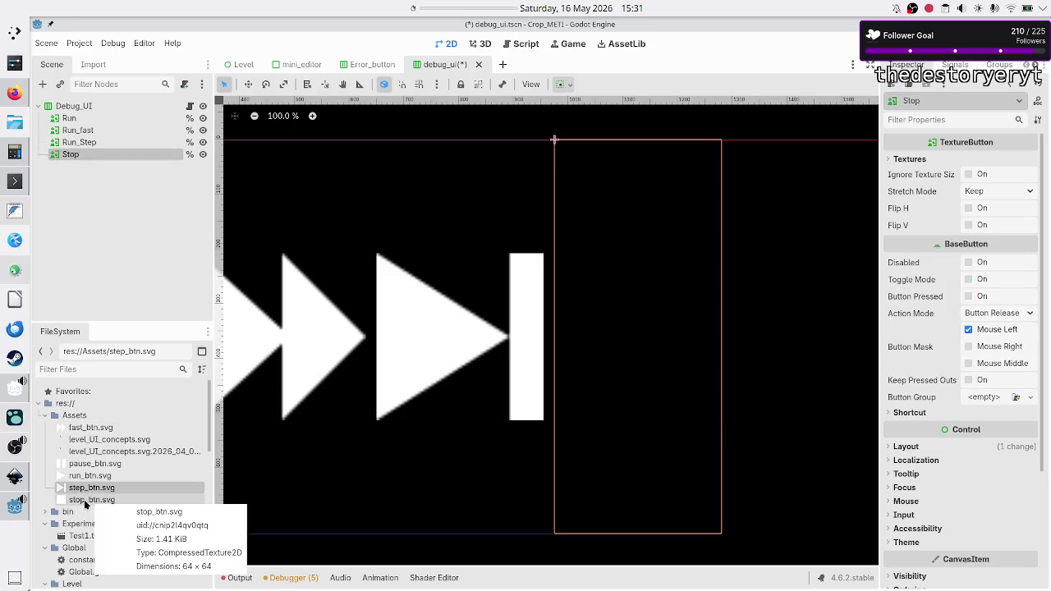
# - Give Stop the stop_btn.svg Normal texture, with Ignore Texture Size and Keep Aspect Centered
pyautogui.click(86, 500)
pyautogui.moveTo(85, 502)
pyautogui.mouseDown()
pyautogui.moveTo(478, 404)
pyautogui.moveTo(561, 351)
pyautogui.moveTo(821, 246)
pyautogui.moveTo(901, 192)
pyautogui.moveTo(903, 162)
pyautogui.moveTo(974, 169)
pyautogui.mouseUp()
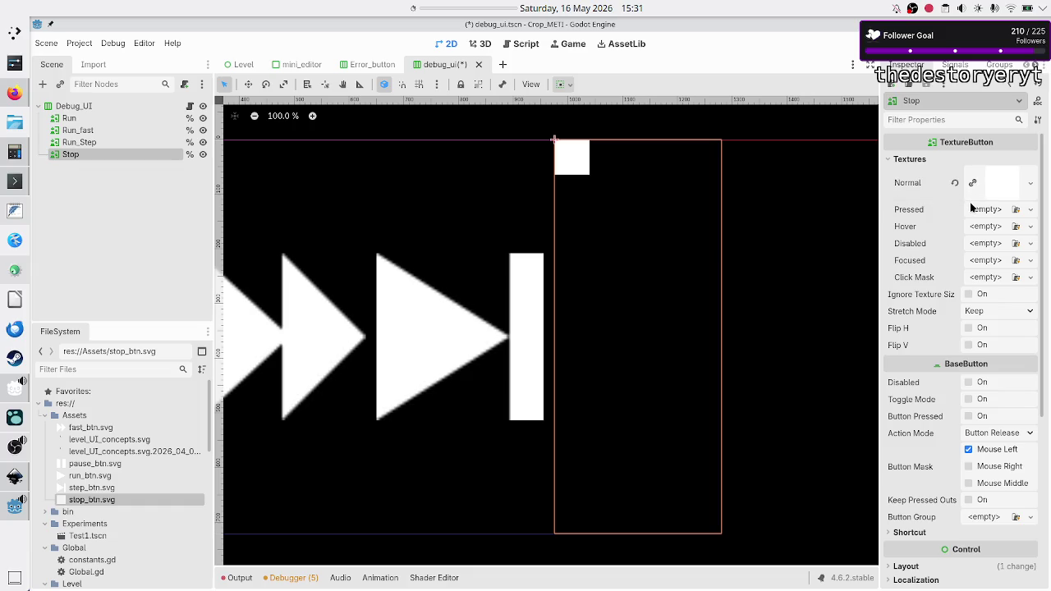
pyautogui.click(967, 294)
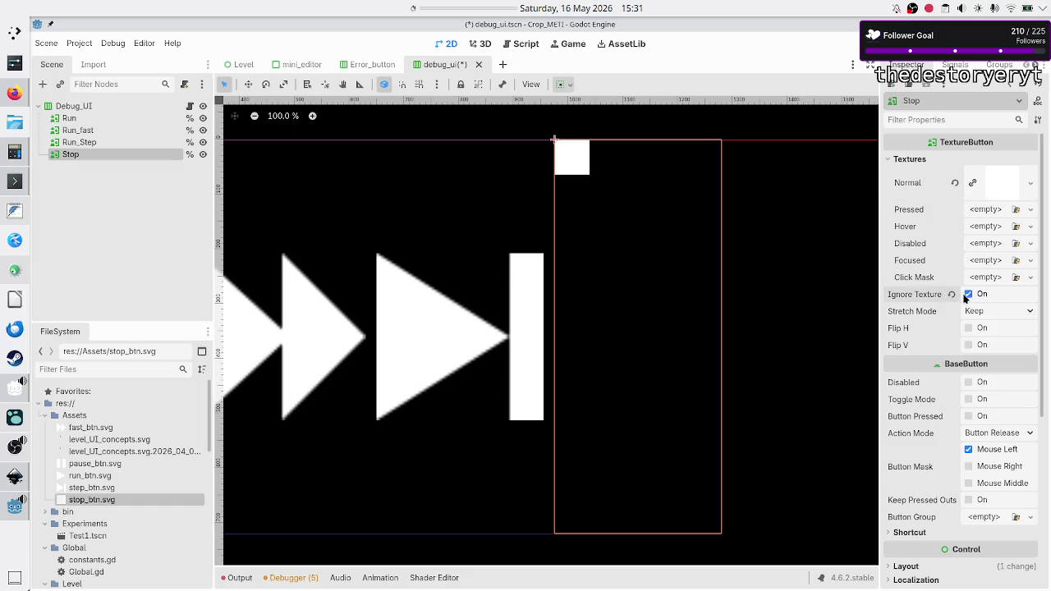
pyautogui.click(977, 310)
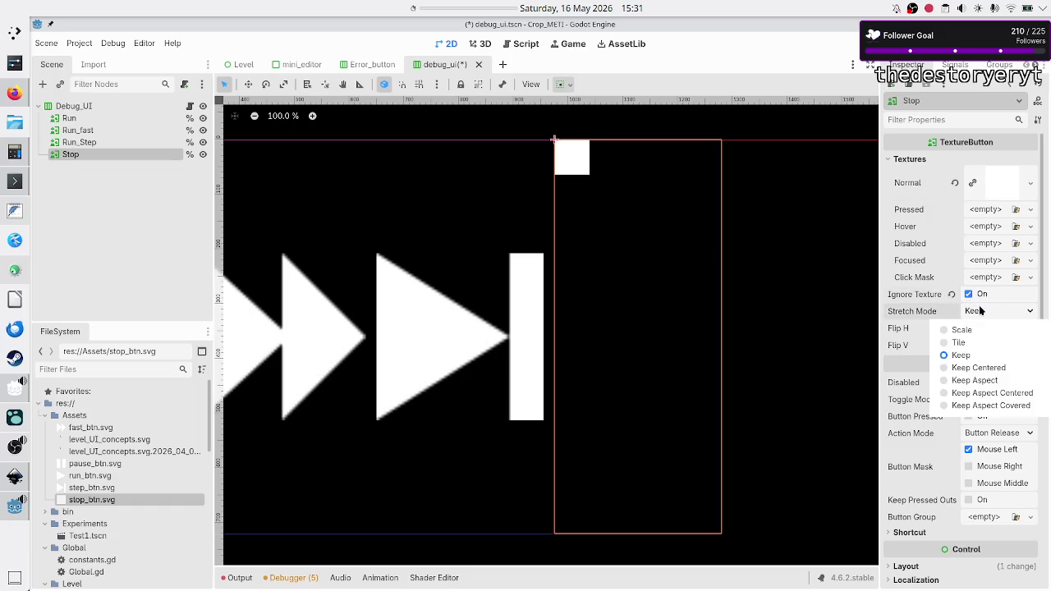
pyautogui.click(985, 394)
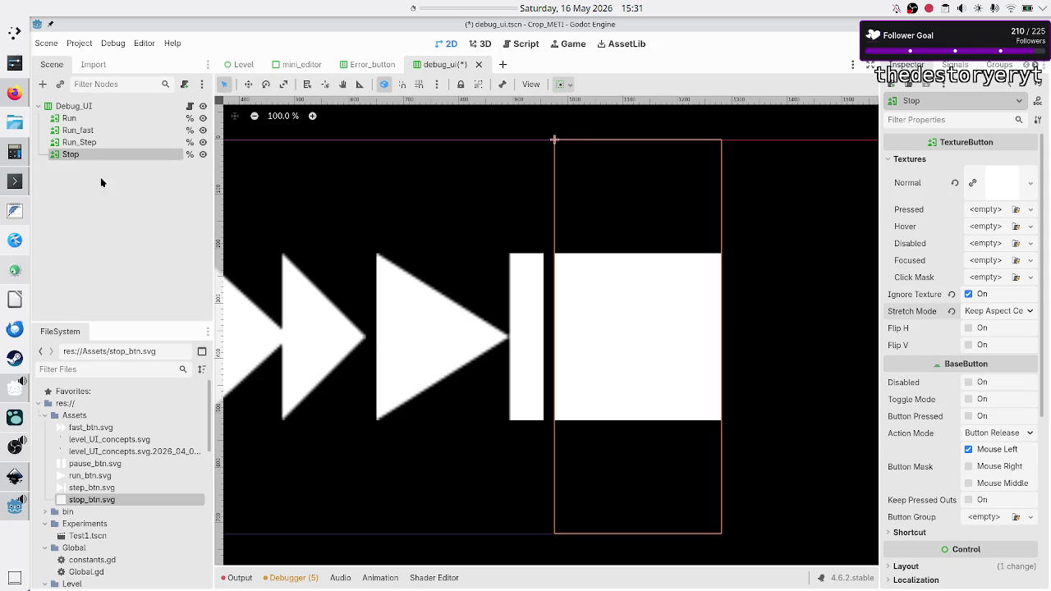
pyautogui.click(96, 143)
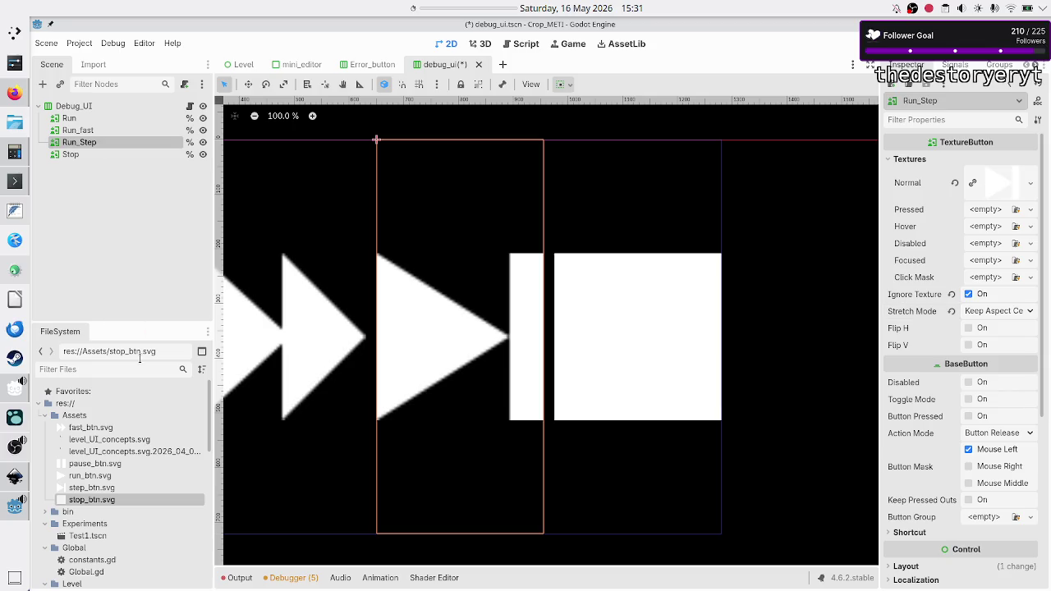
# - Assign step_btn.svg to Run_Step's Pressed, Hover and Focused texture slots
pyautogui.click(109, 490)
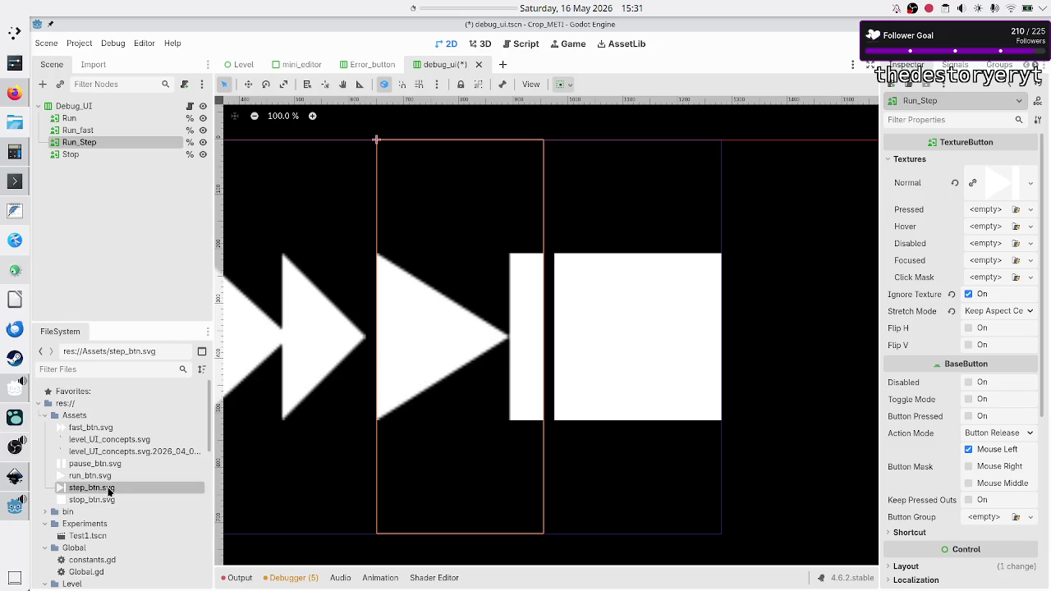
pyautogui.moveTo(109, 489)
pyautogui.mouseDown()
pyautogui.moveTo(272, 466)
pyautogui.moveTo(458, 399)
pyautogui.moveTo(785, 248)
pyautogui.moveTo(981, 212)
pyautogui.mouseUp()
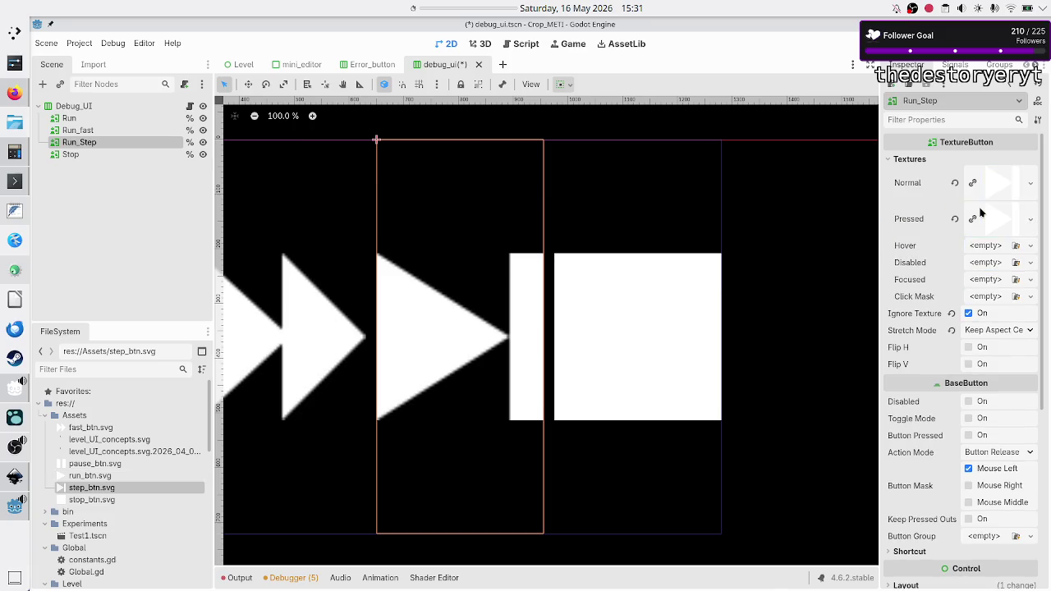
pyautogui.moveTo(81, 489)
pyautogui.mouseDown()
pyautogui.moveTo(214, 480)
pyautogui.moveTo(575, 366)
pyautogui.moveTo(772, 279)
pyautogui.moveTo(869, 276)
pyautogui.moveTo(975, 249)
pyautogui.mouseUp()
pyautogui.moveTo(78, 490)
pyautogui.mouseDown()
pyautogui.moveTo(261, 457)
pyautogui.moveTo(344, 422)
pyautogui.moveTo(599, 361)
pyautogui.moveTo(751, 305)
pyautogui.moveTo(947, 282)
pyautogui.moveTo(979, 281)
pyautogui.moveTo(983, 301)
pyautogui.mouseUp()
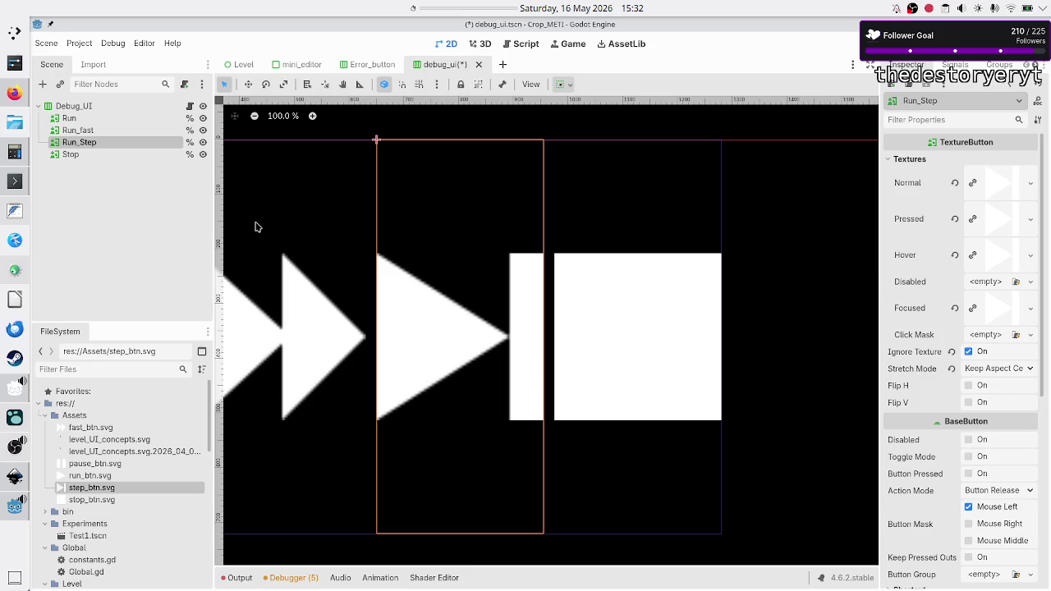
pyautogui.click(72, 154)
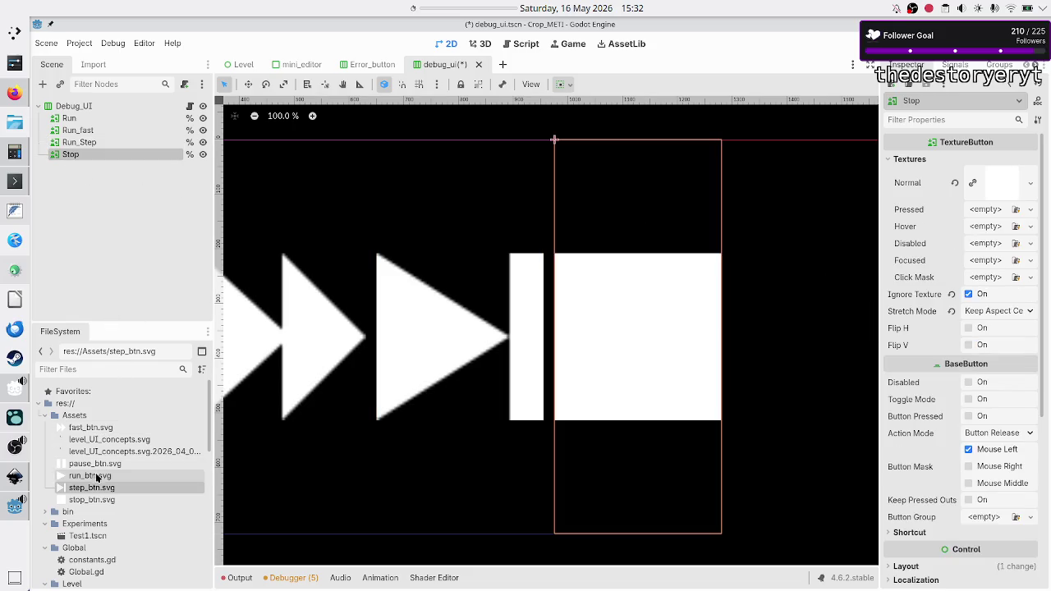
# - Save the scene and assign stop_btn.svg to Stop's Pressed, Hover and Focused textures
pyautogui.hotkey('ctrl', 's')
pyautogui.click(92, 499)
pyautogui.moveTo(95, 500)
pyautogui.mouseDown()
pyautogui.moveTo(362, 459)
pyautogui.moveTo(501, 390)
pyautogui.moveTo(710, 353)
pyautogui.moveTo(934, 250)
pyautogui.moveTo(981, 213)
pyautogui.mouseUp()
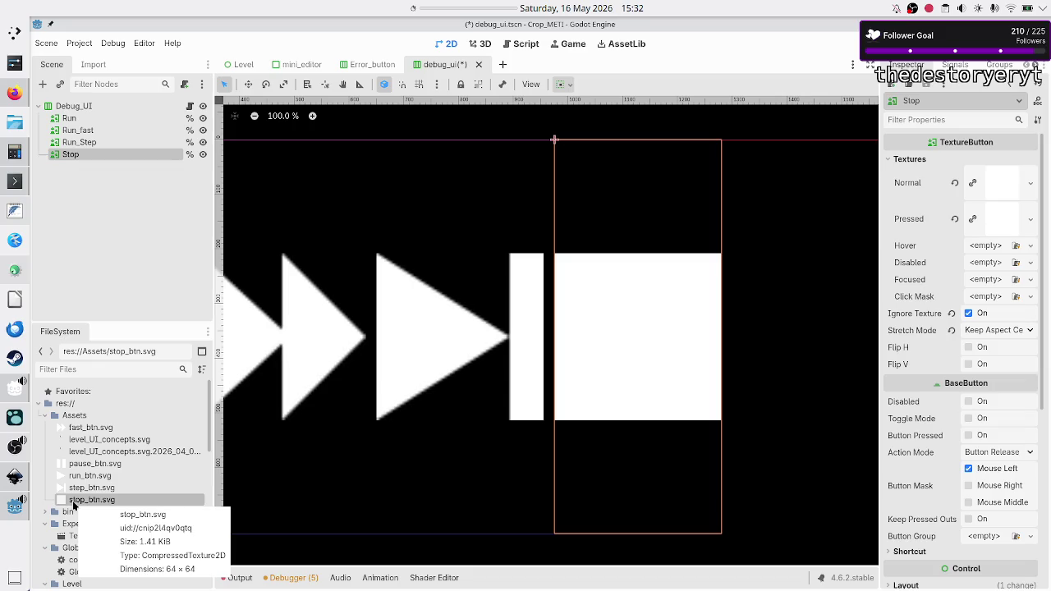
pyautogui.moveTo(73, 502)
pyautogui.mouseDown()
pyautogui.moveTo(312, 449)
pyautogui.moveTo(379, 409)
pyautogui.moveTo(872, 251)
pyautogui.moveTo(982, 245)
pyautogui.mouseUp()
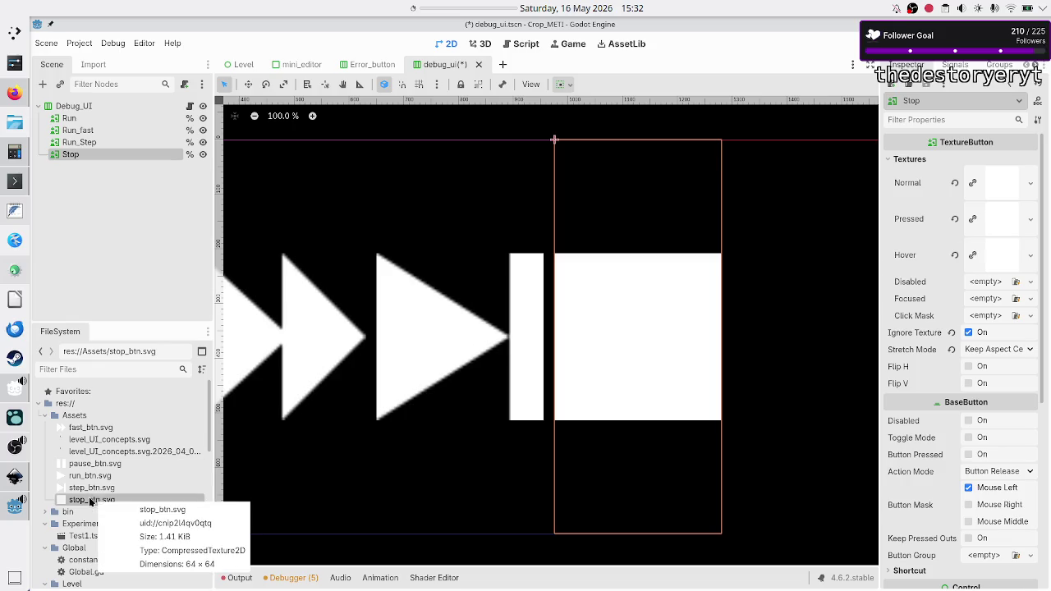
pyautogui.moveTo(92, 502)
pyautogui.mouseDown()
pyautogui.moveTo(678, 313)
pyautogui.moveTo(911, 300)
pyautogui.moveTo(944, 287)
pyautogui.moveTo(977, 299)
pyautogui.mouseUp()
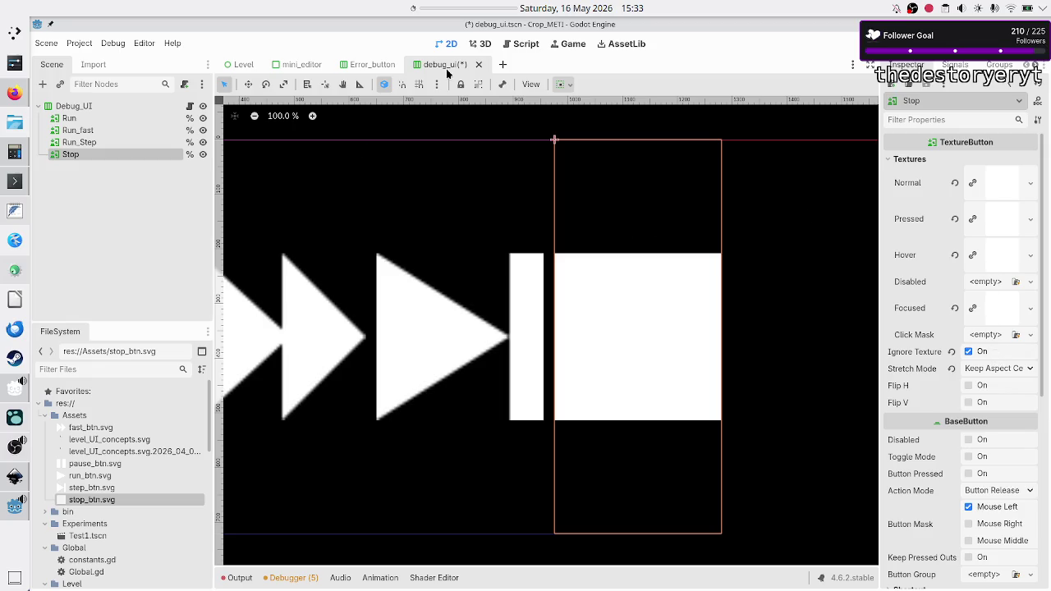
pyautogui.press('F5')
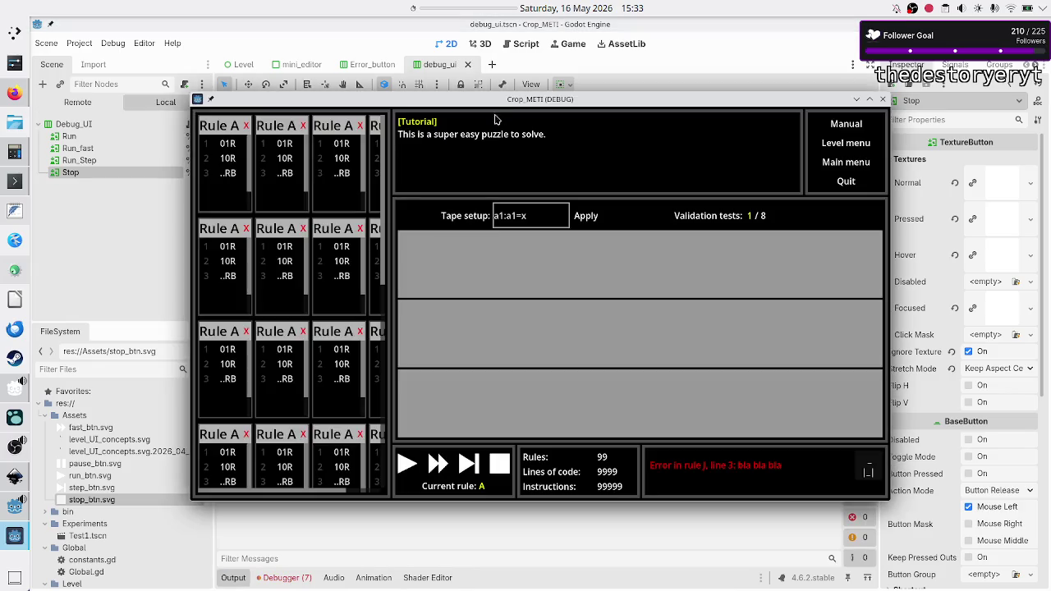
# - Start the desktop panel timer from its context menu while the game runs
pyautogui.rightClick(462, 12)
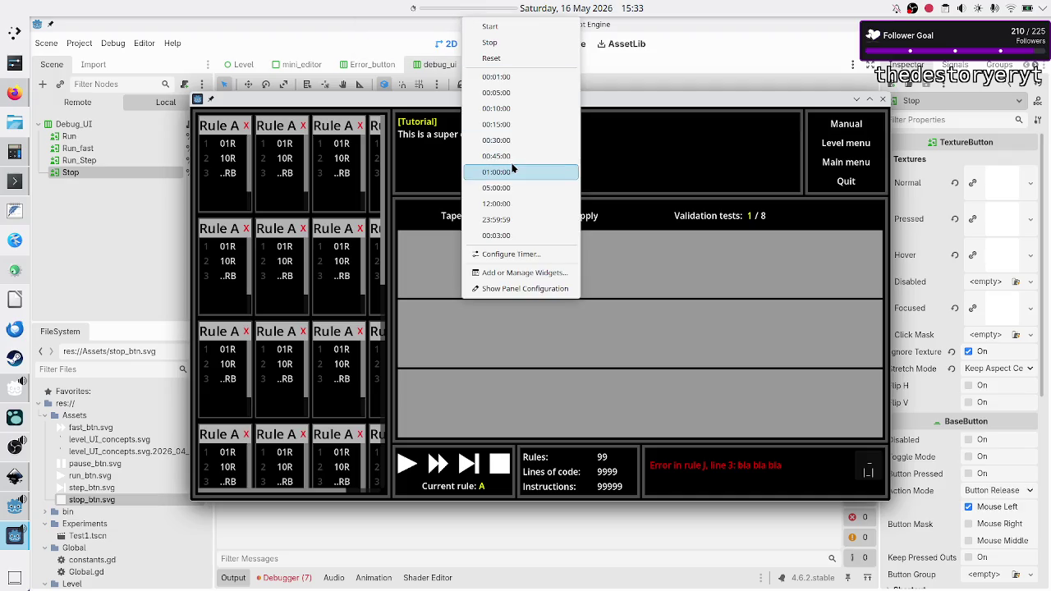
pyautogui.click(521, 139)
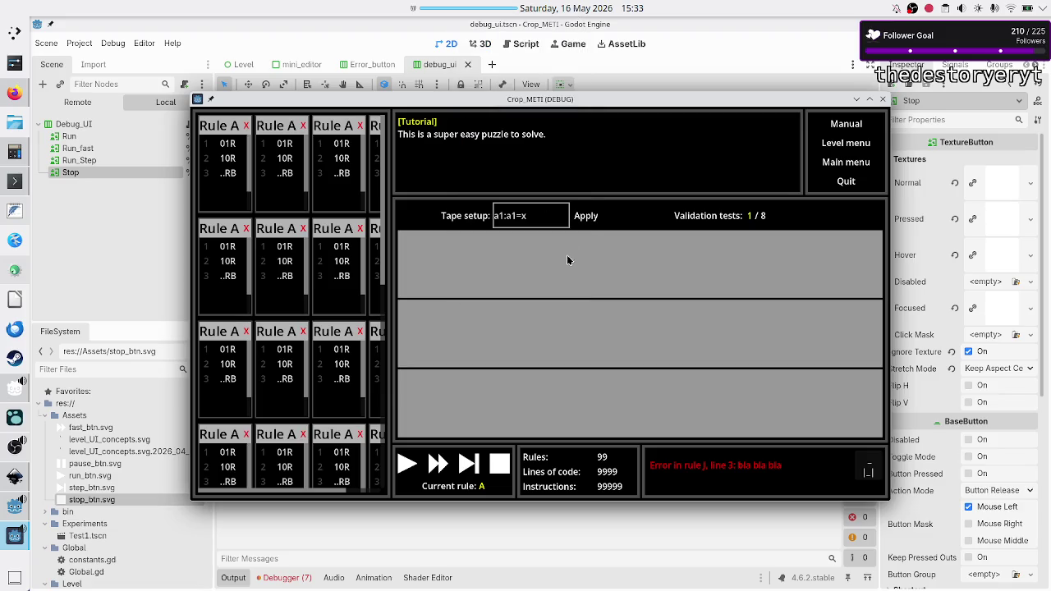